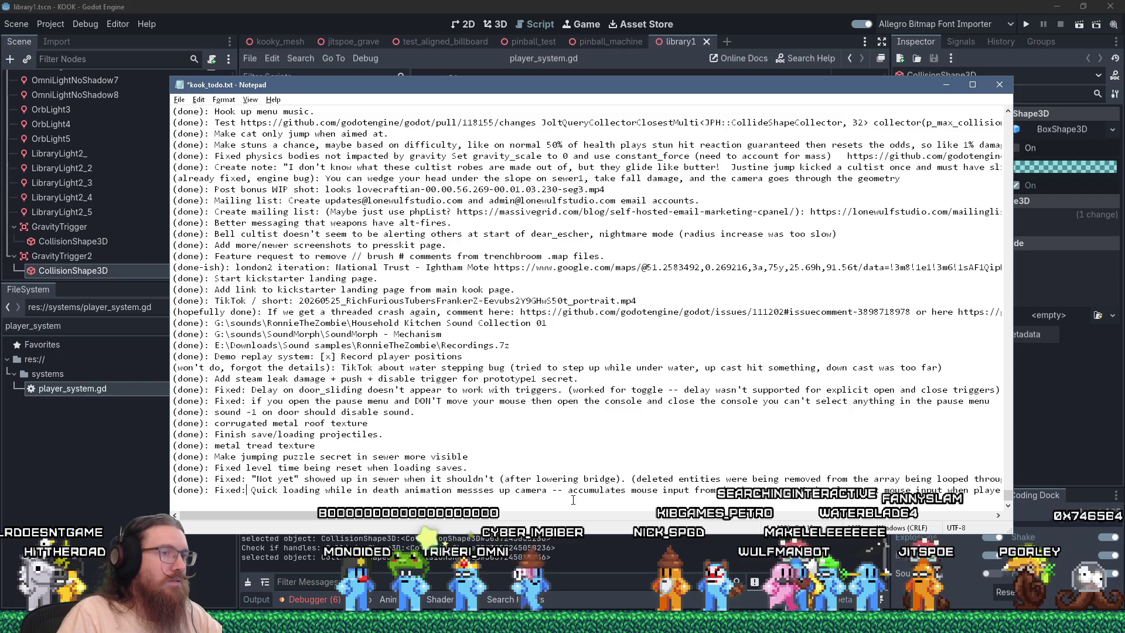
# Add 'That worked.' to the mouse-input note, save kook_todo.txt, and return to Godot
pyautogui.moveTo(364, 515); pyautogui.dragTo(437, 523)
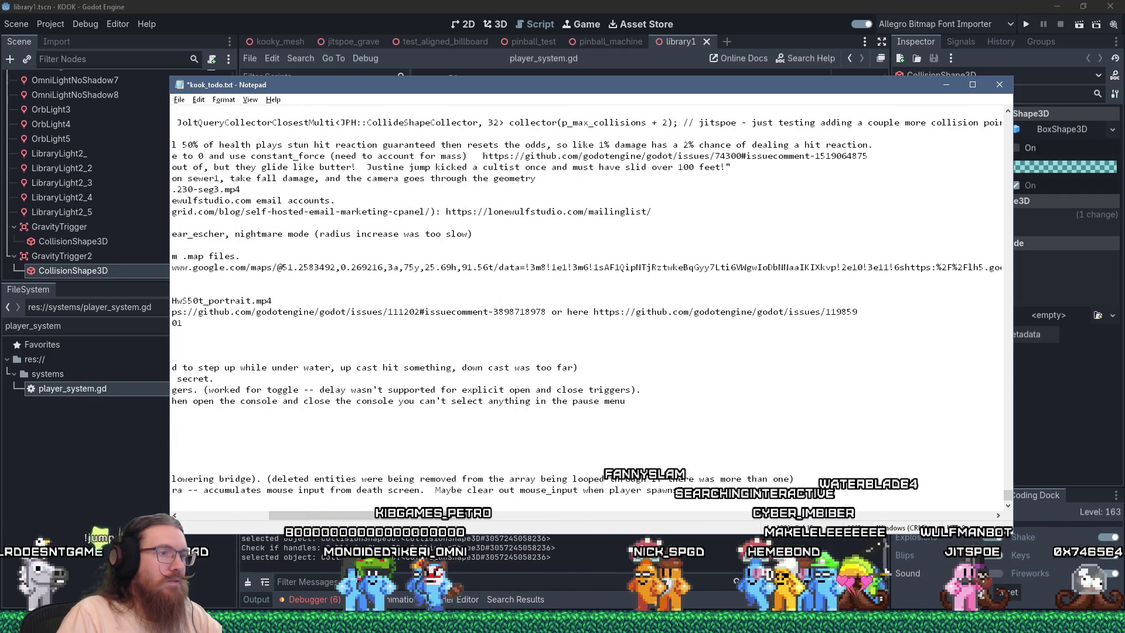
pyautogui.write('That')
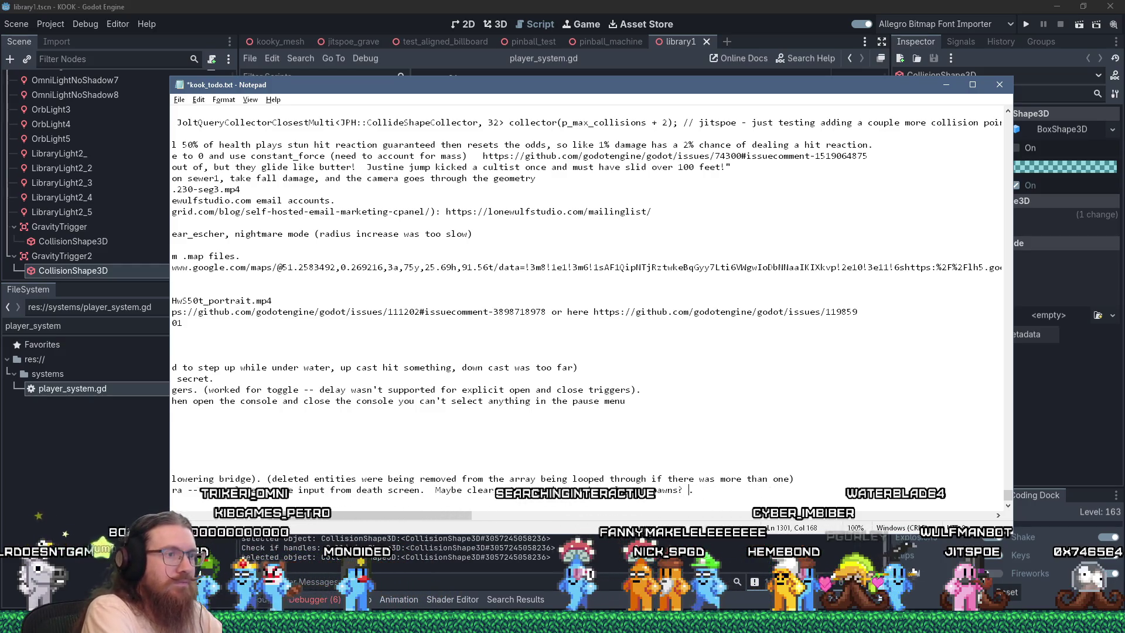
pyautogui.hotkey('ctrl', 's')
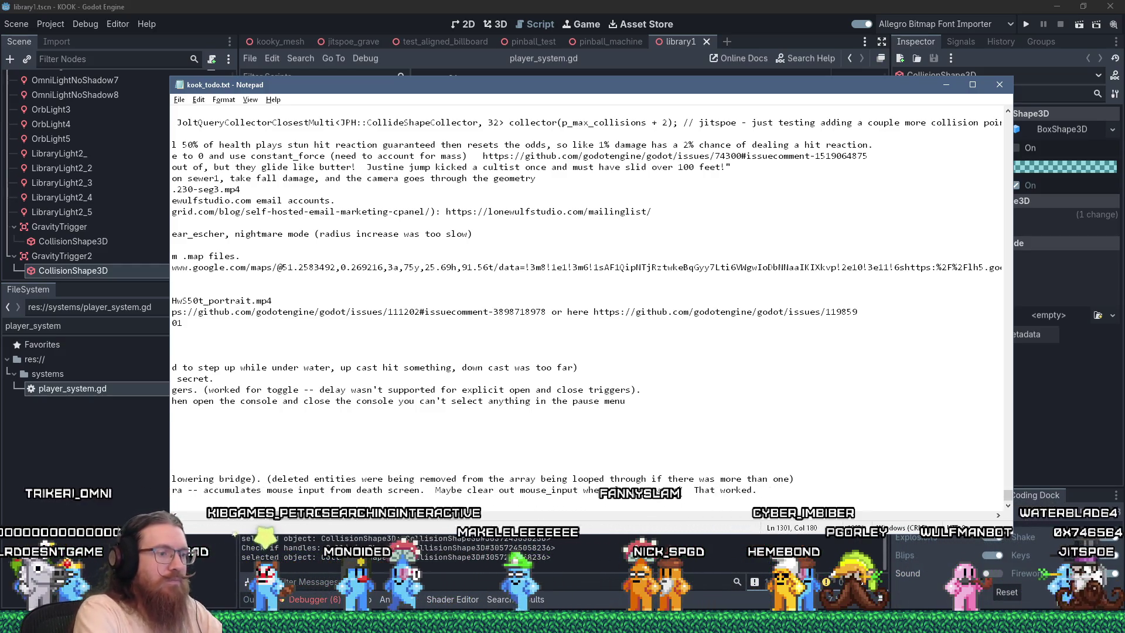
pyautogui.hotkey('ctrl', 'Home')
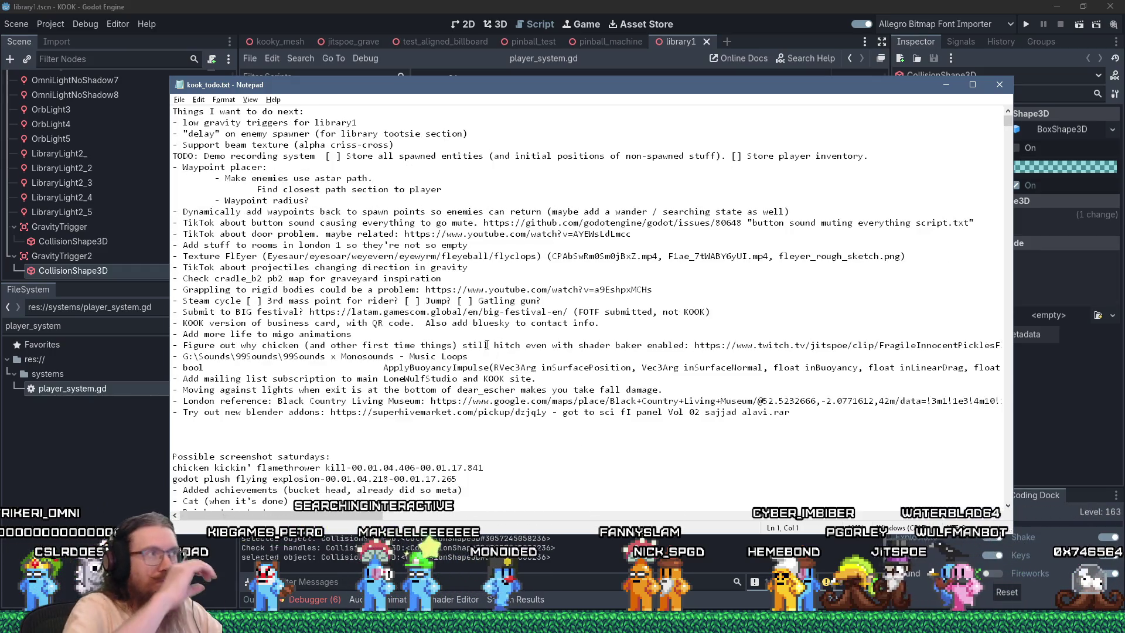
pyautogui.click(543, 4)
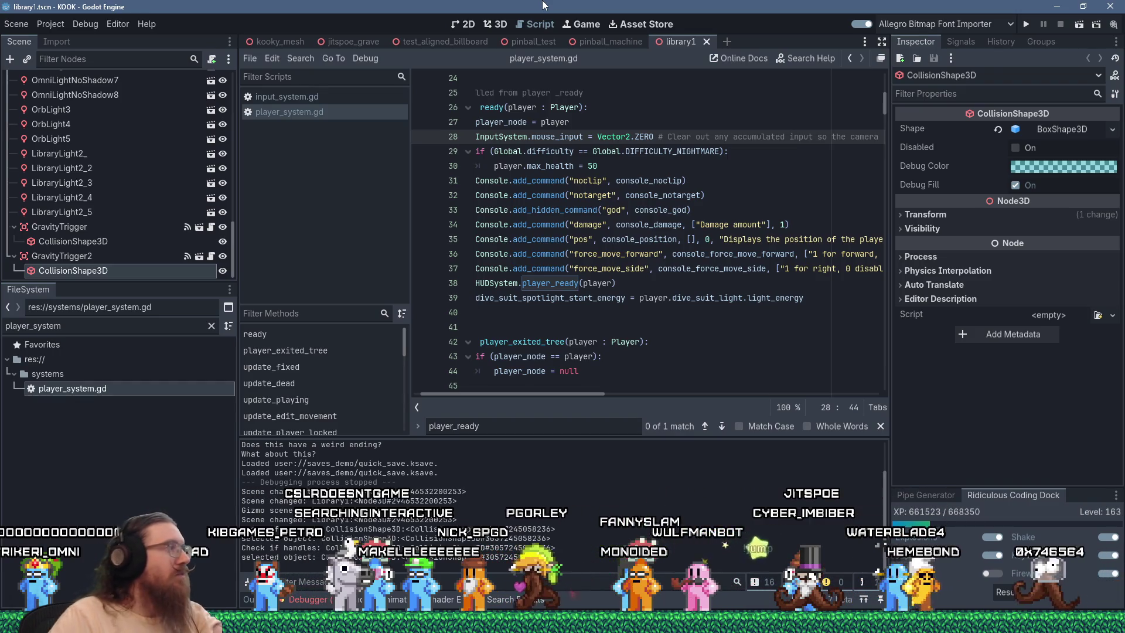
pyautogui.hotkey('alt', 'Tab')
pyautogui.hotkey('alt', 'Tab')
pyautogui.hotkey('alt', 'Tab')
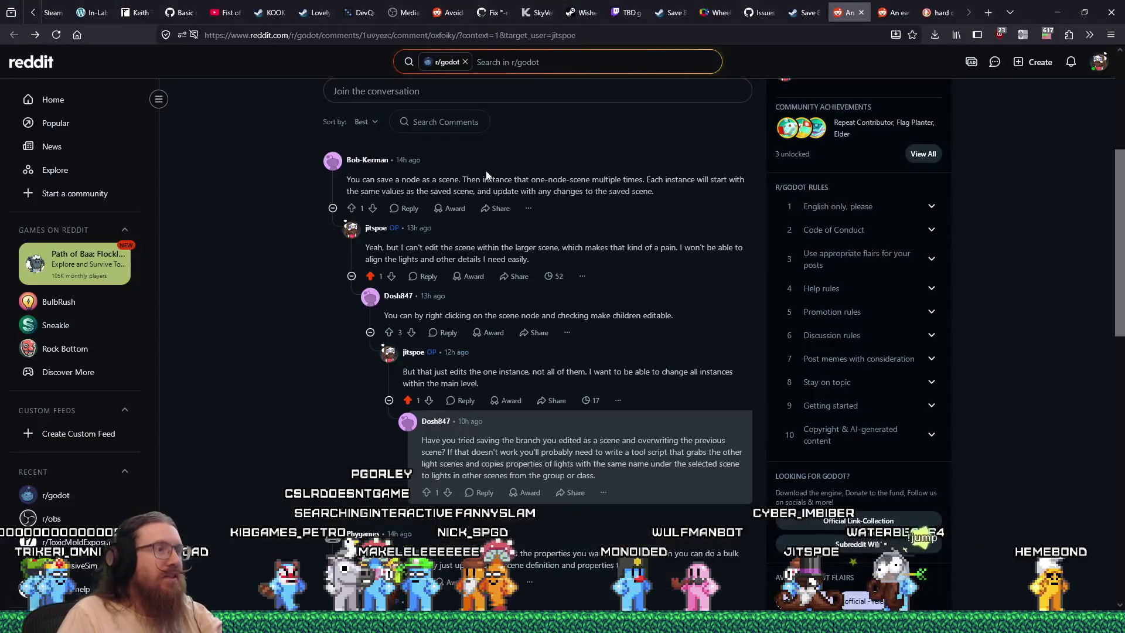
pyautogui.hotkey('alt', 'Tab')
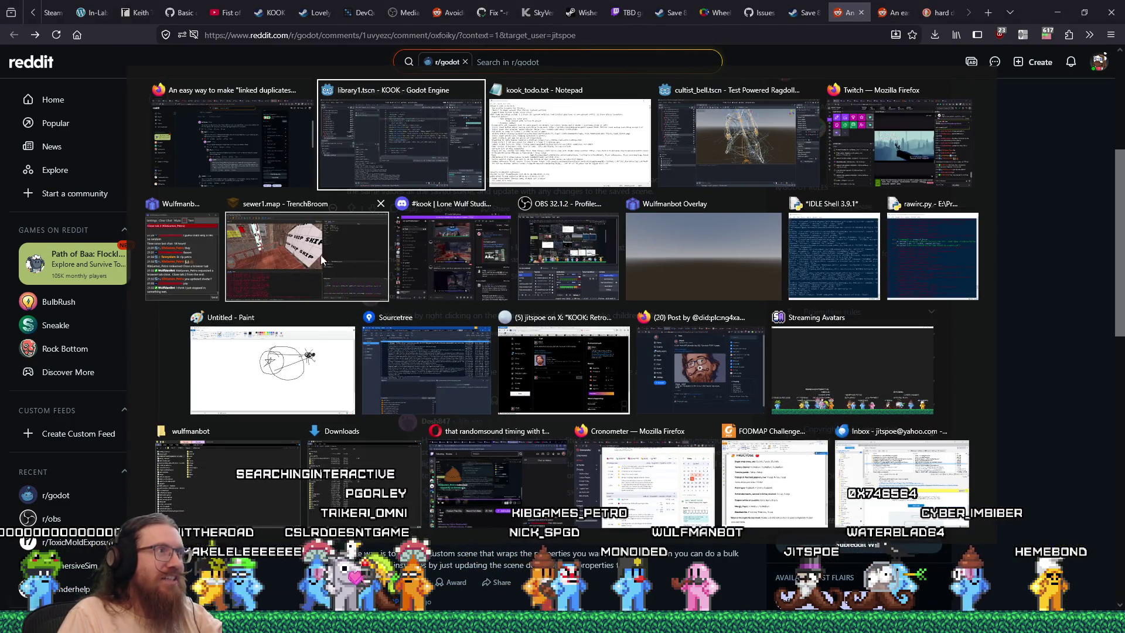
pyautogui.press('Return')
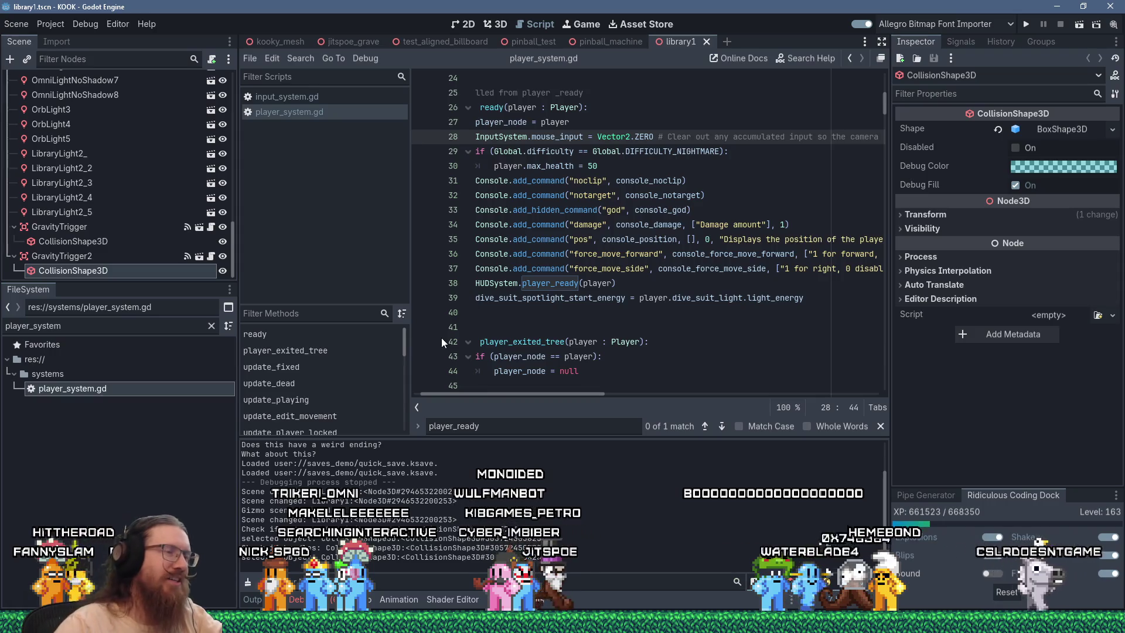
# Review the player_system.gd ready code around line 40, then switch to the r/godot thread
pyautogui.moveTo(581, 396); pyautogui.dragTo(475, 396)
pyautogui.click(556, 312)
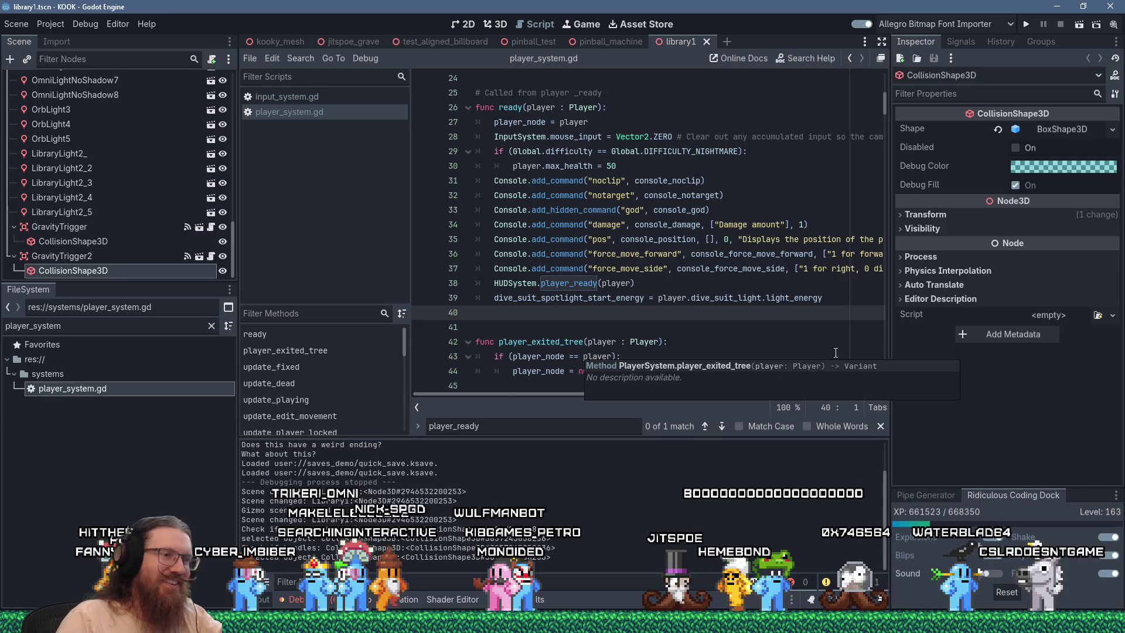
pyautogui.scroll(-3, 635, 305)
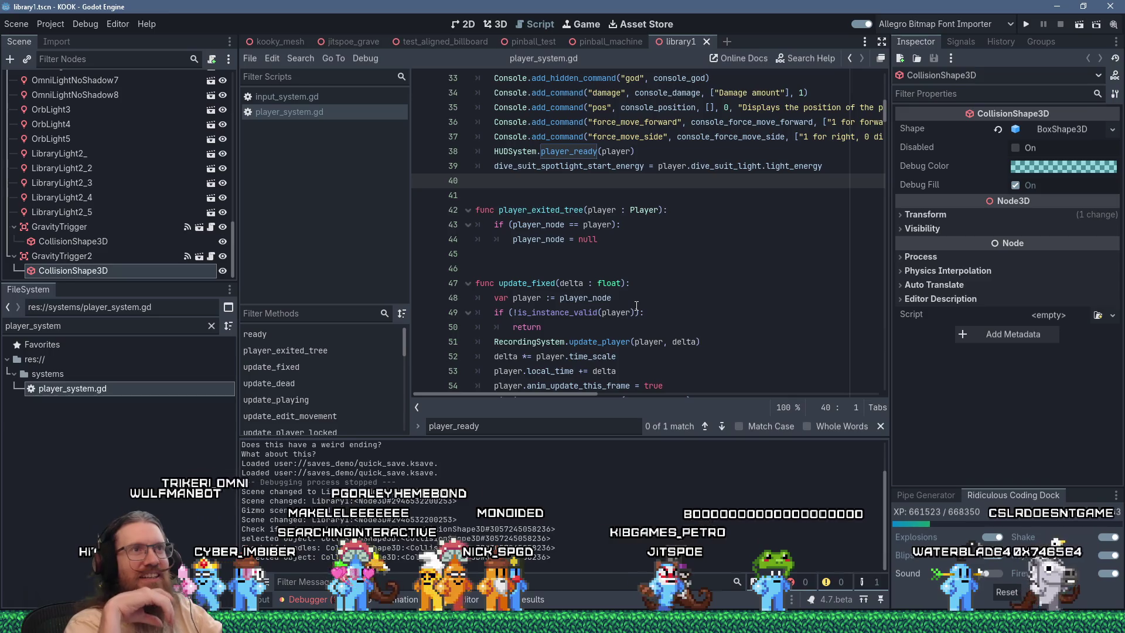
pyautogui.scroll(5, 636, 305)
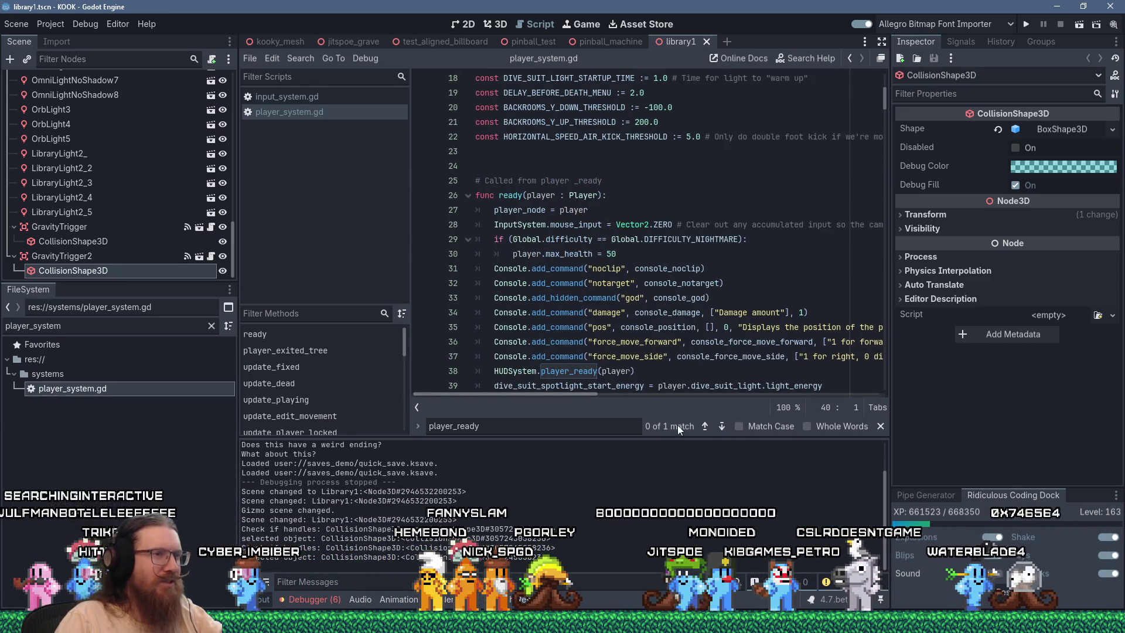
pyautogui.scroll(-3, 648, 304)
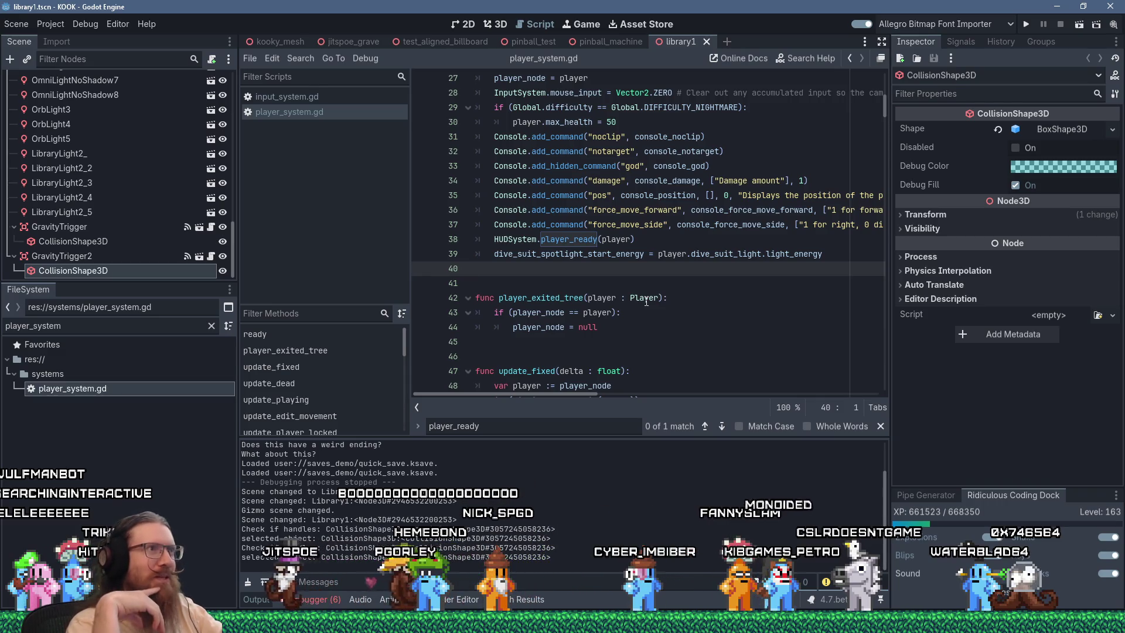
pyautogui.hotkey('alt', 'Tab')
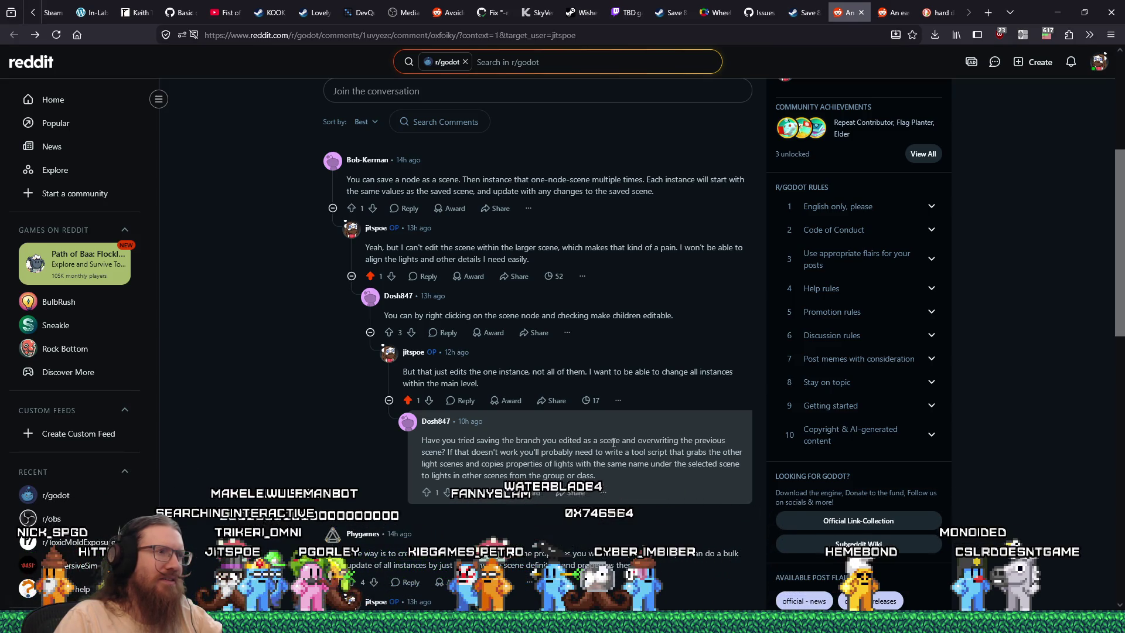
# Switch to the library1.tscn Godot window and show the level in the 3D view
pyautogui.press('super+Tab')
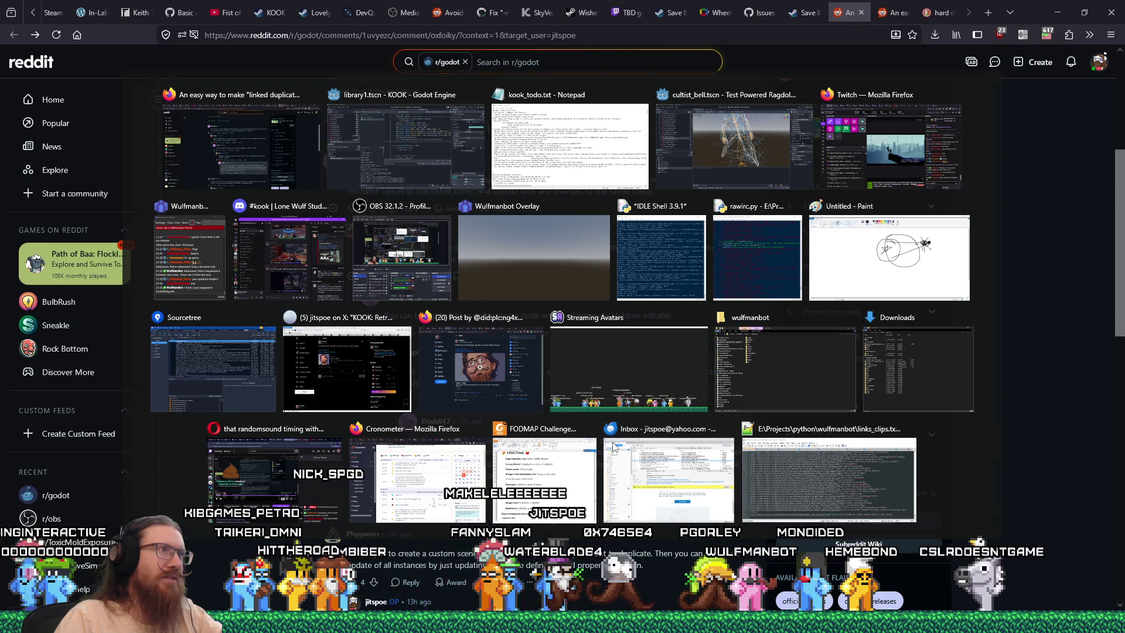
pyautogui.press('Return')
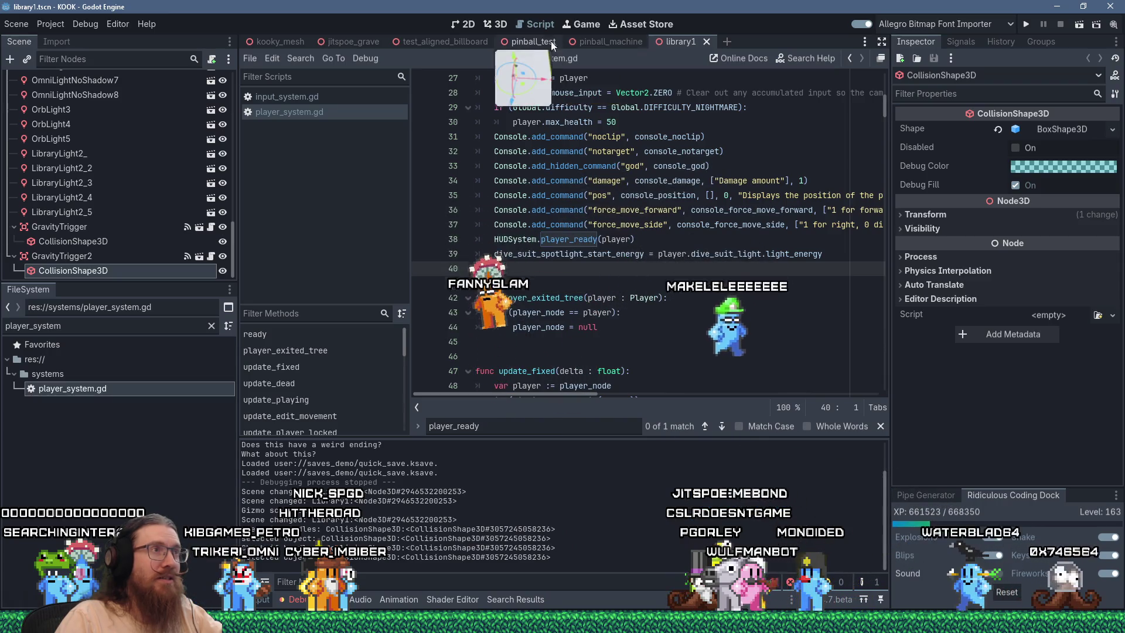
pyautogui.click(500, 25)
# Fly the camera past the magenta doors into the library to inspect LibraryLight1 and the hanging lights
pyautogui.press('f')
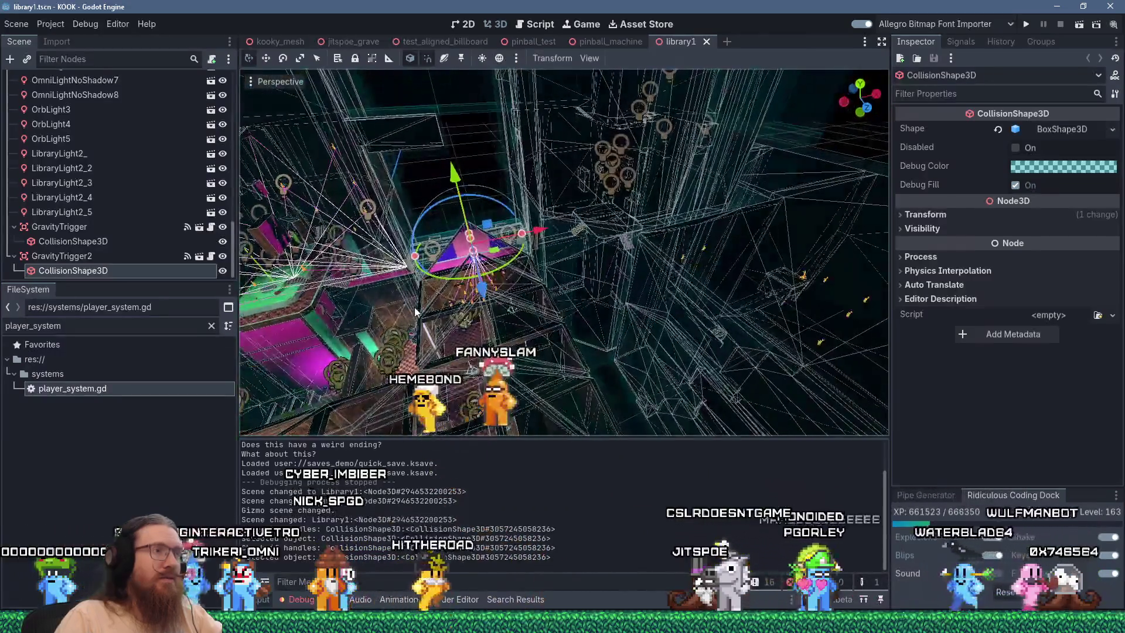
pyautogui.moveTo(415, 312)
pyautogui.mouseDown()
pyautogui.moveTo(628, 177)
pyautogui.moveTo(605, 203)
pyautogui.moveTo(671, 223)
pyautogui.moveTo(615, 196)
pyautogui.moveTo(586, 219)
pyautogui.mouseUp()
pyautogui.scroll(3, 652, 205)
pyautogui.scroll(3, 604, 260)
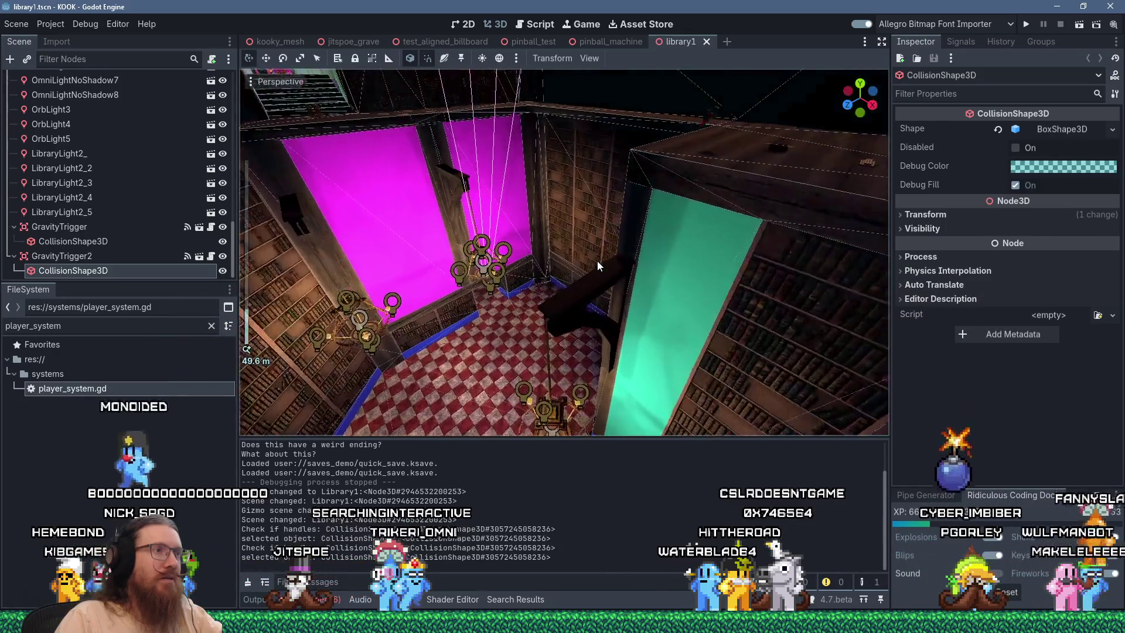
pyautogui.click(602, 273)
pyautogui.scroll(-8, 616, 274)
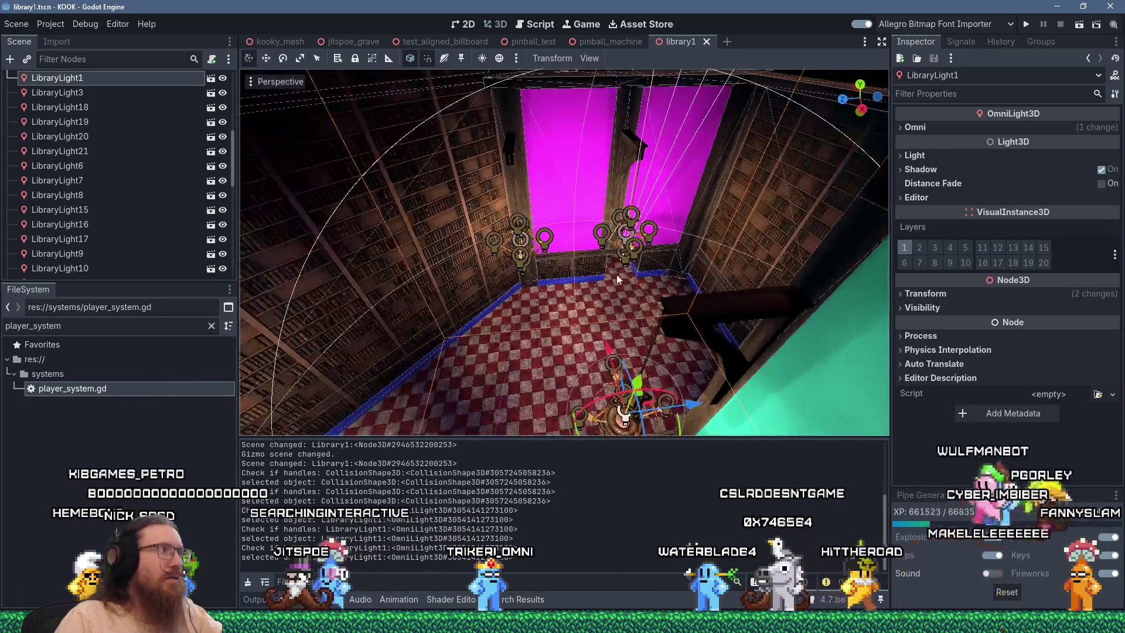
pyautogui.scroll(10, 621, 269)
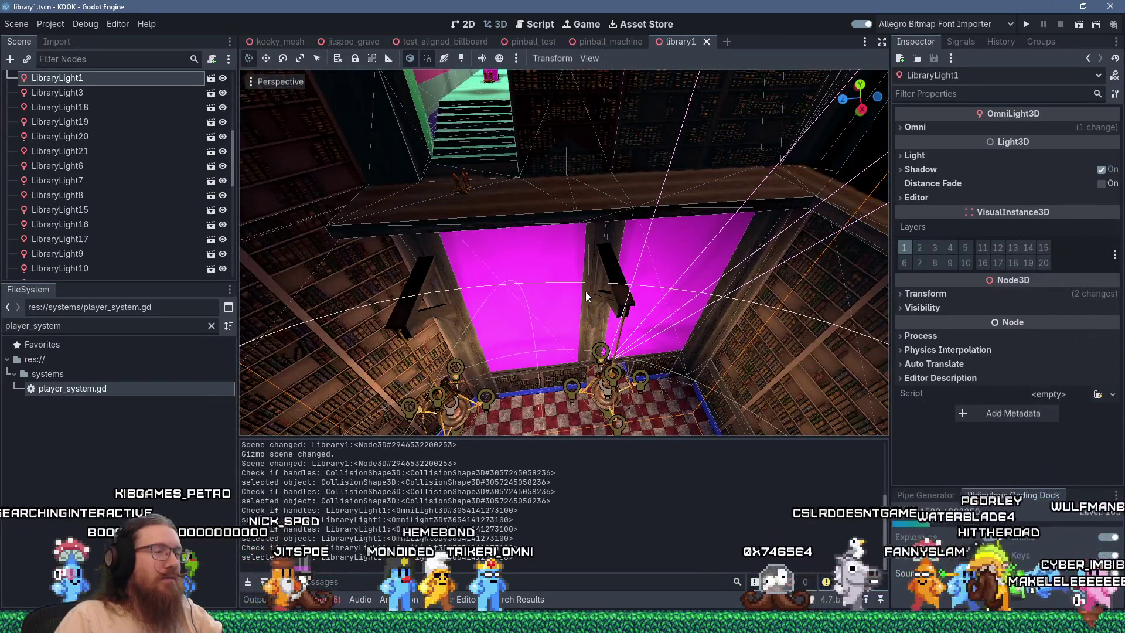
pyautogui.moveTo(586, 291)
pyautogui.mouseDown()
pyautogui.moveTo(604, 296)
pyautogui.moveTo(558, 297)
pyautogui.mouseUp()
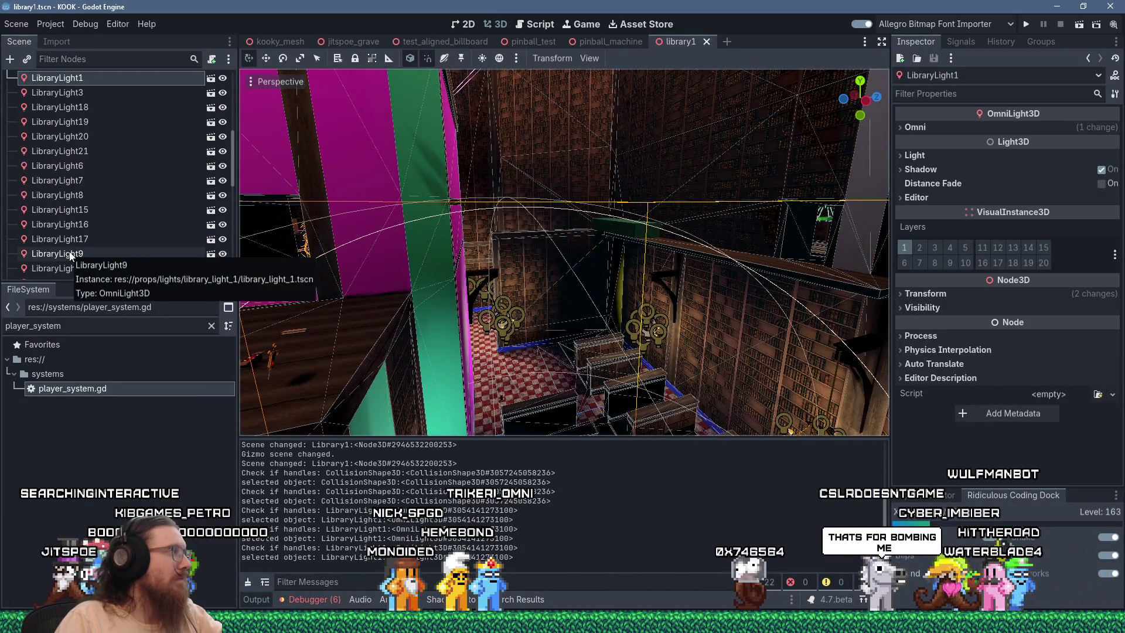
pyautogui.scroll(10, 76, 235)
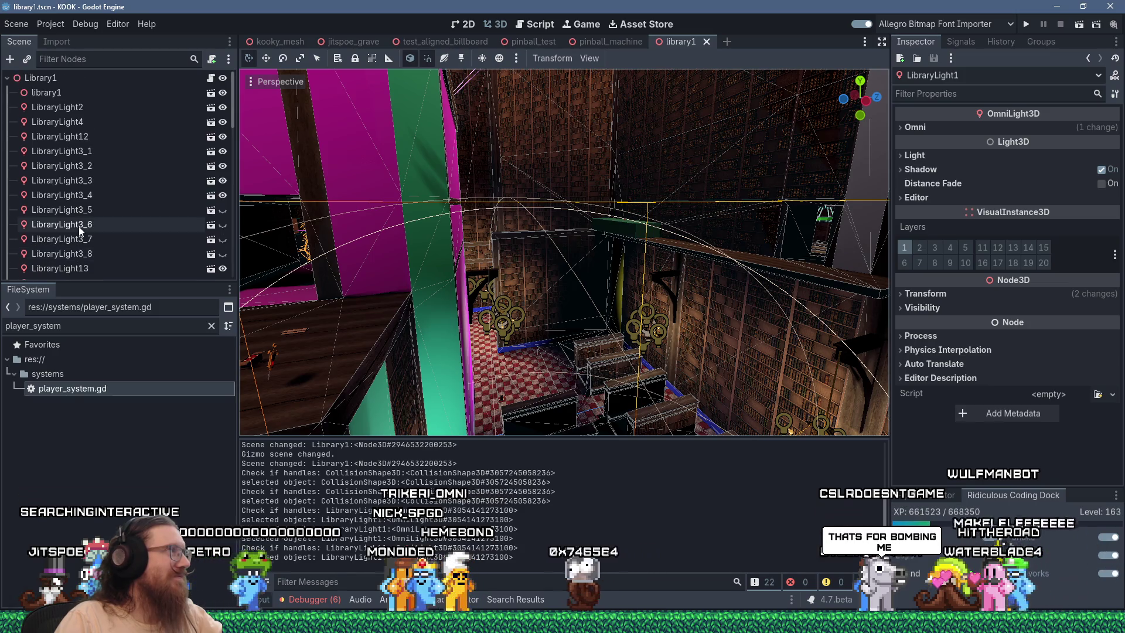
pyautogui.click(41, 77)
# Add a new Node3D under the root and name it Library1LightsBottom
pyautogui.hotkey('ctrl', 'a')
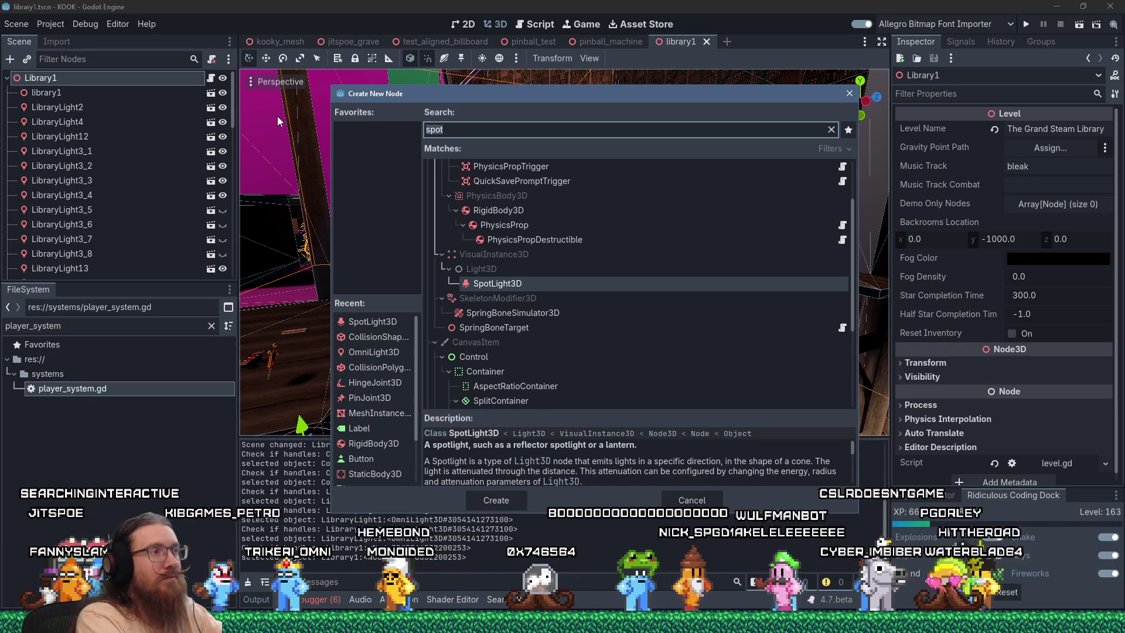
pyautogui.write('node')
pyautogui.press('Down')
pyautogui.press('Down')
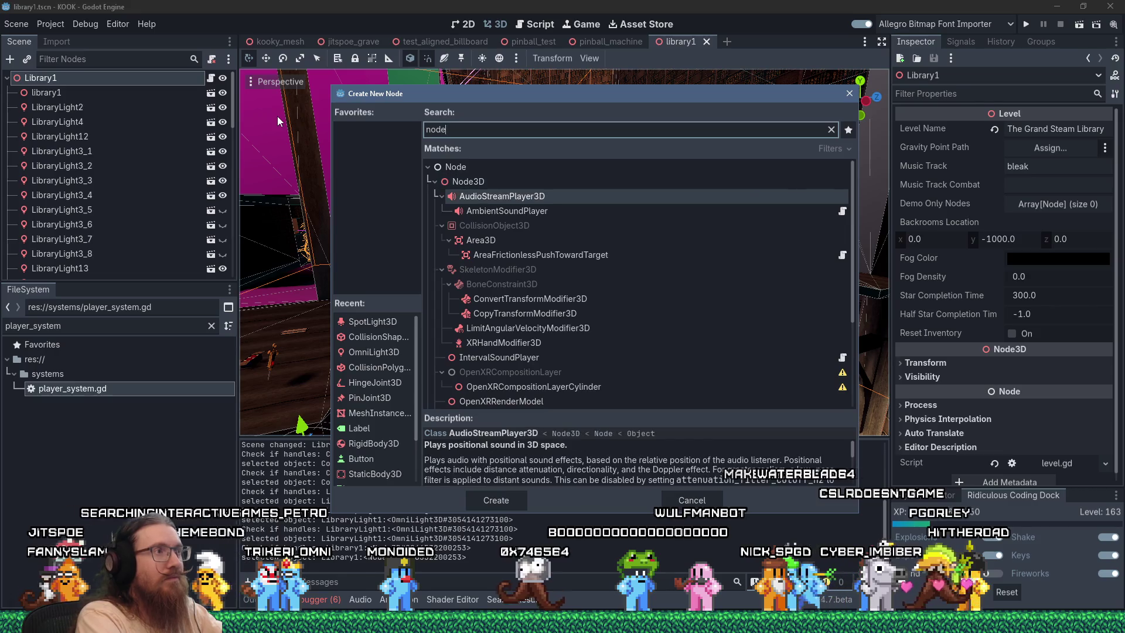
pyautogui.press('Up')
pyautogui.press('Return')
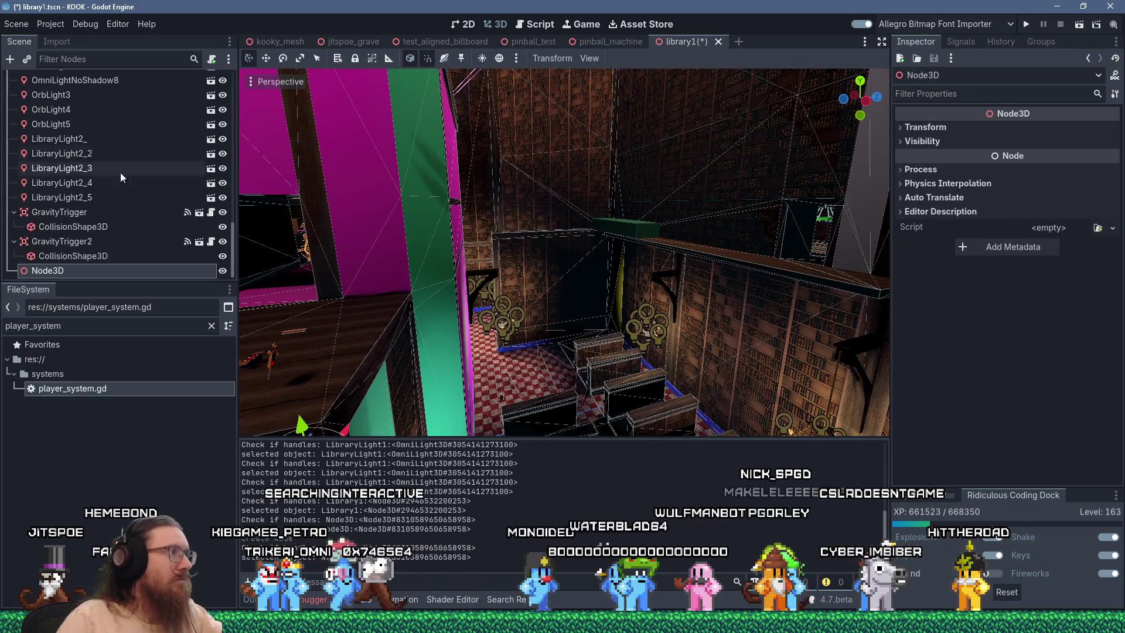
pyautogui.doubleClick(168, 270)
pyautogui.write('Library')
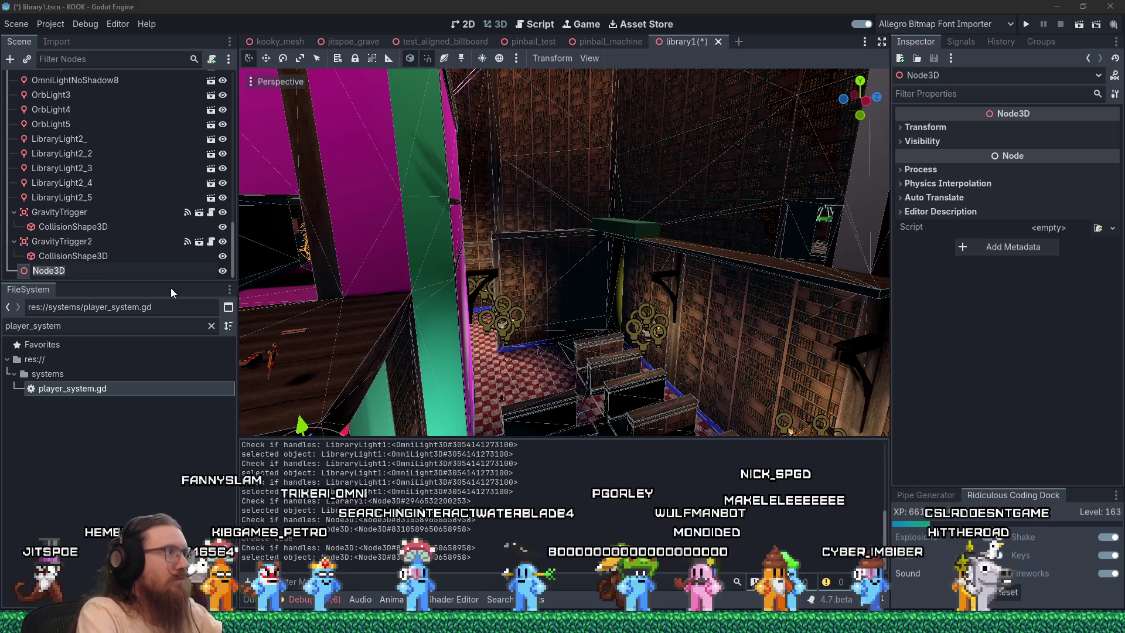
pyautogui.write('1LightsBottom')
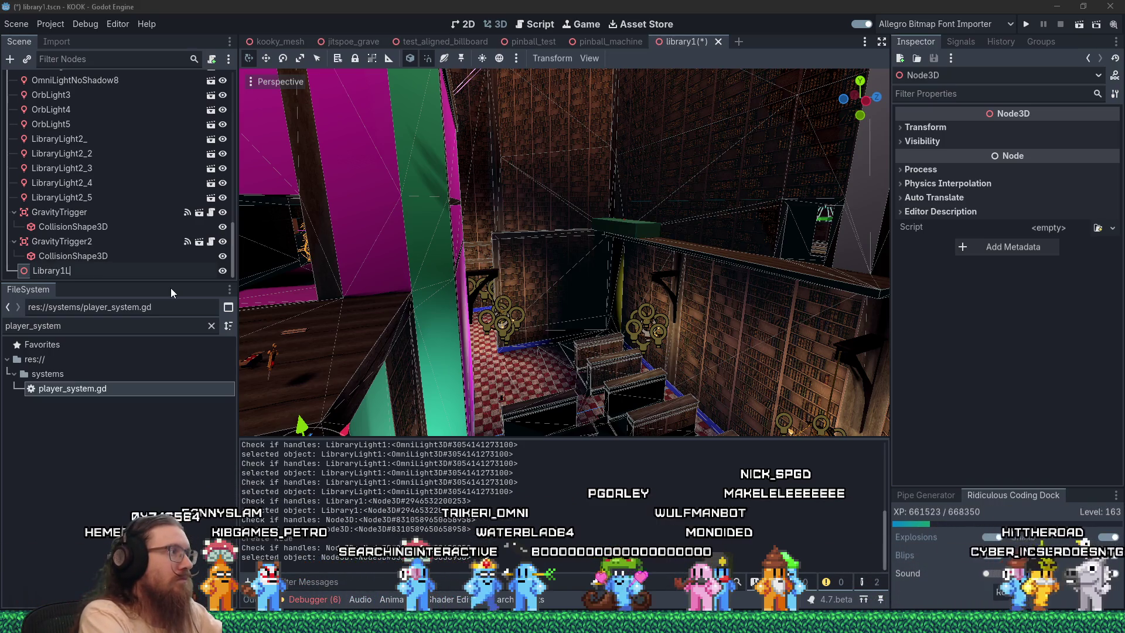
pyautogui.press('Return')
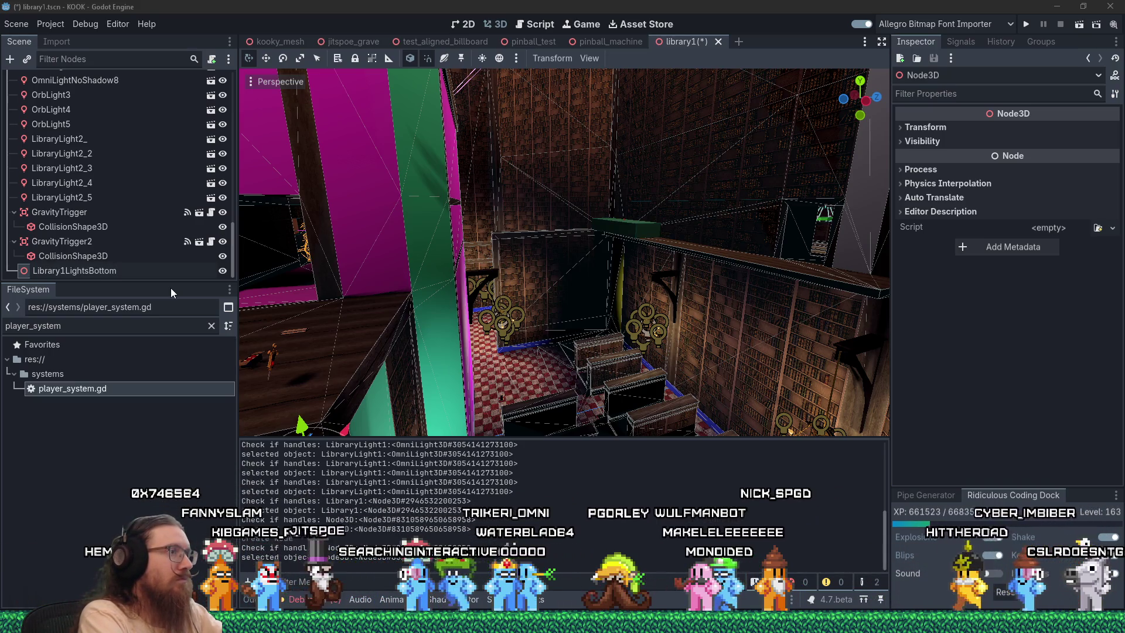
pyautogui.press('Return')
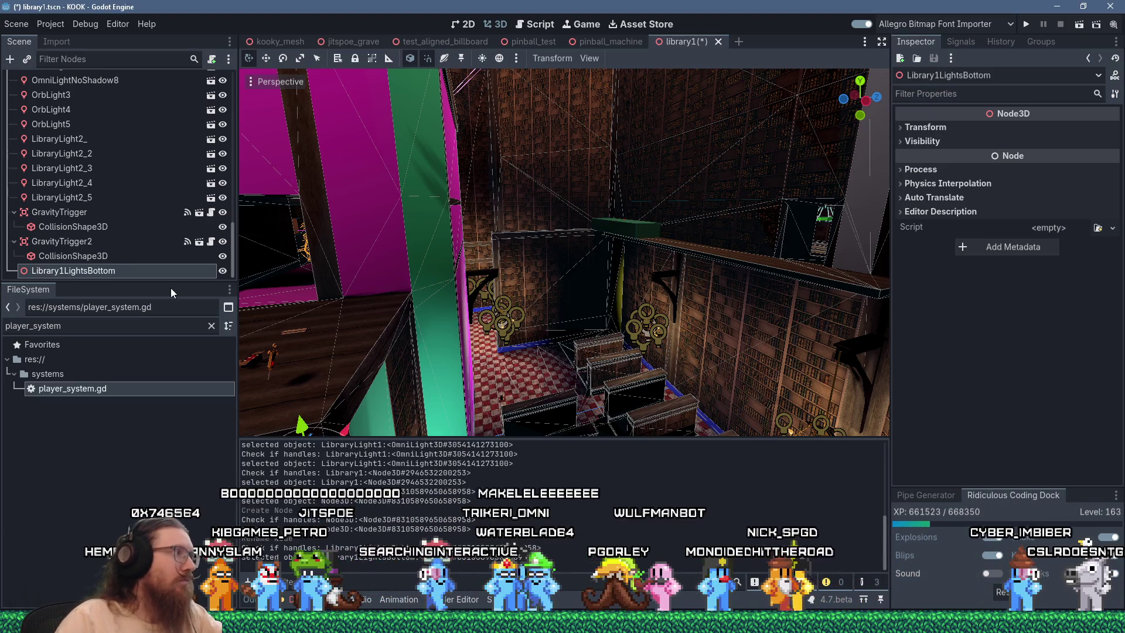
# Reparent LibraryLight7 and LibraryLight8 under Library1LightsBottom
pyautogui.moveTo(640, 262)
pyautogui.mouseDown()
pyautogui.moveTo(604, 265)
pyautogui.moveTo(639, 262)
pyautogui.mouseUp()
pyautogui.click(643, 261)
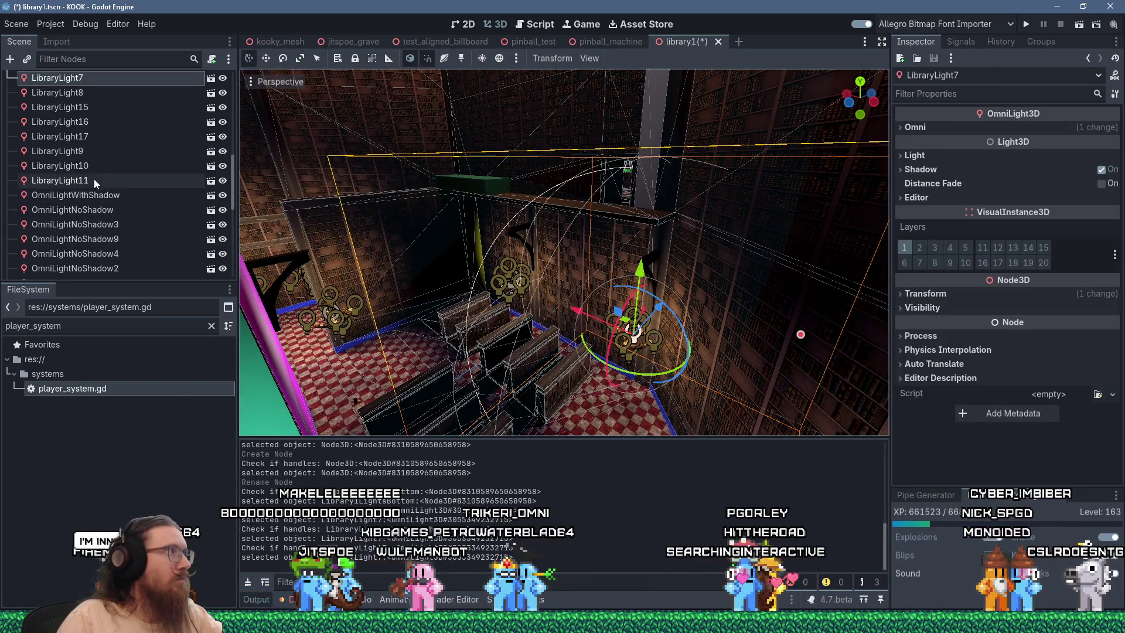
pyautogui.moveTo(85, 99)
pyautogui.mouseDown()
pyautogui.moveTo(101, 146)
pyautogui.moveTo(89, 273)
pyautogui.mouseUp()
pyautogui.moveTo(509, 288)
pyautogui.mouseDown()
pyautogui.moveTo(493, 226)
pyautogui.moveTo(578, 241)
pyautogui.moveTo(564, 250)
pyautogui.mouseUp()
pyautogui.click(564, 250)
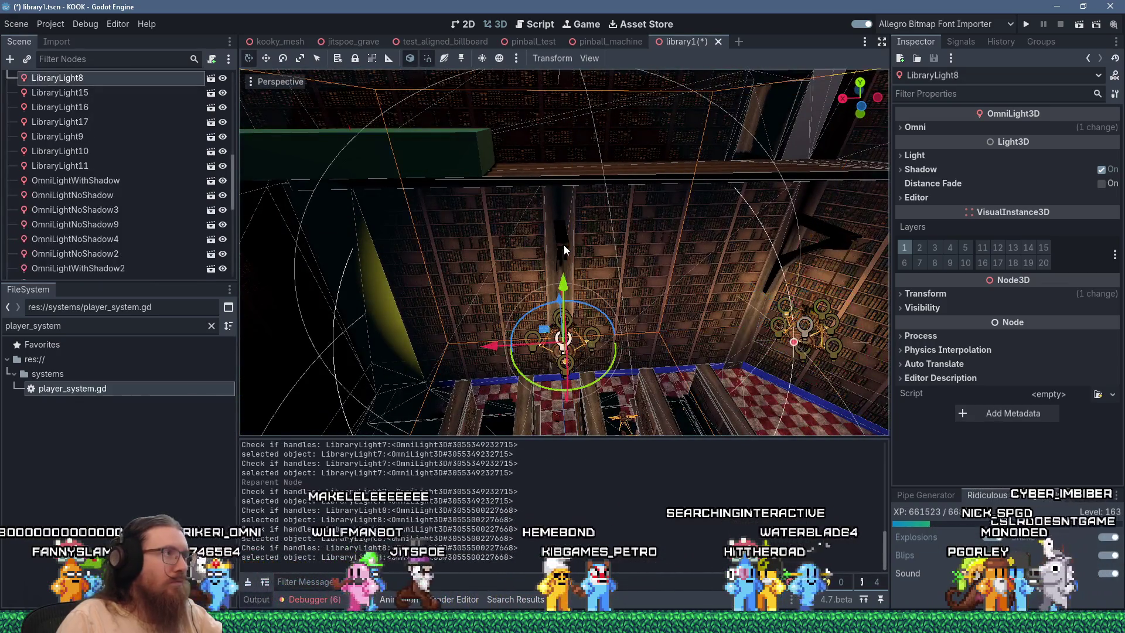
pyautogui.moveTo(100, 107)
pyautogui.mouseDown()
pyautogui.moveTo(133, 191)
pyautogui.moveTo(104, 258)
pyautogui.moveTo(121, 258)
pyautogui.mouseUp()
pyautogui.moveTo(607, 289)
pyautogui.mouseDown()
pyautogui.moveTo(454, 334)
pyautogui.moveTo(436, 276)
pyautogui.moveTo(586, 280)
pyautogui.moveTo(574, 300)
pyautogui.mouseUp()
# Reparent LibraryLight9 and LibraryLight1 under Library1LightsBottom, then switch to the browser
pyautogui.scroll(4, 516, 166)
pyautogui.click(536, 206)
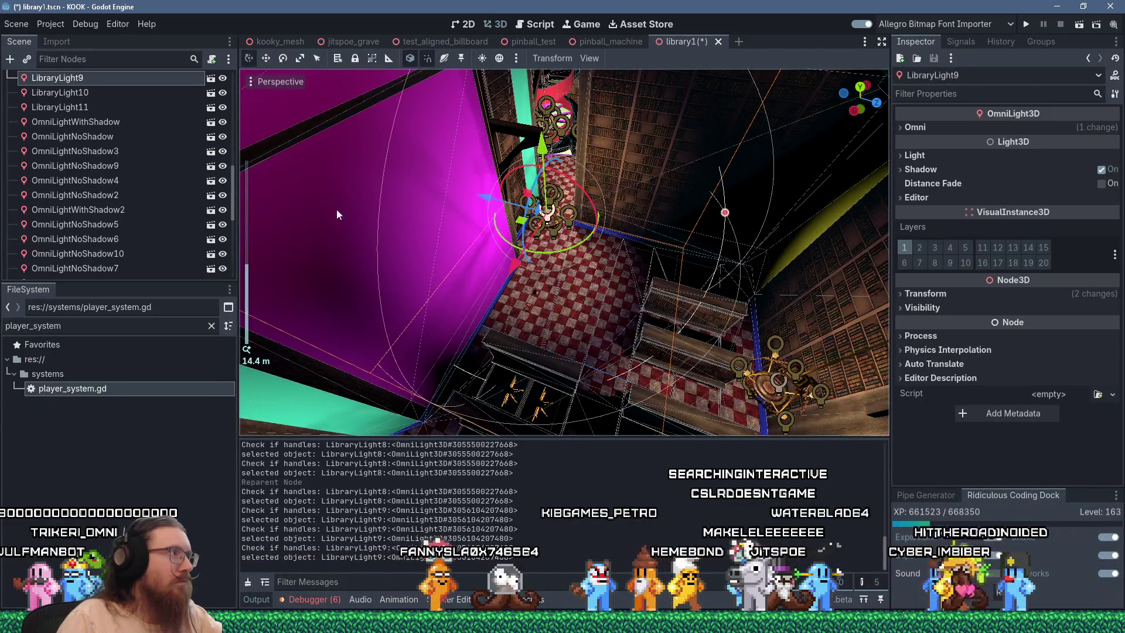
pyautogui.moveTo(86, 85)
pyautogui.mouseDown()
pyautogui.moveTo(115, 178)
pyautogui.moveTo(93, 241)
pyautogui.mouseUp()
pyautogui.scroll(-4, 480, 234)
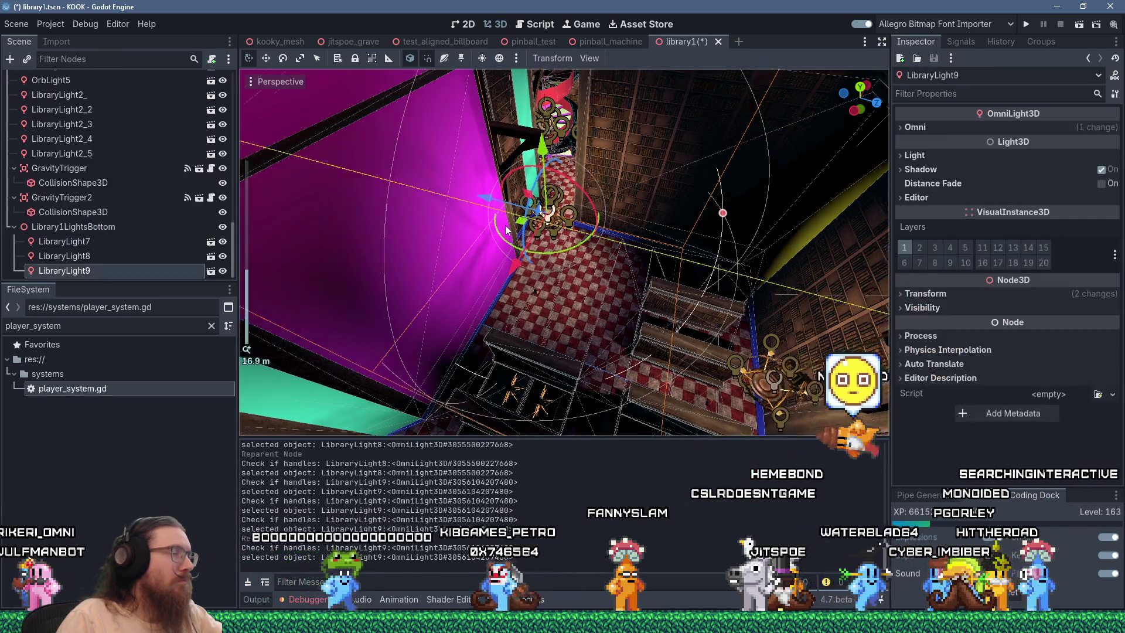
pyautogui.moveTo(481, 235)
pyautogui.mouseDown()
pyautogui.moveTo(529, 221)
pyautogui.moveTo(561, 248)
pyautogui.mouseUp()
pyautogui.click(505, 283)
pyautogui.moveTo(86, 83); pyautogui.dragTo(108, 227)
pyautogui.moveTo(788, 542)
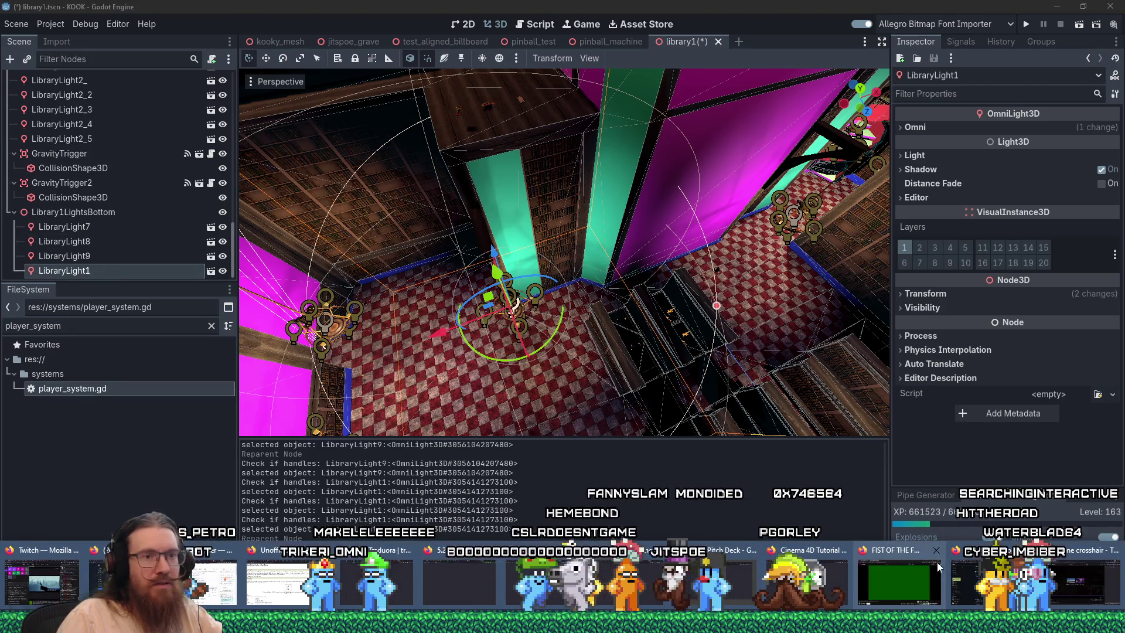
pyautogui.click(1032, 580)
# In a new tab, search DuckDuckGo for 'blender alt-d', then for 'dupgodot'
pyautogui.click(984, 11)
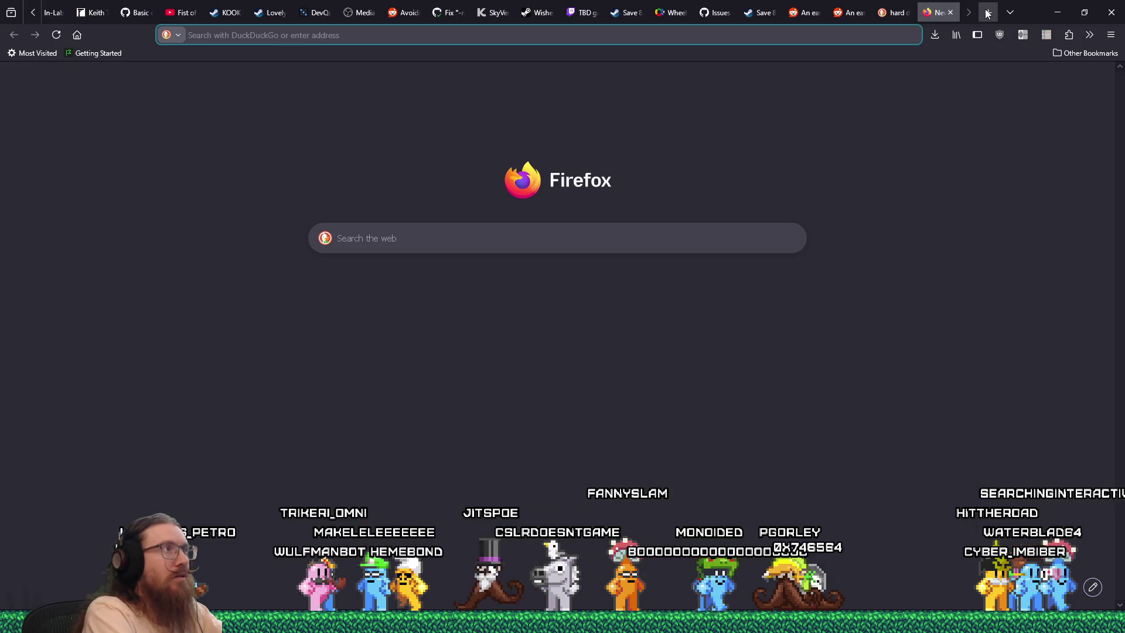
pyautogui.write('blender alt-d')
pyautogui.press('Return')
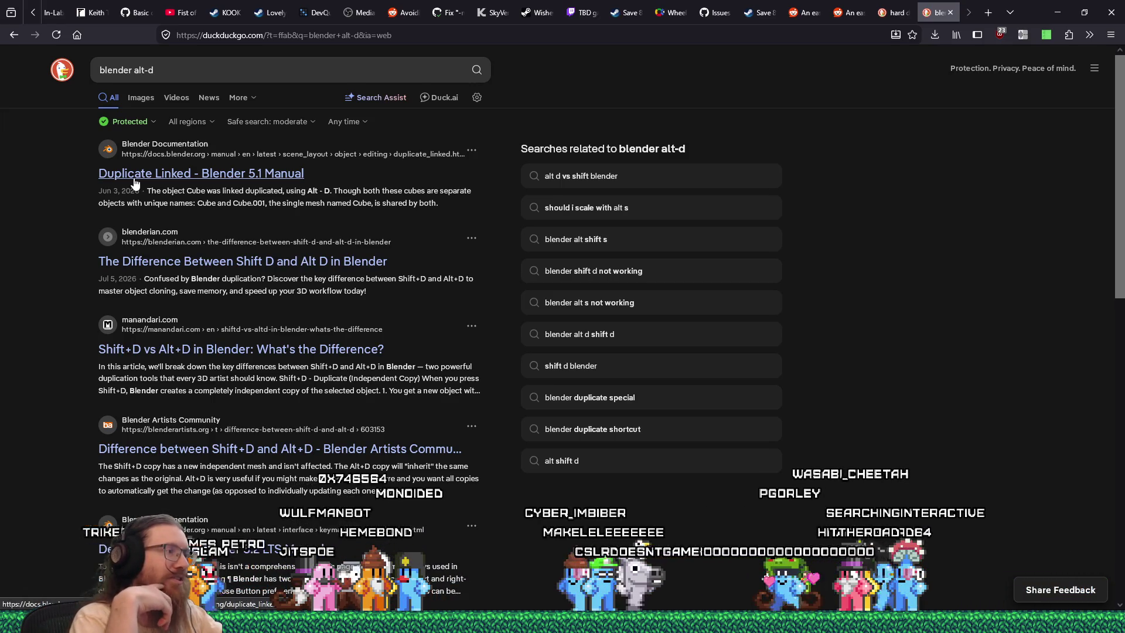
pyautogui.click(176, 64)
pyautogui.write('duplicate linked')
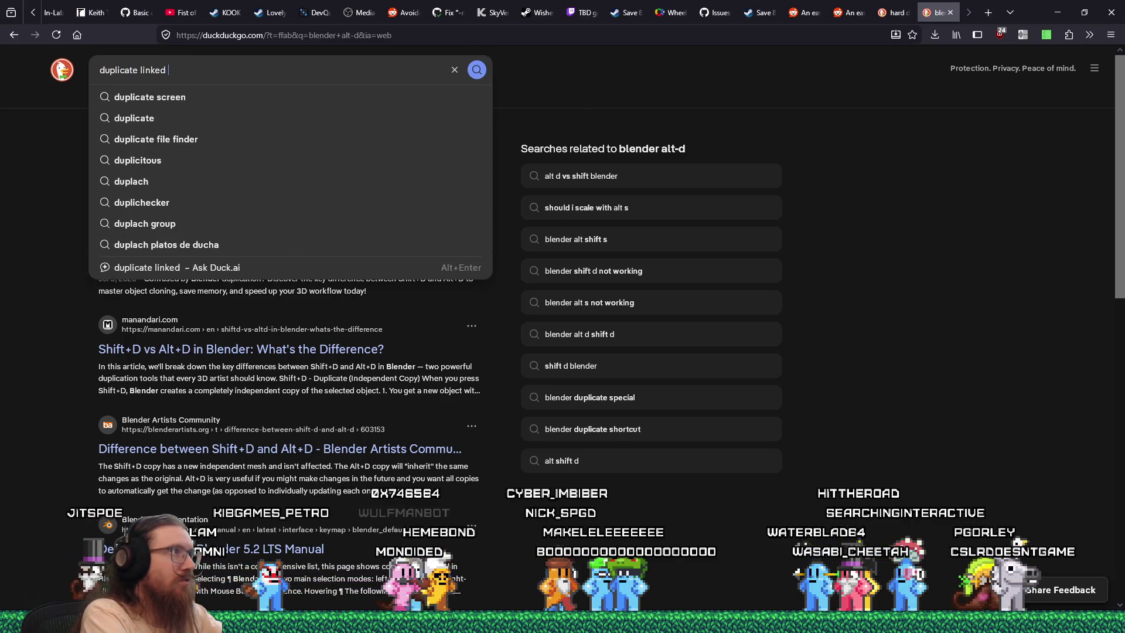
pyautogui.write('godot')
pyautogui.press('Return')
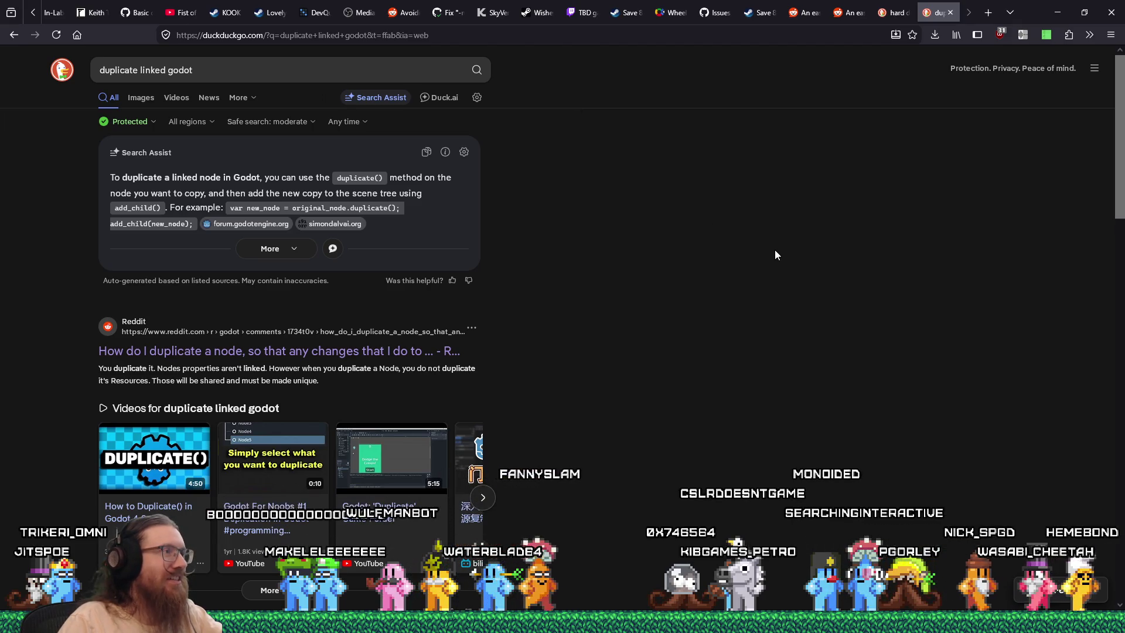
# Skim the results and rerun the duplicate-linked query as a Google search with !g
pyautogui.scroll(-1, 776, 255)
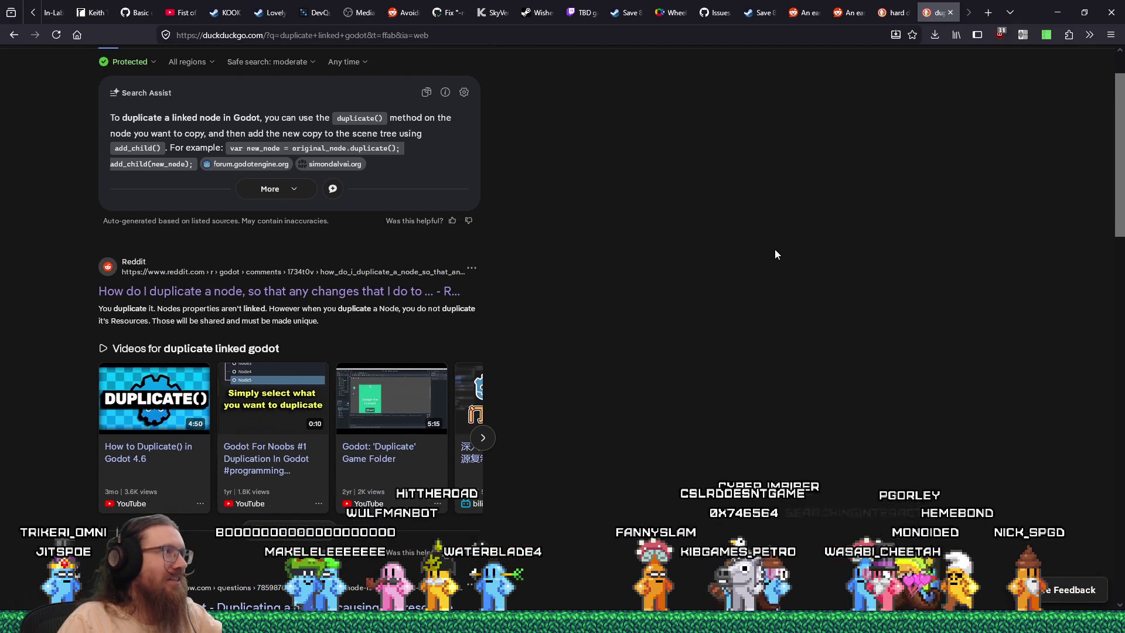
pyautogui.scroll(-2, 775, 255)
pyautogui.scroll(-5, 775, 254)
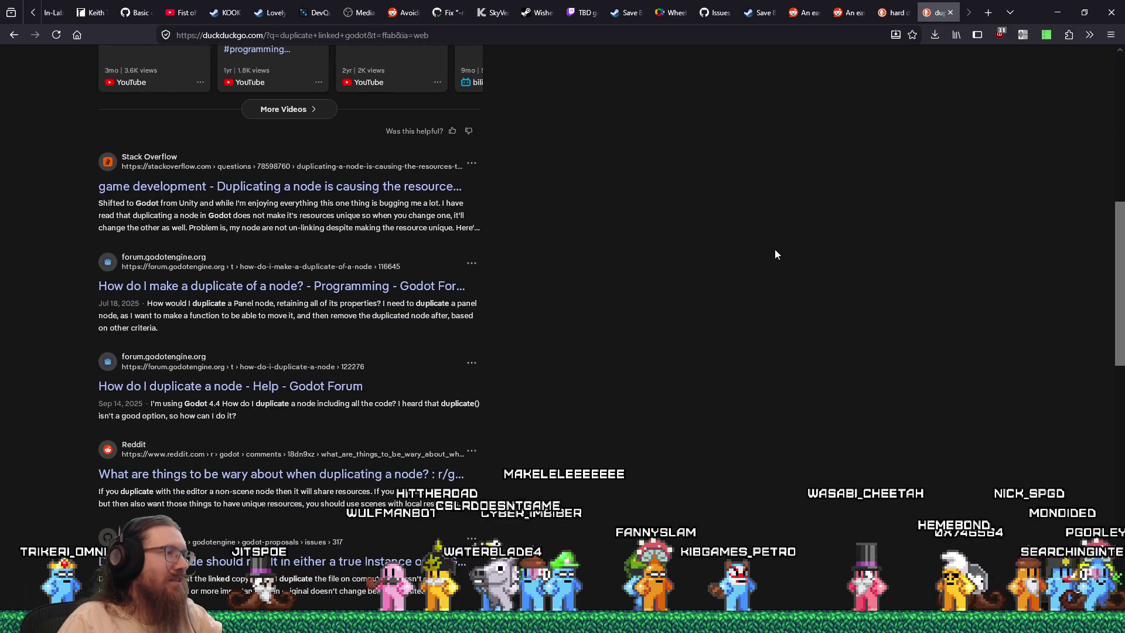
pyautogui.scroll(8, 775, 254)
pyautogui.click(312, 77)
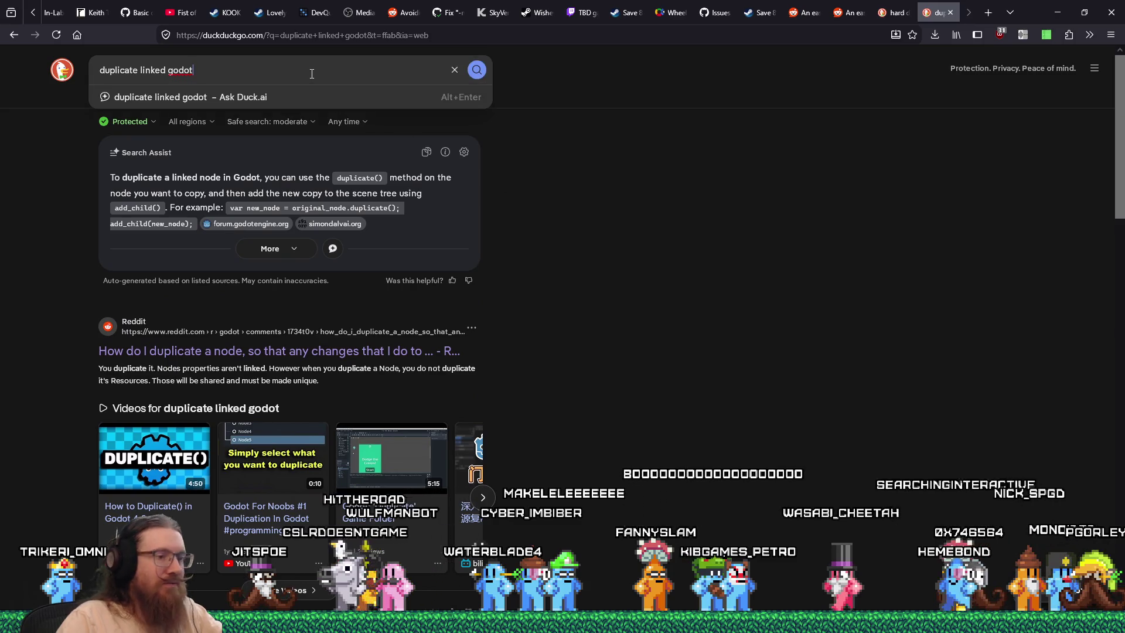
pyautogui.press('Home')
pyautogui.write('!g')
pyautogui.press('Return')
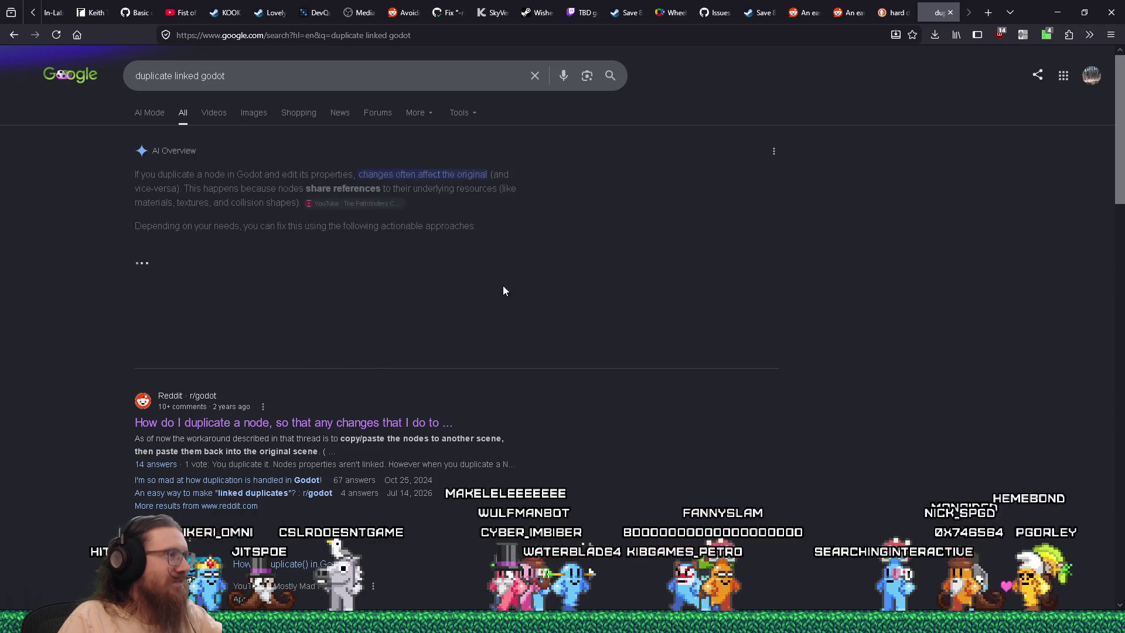
# Browse the Google results, the hard drive profiling tool search and the r/godot post, then close the Reddit tab
pyautogui.scroll(-3, 567, 345)
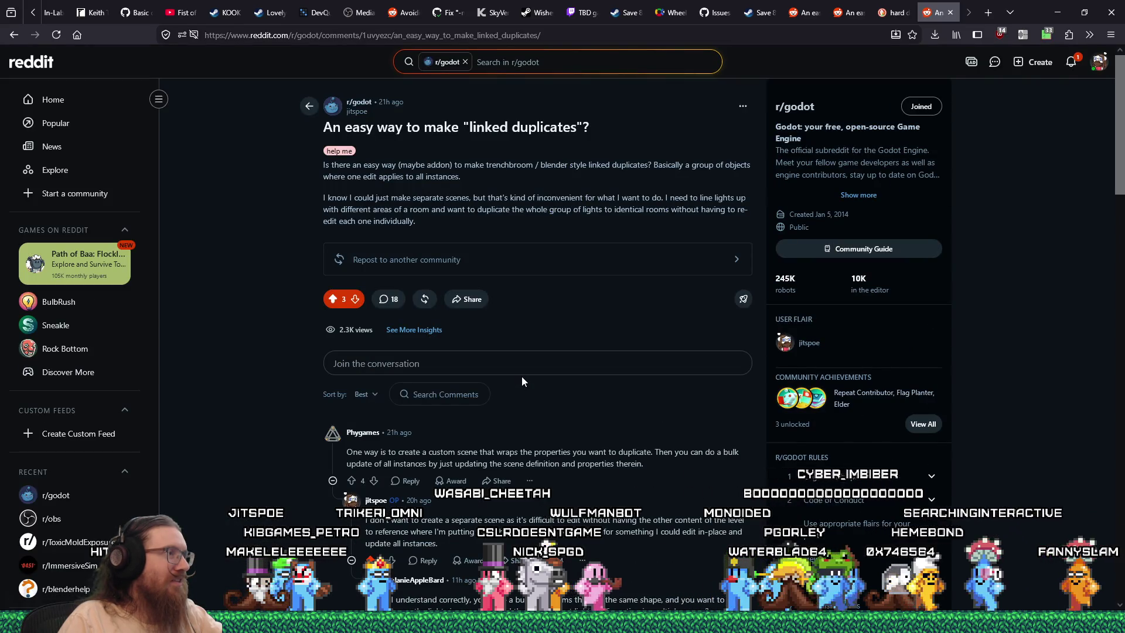
pyautogui.scroll(-15, 522, 378)
pyautogui.scroll(12, 522, 376)
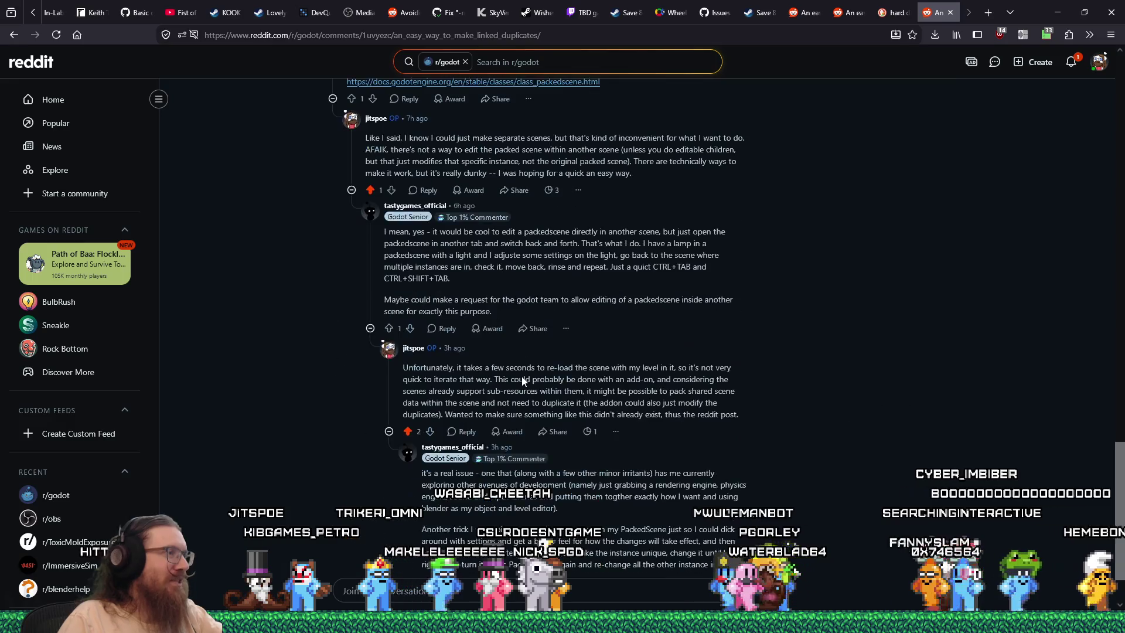
pyautogui.scroll(5, 522, 376)
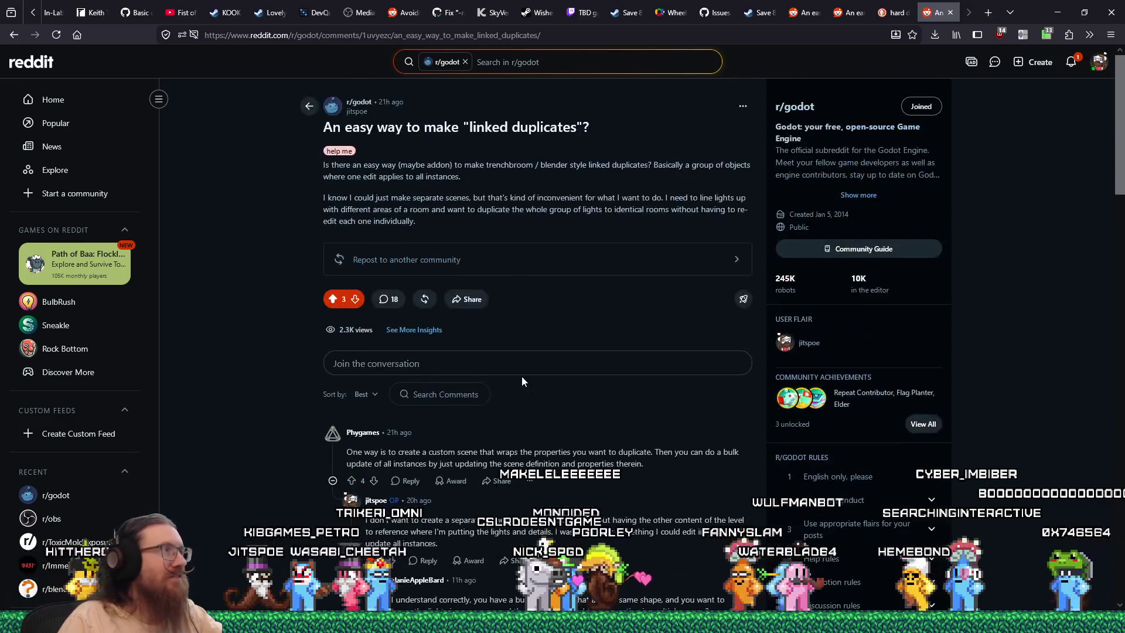
pyautogui.click(897, 13)
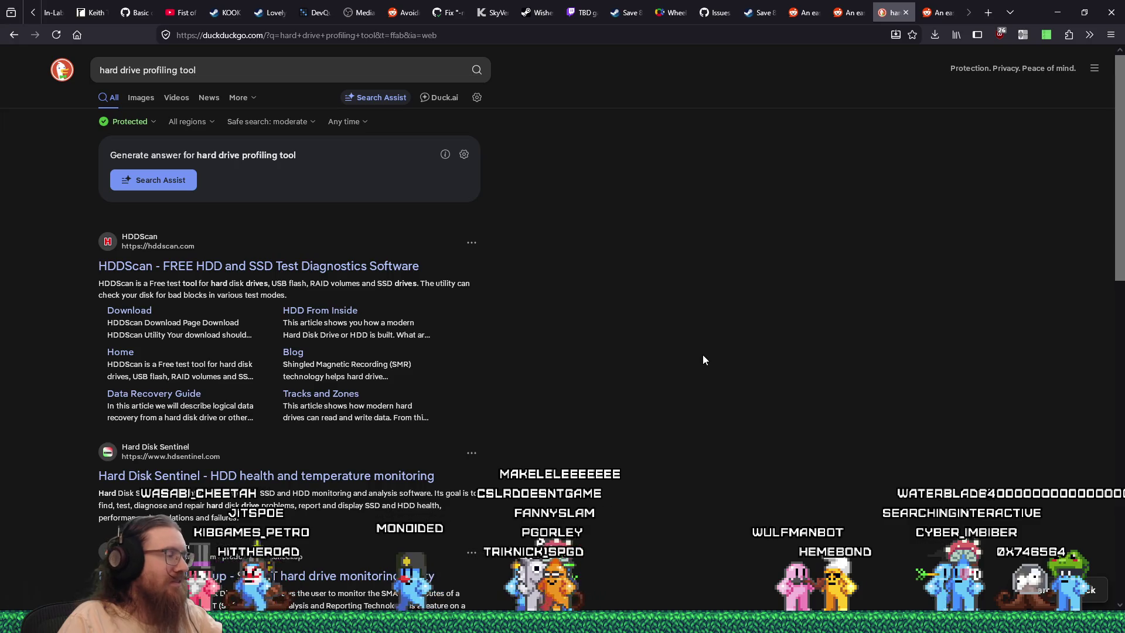
pyautogui.scroll(-3, 703, 359)
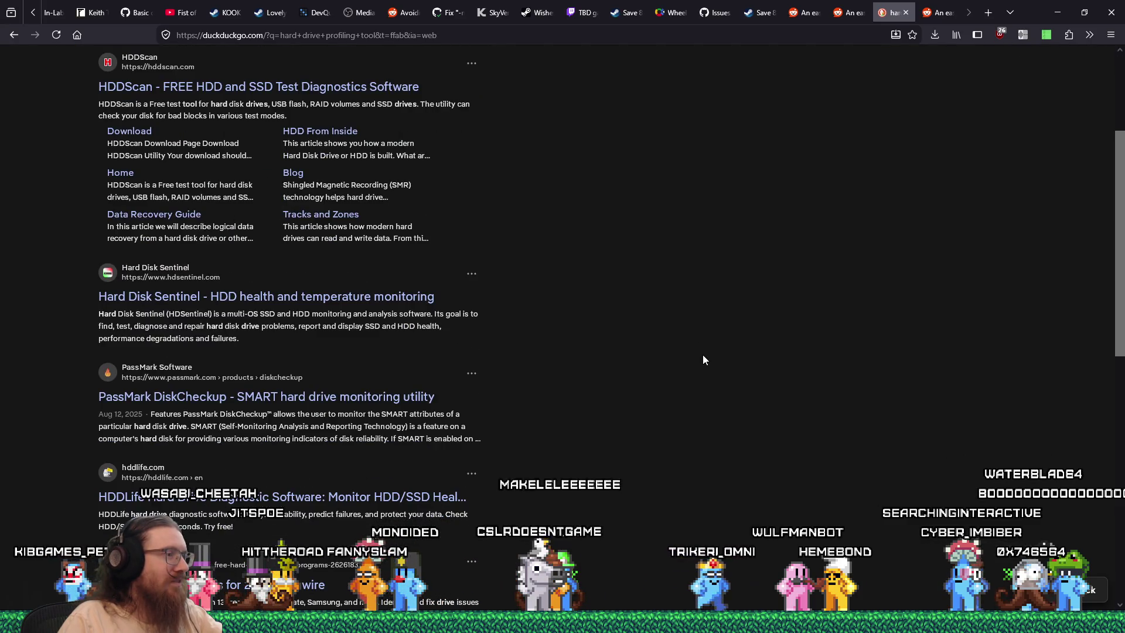
pyautogui.scroll(-9, 703, 359)
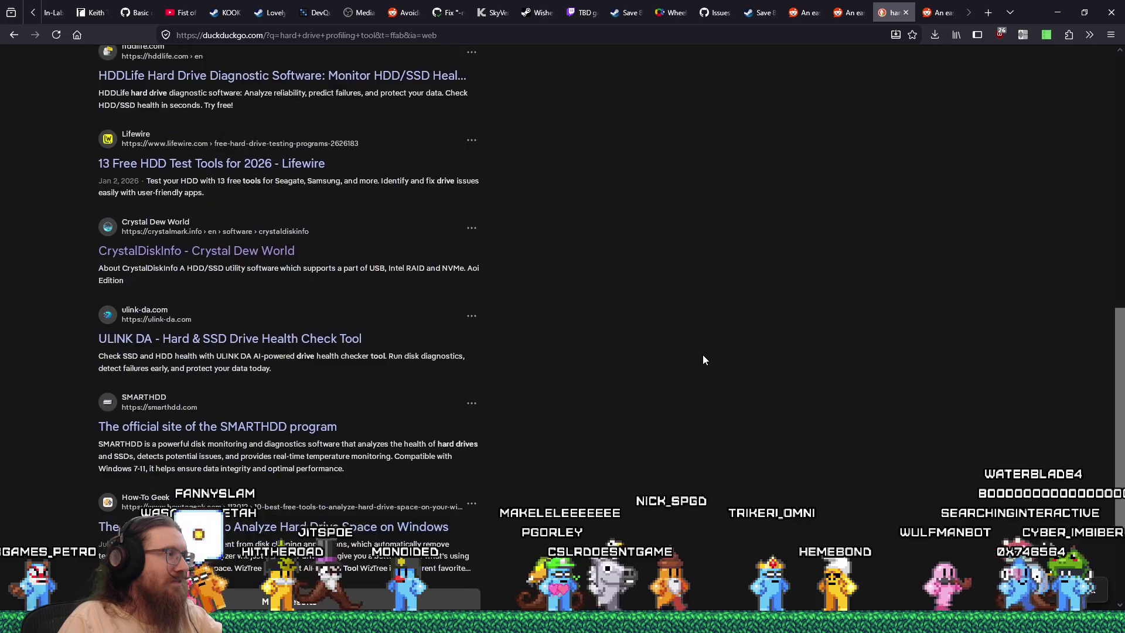
pyautogui.scroll(12, 703, 359)
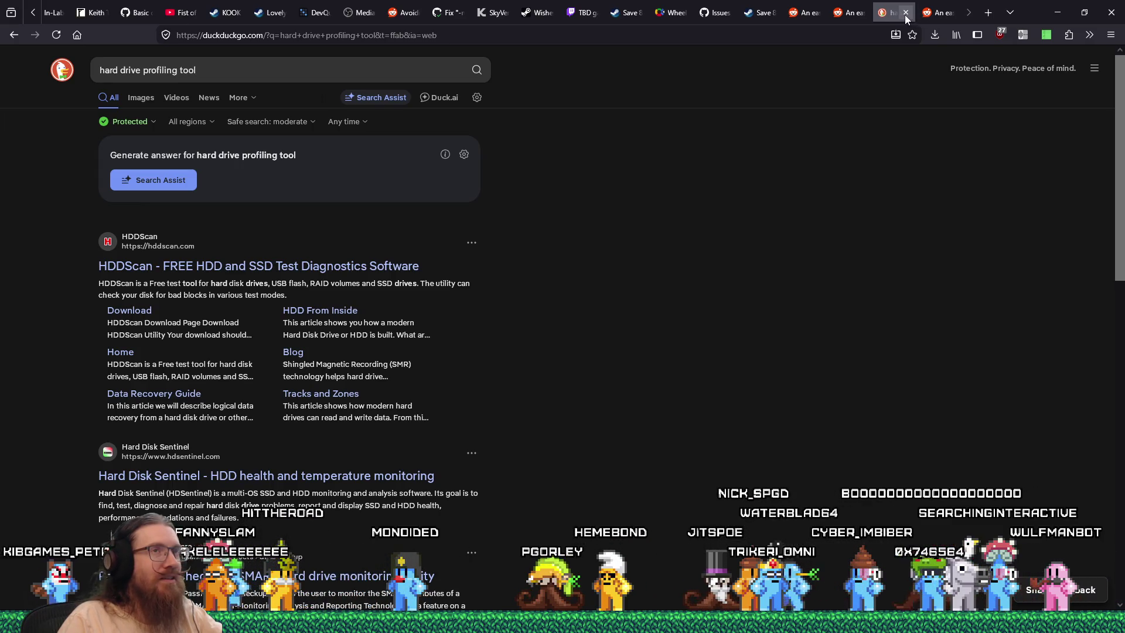
pyautogui.click(933, 17)
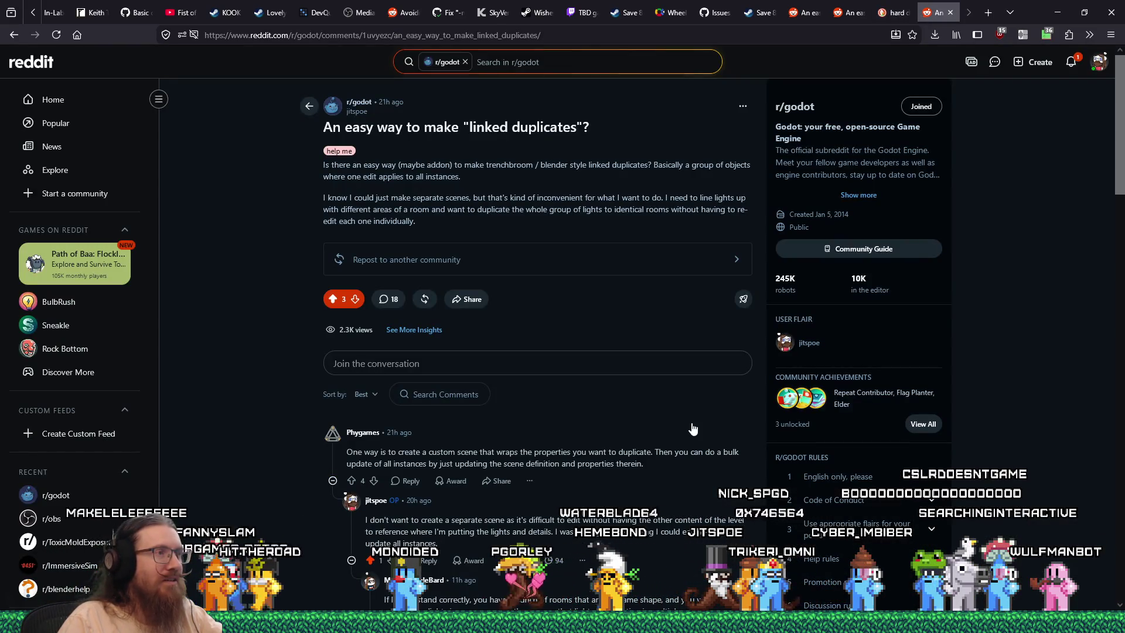
pyautogui.click(950, 12)
# Back in Godot, reparent LibraryLight3 and LibraryLight6 under Library1LightsBottom
pyautogui.hotkey('alt', 'Tab')
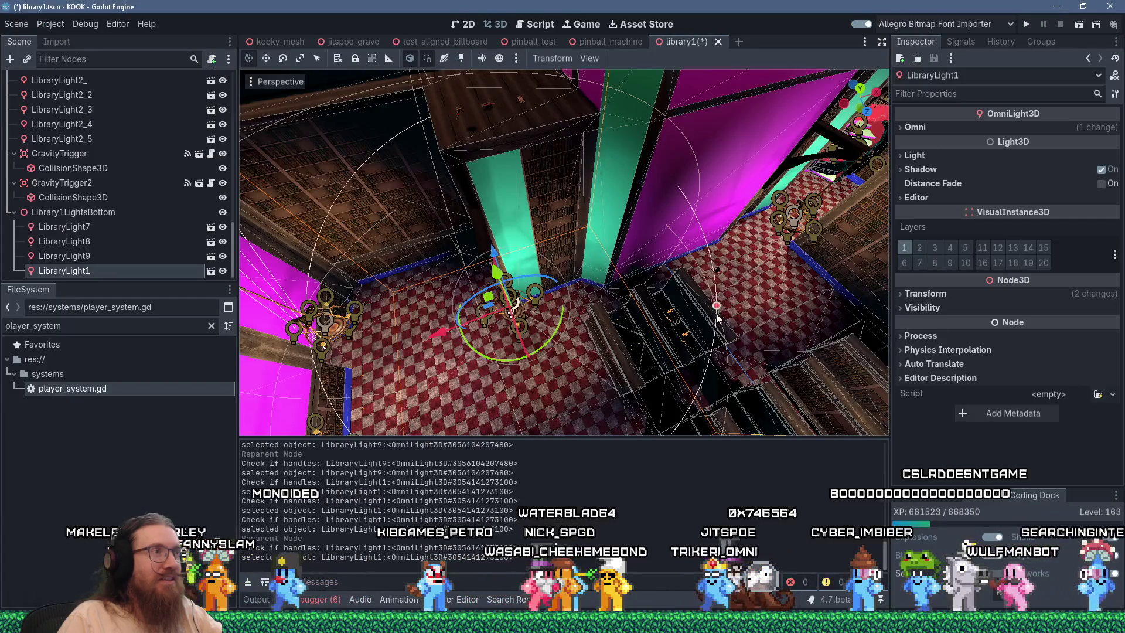
pyautogui.scroll(3, 717, 317)
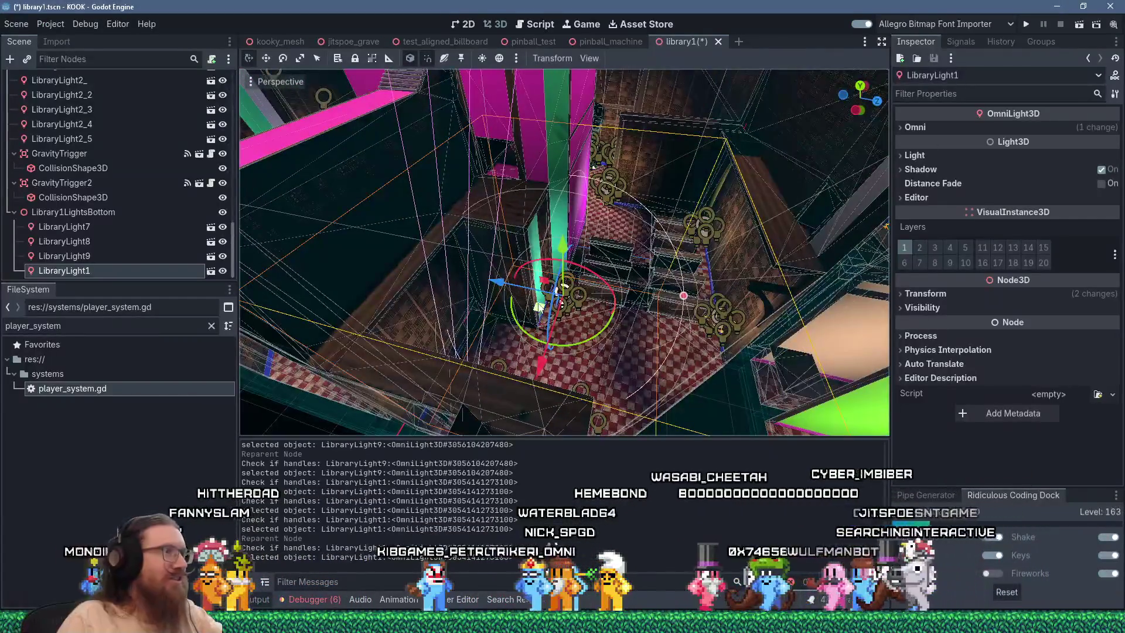
pyautogui.scroll(5, 535, 288)
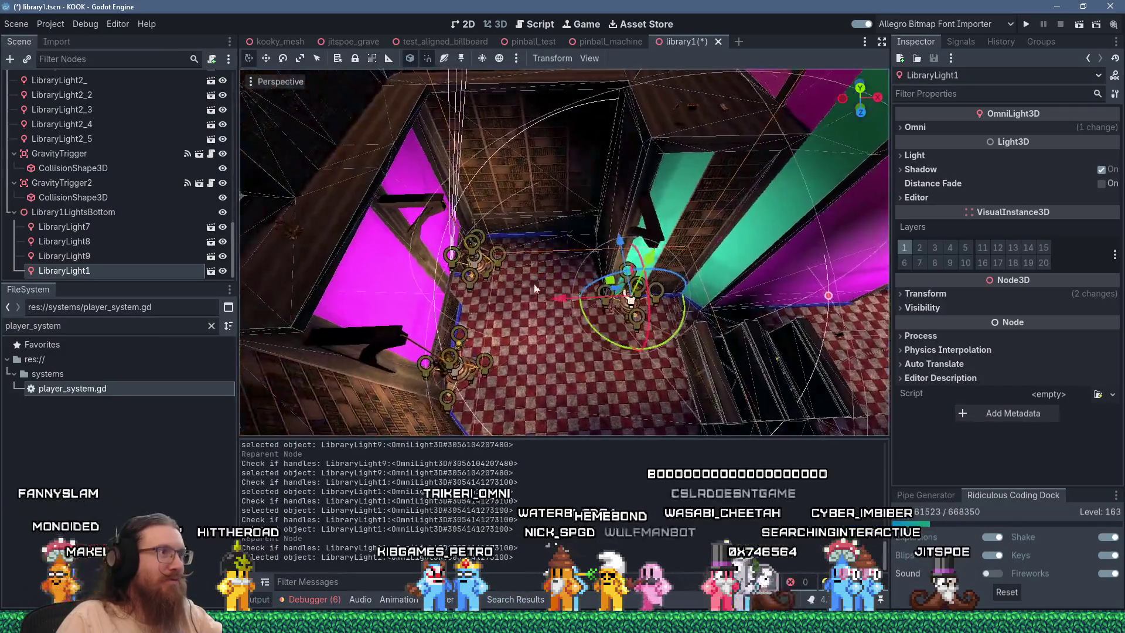
pyautogui.click(408, 205)
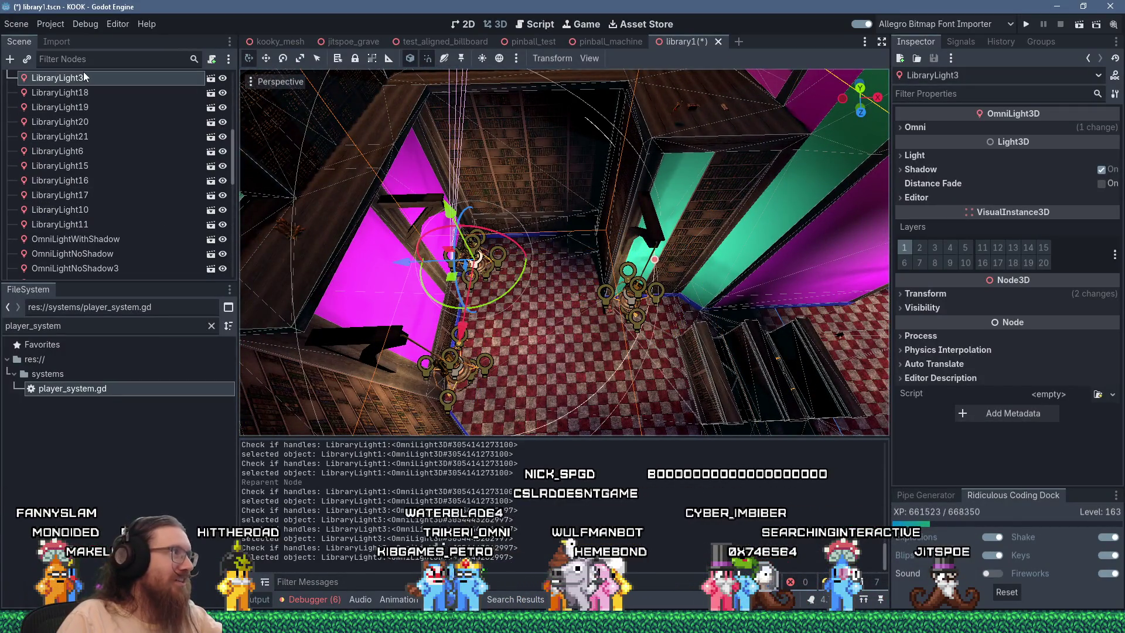
pyautogui.moveTo(82, 79); pyautogui.dragTo(109, 167)
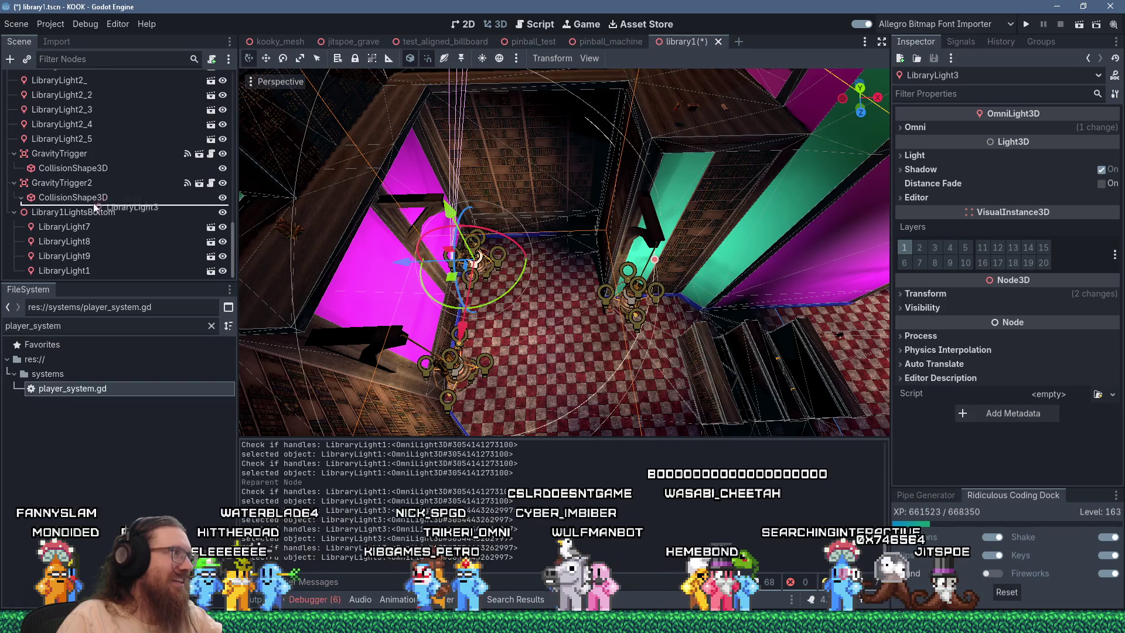
pyautogui.moveTo(86, 213); pyautogui.dragTo(88, 213)
pyautogui.click(434, 360)
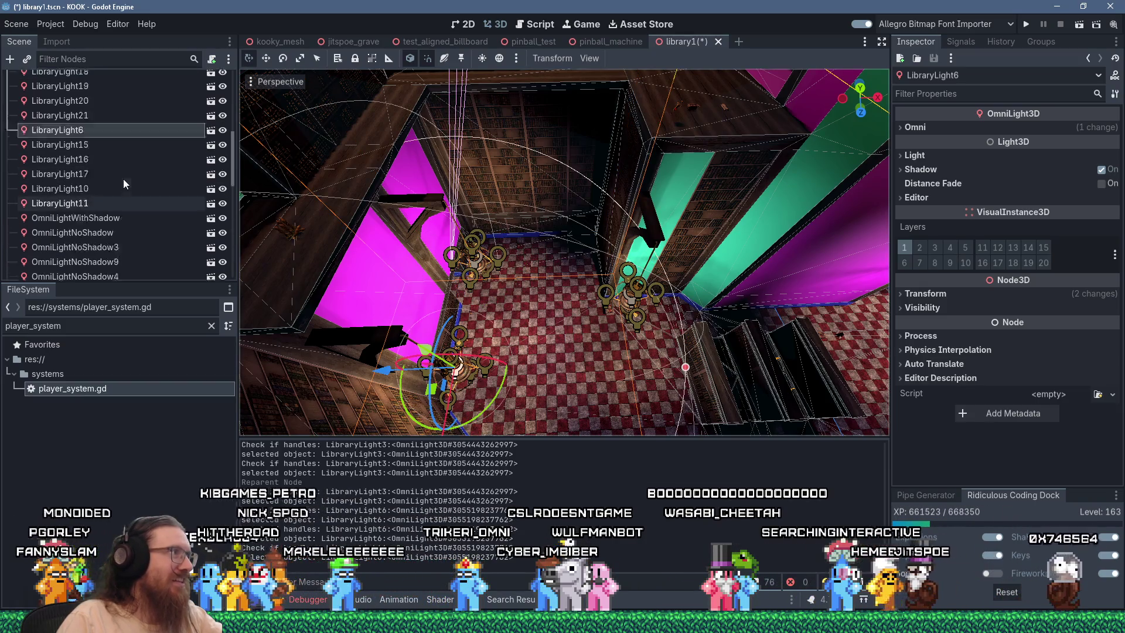
pyautogui.moveTo(82, 258)
pyautogui.mouseDown()
pyautogui.moveTo(119, 261)
pyautogui.moveTo(85, 201)
pyautogui.mouseUp()
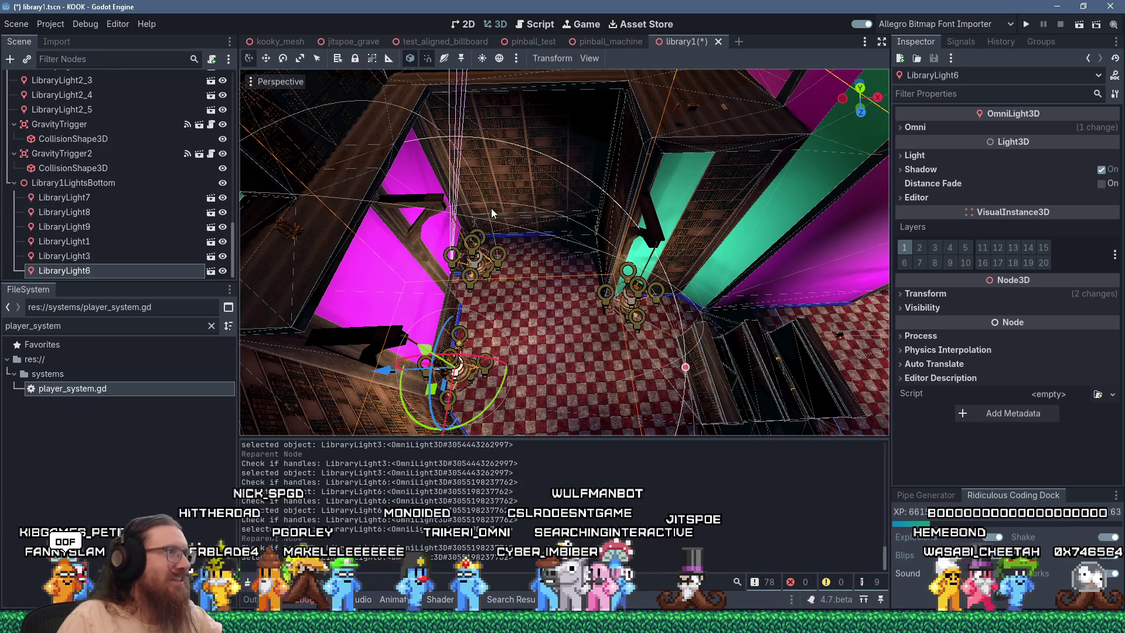
# Reparent LibraryLight18 and LibraryLight19 under Library1LightsBottom
pyautogui.scroll(5, 476, 370)
pyautogui.moveTo(476, 371); pyautogui.dragTo(497, 248)
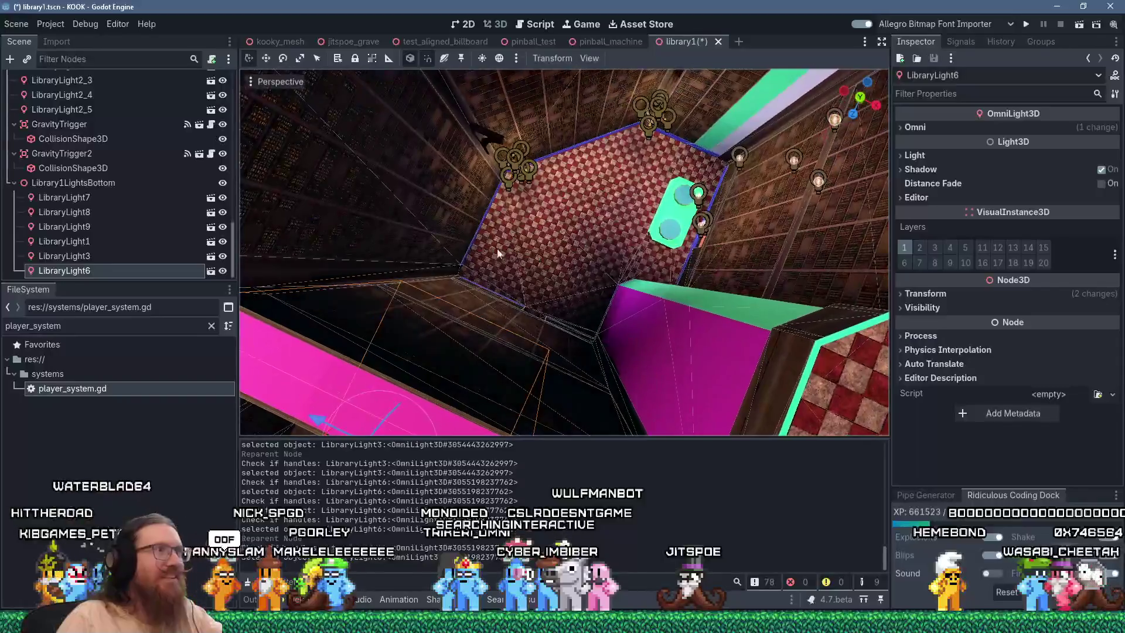
pyautogui.click(491, 136)
pyautogui.moveTo(54, 78)
pyautogui.mouseDown()
pyautogui.moveTo(65, 196)
pyautogui.moveTo(57, 181)
pyautogui.mouseUp()
pyautogui.moveTo(498, 246)
pyautogui.mouseDown()
pyautogui.moveTo(589, 114)
pyautogui.moveTo(496, 241)
pyautogui.mouseUp()
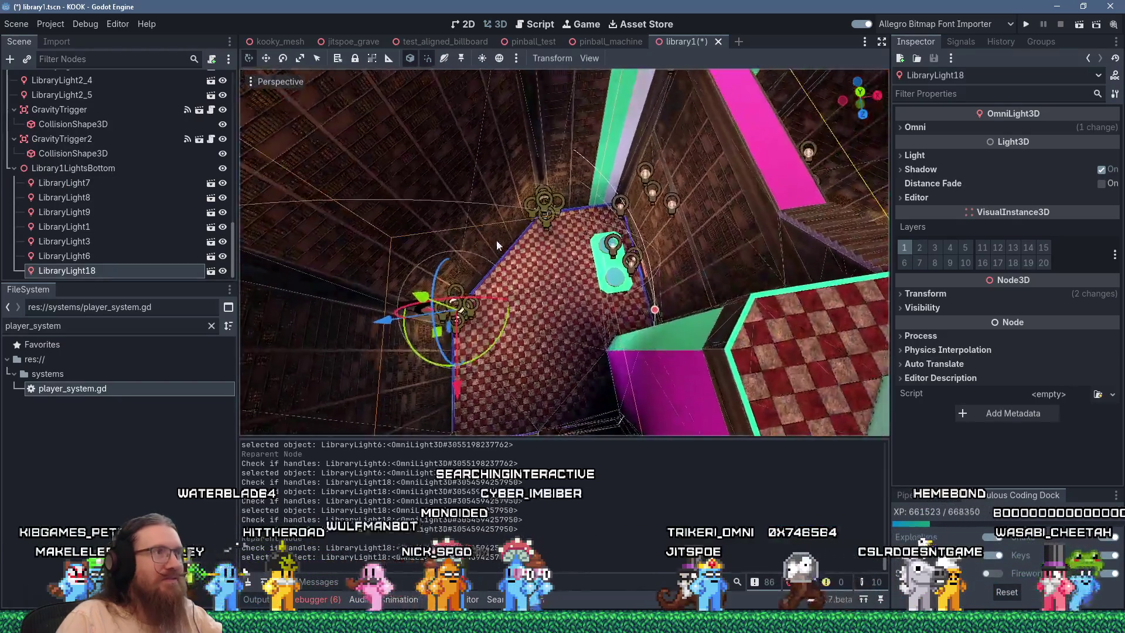
pyautogui.scroll(3, 497, 240)
pyautogui.click(527, 128)
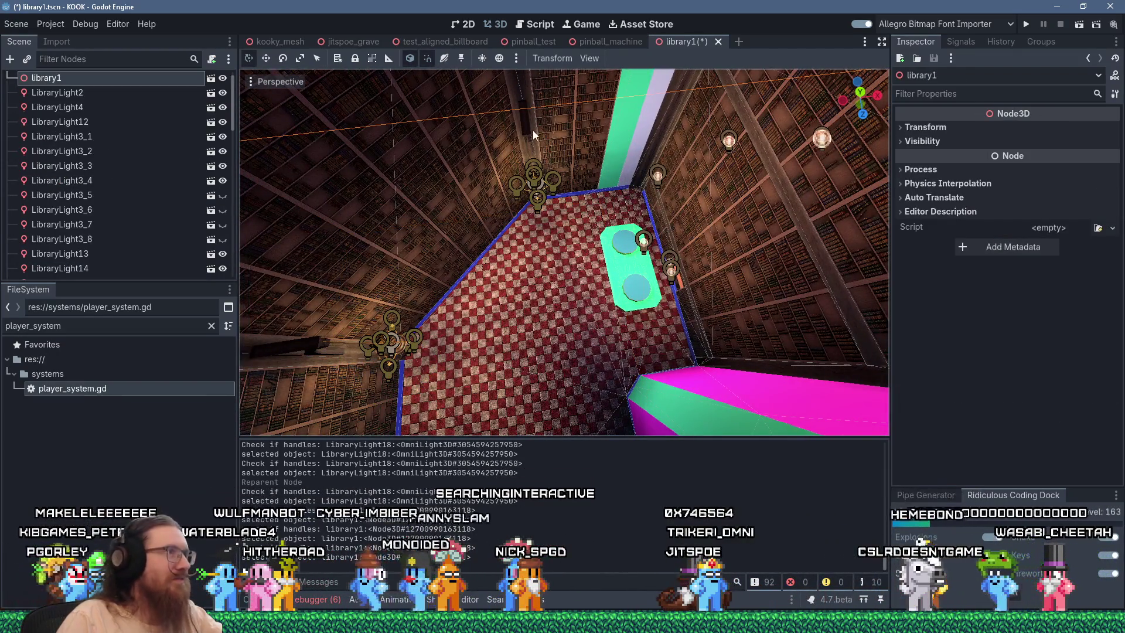
pyautogui.moveTo(533, 130); pyautogui.dragTo(631, 429)
pyautogui.click(504, 282)
pyautogui.click(490, 243)
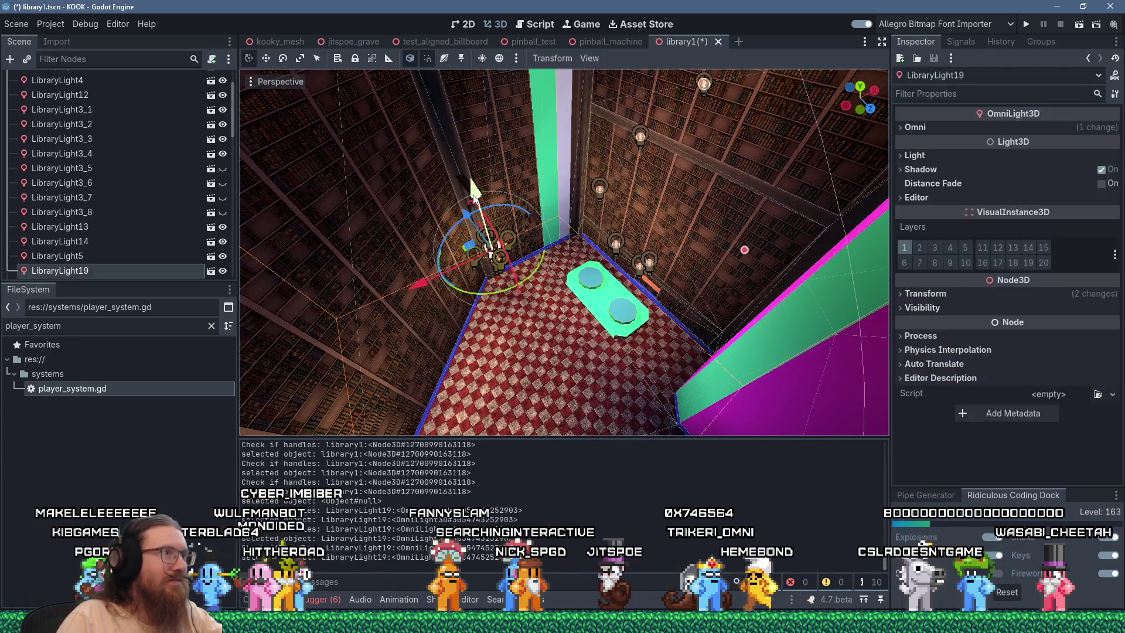
pyautogui.moveTo(96, 276)
pyautogui.mouseDown()
pyautogui.moveTo(128, 310)
pyautogui.moveTo(99, 169)
pyautogui.mouseUp()
# Reparent LibraryLight20 and LibraryLight21 under Library1LightsBottom
pyautogui.scroll(-3, 289, 87)
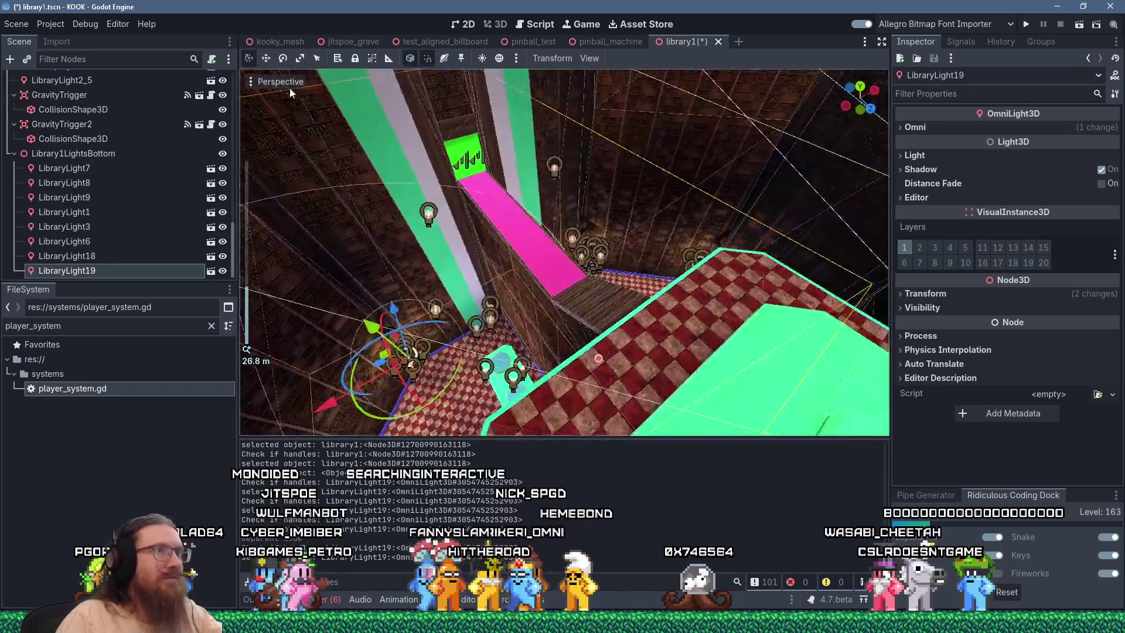
pyautogui.scroll(8, 456, 223)
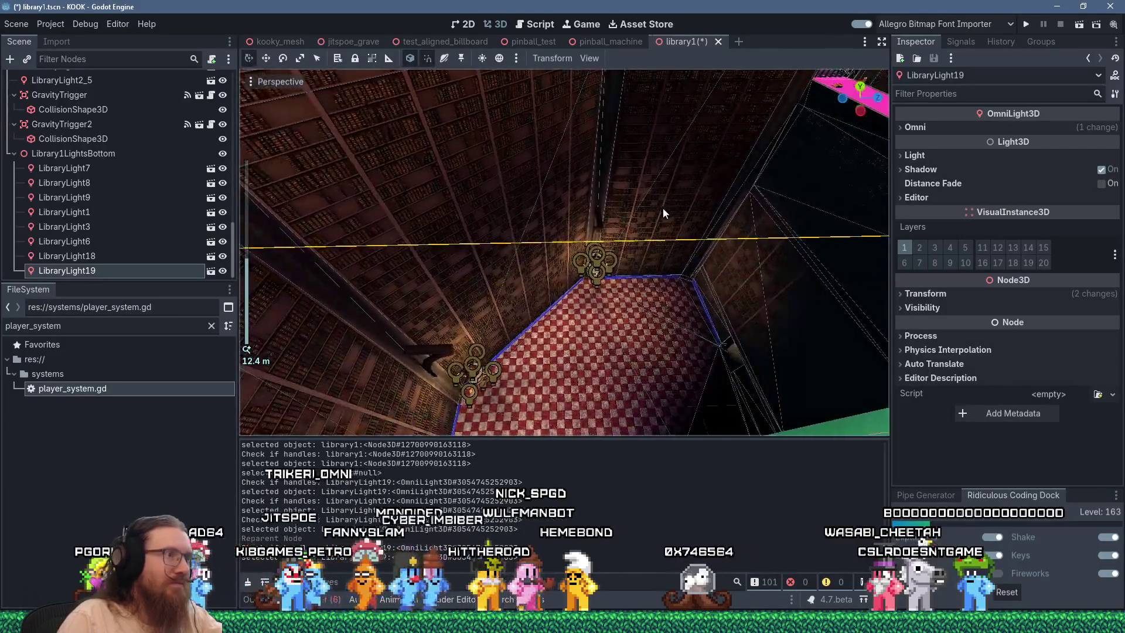
pyautogui.click(541, 198)
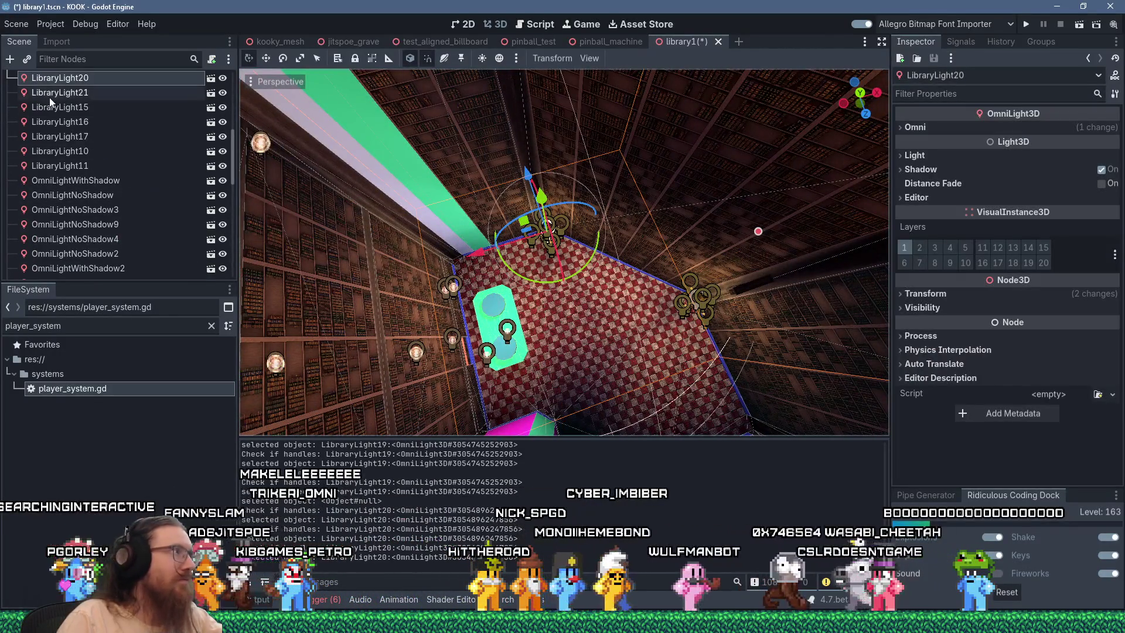
pyautogui.moveTo(47, 79)
pyautogui.mouseDown()
pyautogui.moveTo(64, 165)
pyautogui.moveTo(79, 156)
pyautogui.mouseUp()
pyautogui.moveTo(409, 202)
pyautogui.mouseDown()
pyautogui.moveTo(650, 172)
pyautogui.moveTo(289, 380)
pyautogui.mouseUp()
pyautogui.click(567, 204)
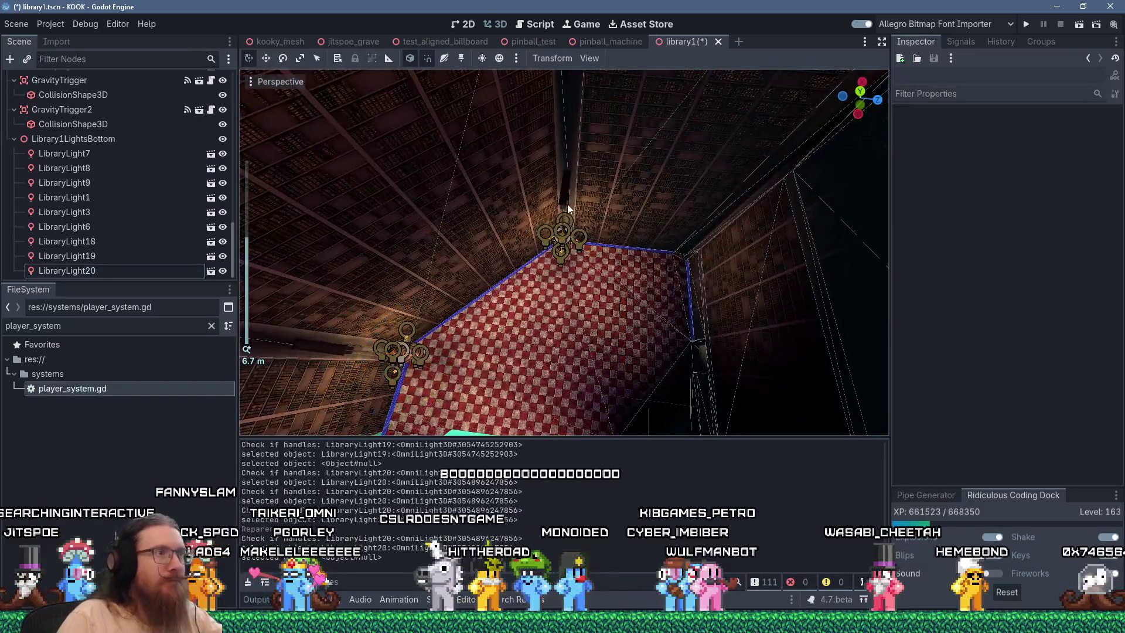
pyautogui.click(566, 191)
pyautogui.moveTo(63, 79)
pyautogui.mouseDown()
pyautogui.moveTo(88, 162)
pyautogui.moveTo(86, 140)
pyautogui.mouseUp()
pyautogui.scroll(-5, 431, 228)
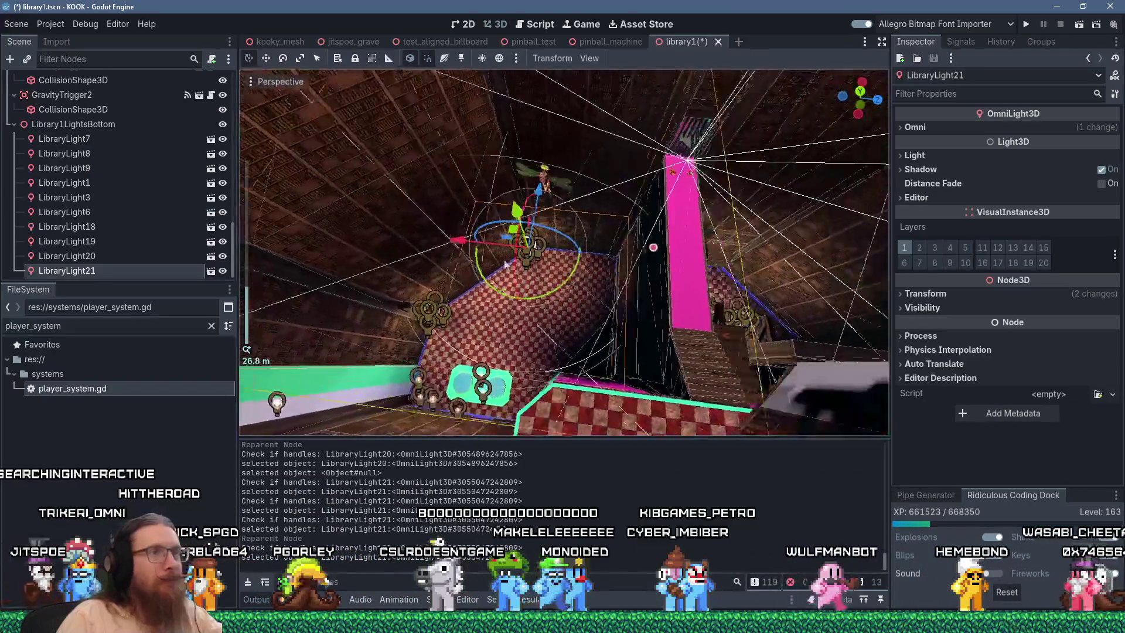
pyautogui.moveTo(473, 276)
pyautogui.mouseDown()
pyautogui.moveTo(447, 248)
pyautogui.moveTo(490, 303)
pyautogui.moveTo(448, 326)
pyautogui.moveTo(491, 201)
pyautogui.mouseUp()
# Reparent LibraryLight11 and LibraryLight10 under Library1LightsBottom
pyautogui.click(582, 234)
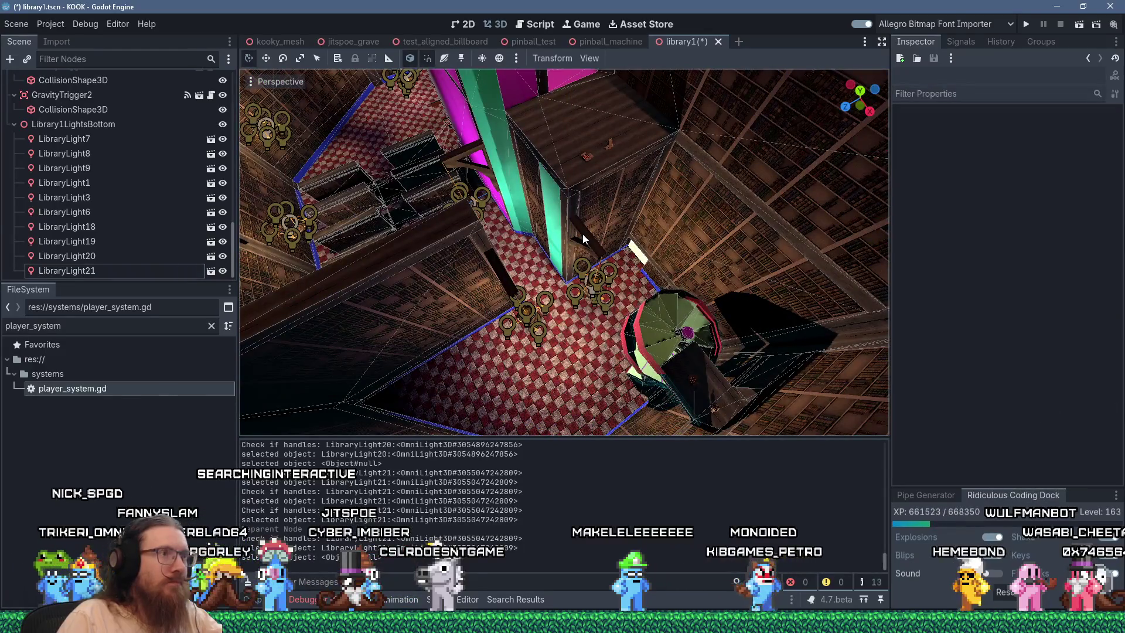
pyautogui.click(582, 234)
pyautogui.moveTo(89, 79); pyautogui.dragTo(101, 126)
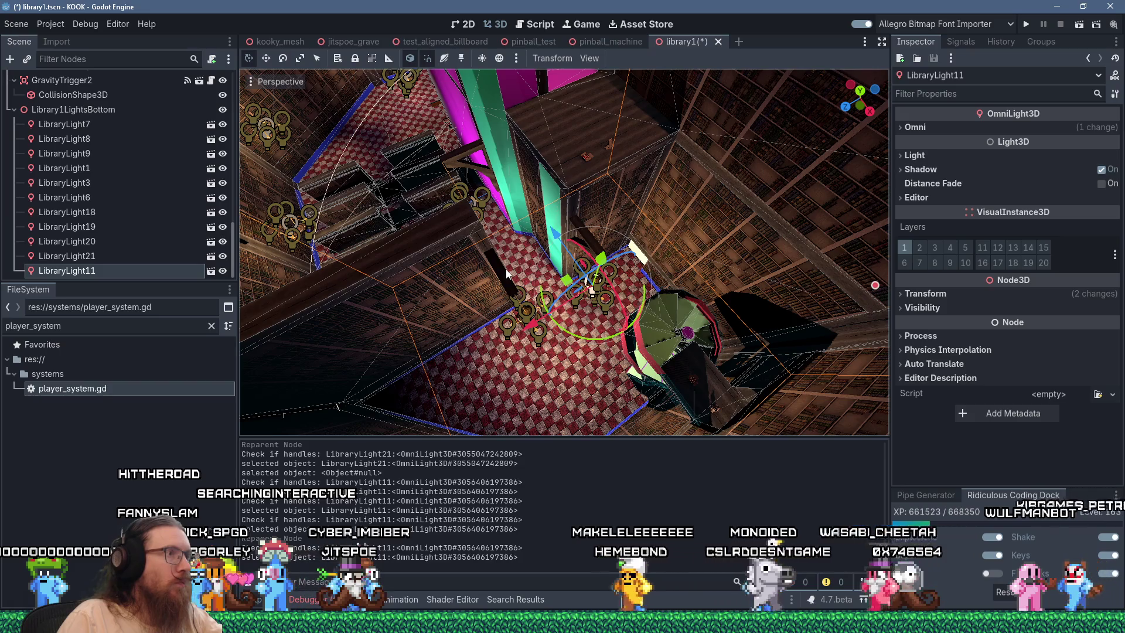
pyautogui.click(505, 269)
pyautogui.moveTo(65, 79)
pyautogui.mouseDown()
pyautogui.moveTo(88, 152)
pyautogui.moveTo(79, 111)
pyautogui.mouseUp()
pyautogui.scroll(5, 536, 255)
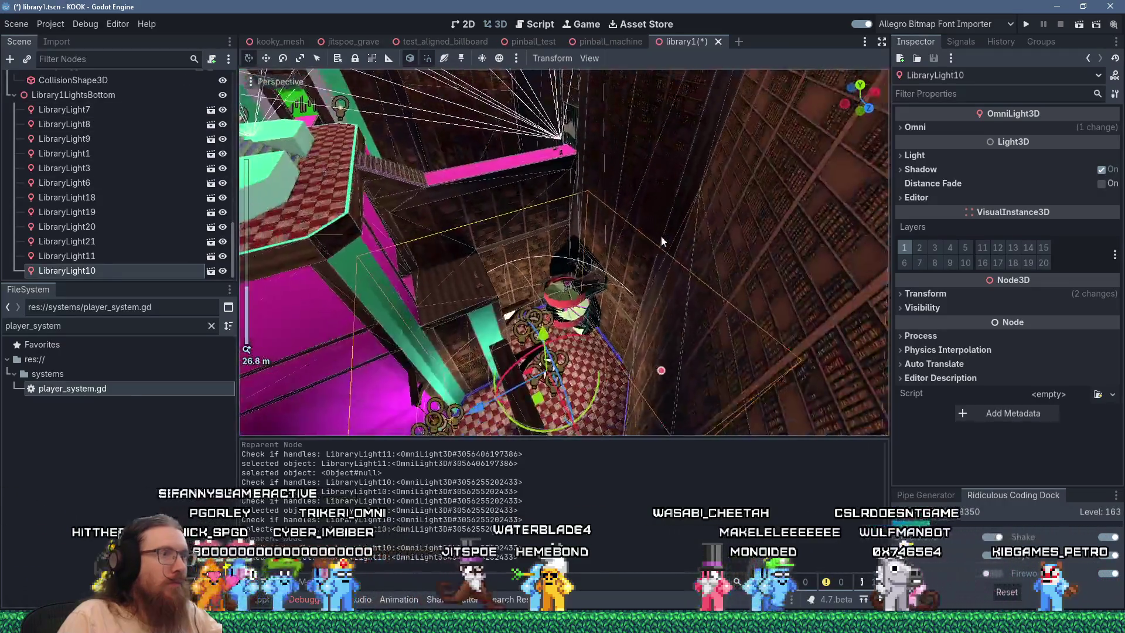
pyautogui.scroll(-4, 661, 240)
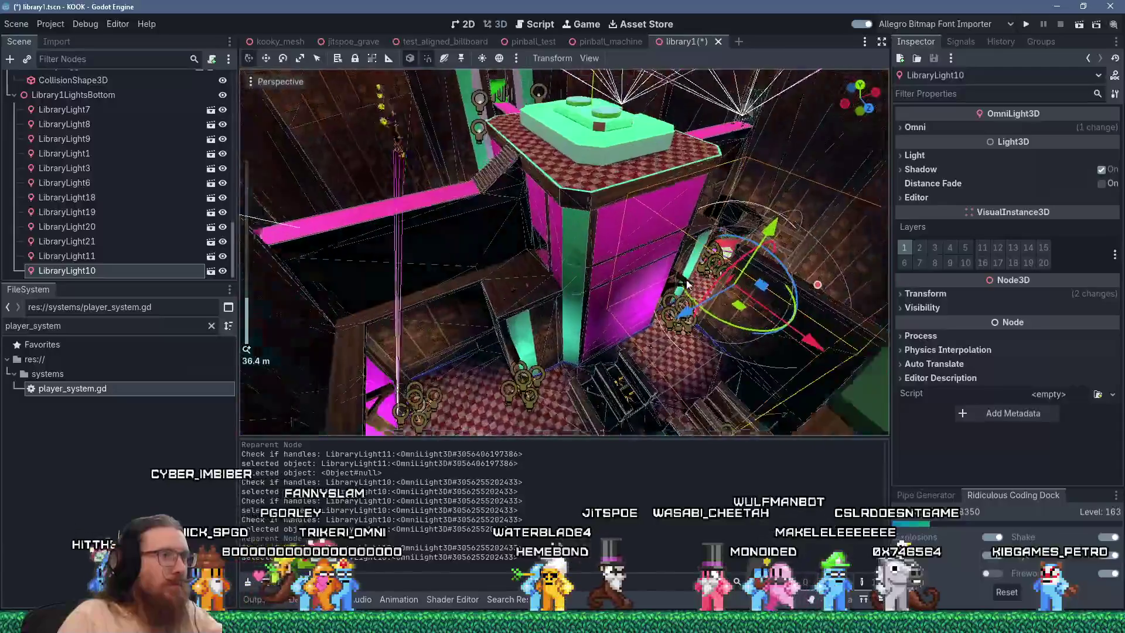
# Hide the Library1LightsBottom group and fly the camera over the tower and stairs
pyautogui.moveTo(692, 288)
pyautogui.mouseDown()
pyautogui.moveTo(825, 273)
pyautogui.moveTo(823, 252)
pyautogui.moveTo(762, 268)
pyautogui.moveTo(662, 258)
pyautogui.moveTo(676, 260)
pyautogui.moveTo(375, 114)
pyautogui.moveTo(381, 157)
pyautogui.moveTo(332, 103)
pyautogui.moveTo(456, 198)
pyautogui.moveTo(793, 153)
pyautogui.moveTo(718, 223)
pyautogui.moveTo(663, 143)
pyautogui.moveTo(660, 97)
pyautogui.moveTo(665, 181)
pyautogui.moveTo(665, 171)
pyautogui.moveTo(624, 274)
pyautogui.mouseUp()
pyautogui.click(223, 95)
pyautogui.scroll(3, 456, 198)
pyautogui.scroll(-5, 662, 141)
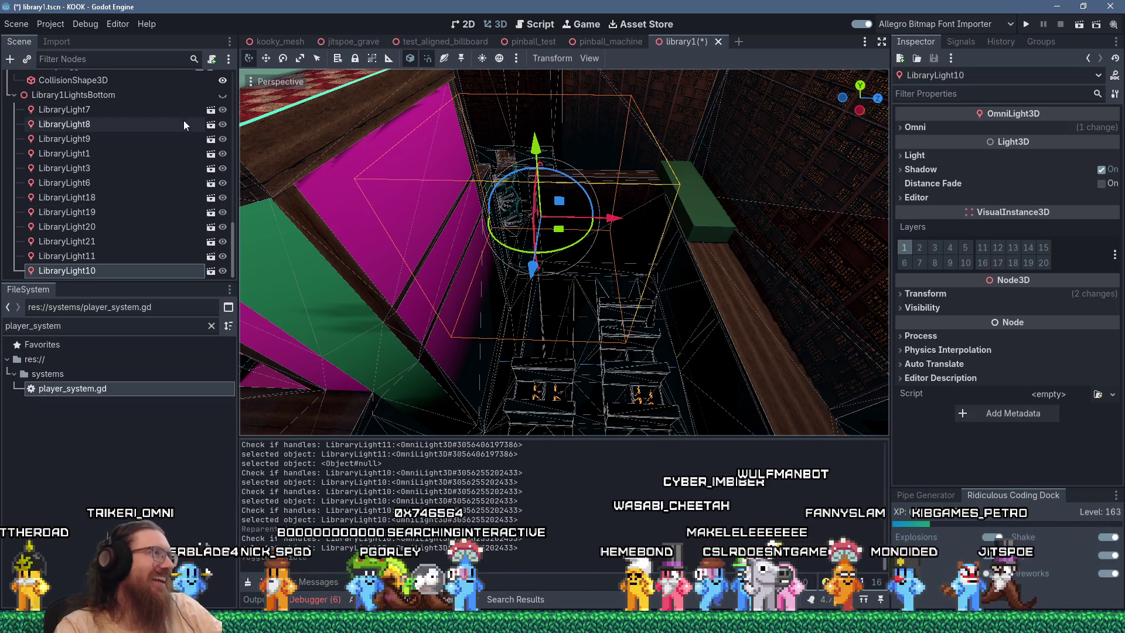
pyautogui.moveTo(270, 175)
pyautogui.mouseDown()
pyautogui.moveTo(374, 279)
pyautogui.moveTo(468, 266)
pyautogui.moveTo(588, 294)
pyautogui.moveTo(551, 360)
pyautogui.moveTo(599, 268)
pyautogui.moveTo(565, 323)
pyautogui.moveTo(546, 295)
pyautogui.moveTo(564, 283)
pyautogui.moveTo(521, 288)
pyautogui.moveTo(590, 275)
pyautogui.moveTo(737, 308)
pyautogui.moveTo(740, 252)
pyautogui.moveTo(680, 269)
pyautogui.mouseUp()
pyautogui.press('w')
pyautogui.scroll(2, 467, 266)
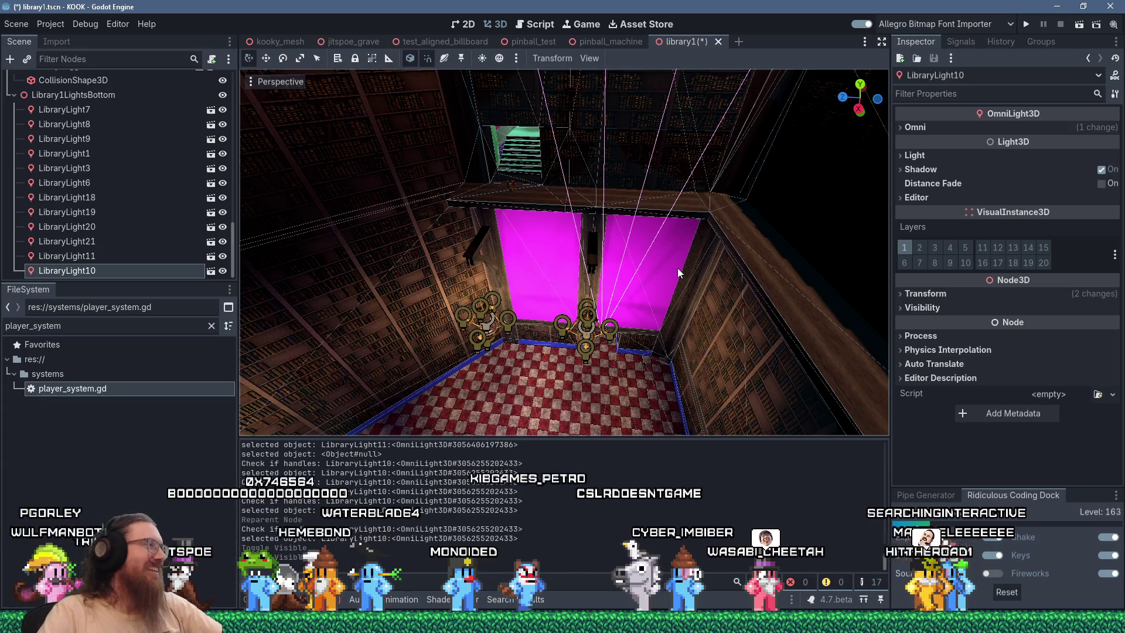
pyautogui.moveTo(669, 226)
pyautogui.mouseDown()
pyautogui.moveTo(605, 254)
pyautogui.moveTo(536, 244)
pyautogui.moveTo(695, 286)
pyautogui.moveTo(793, 97)
pyautogui.moveTo(762, 241)
pyautogui.moveTo(762, 231)
pyautogui.moveTo(705, 273)
pyautogui.mouseUp()
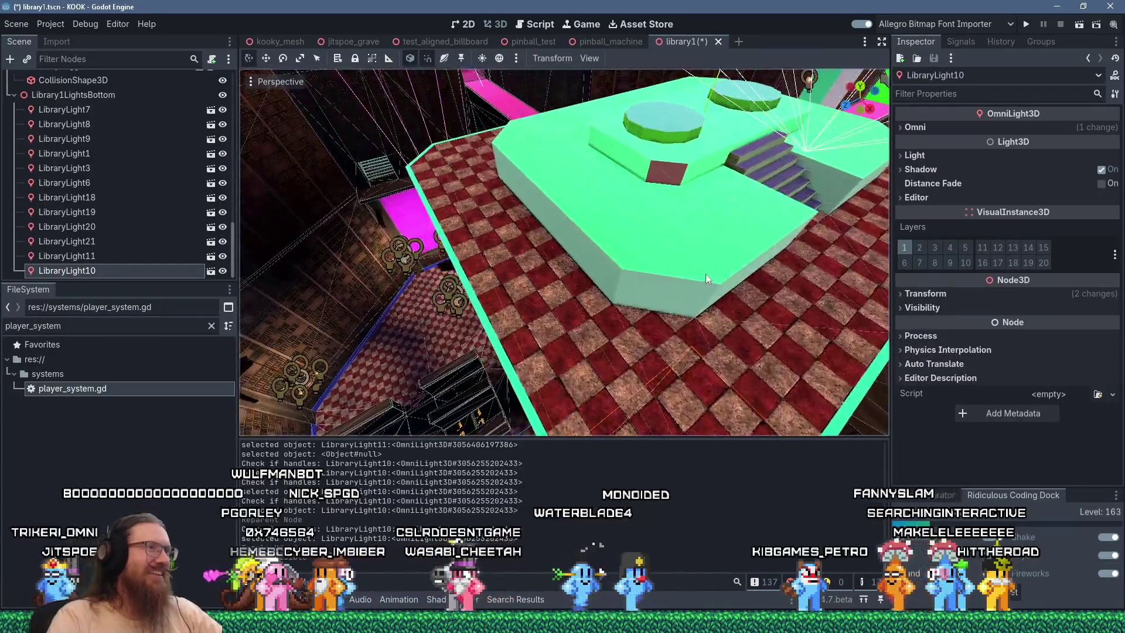
pyautogui.moveTo(651, 201)
pyautogui.mouseDown()
pyautogui.moveTo(739, 246)
pyautogui.moveTo(583, 227)
pyautogui.mouseUp()
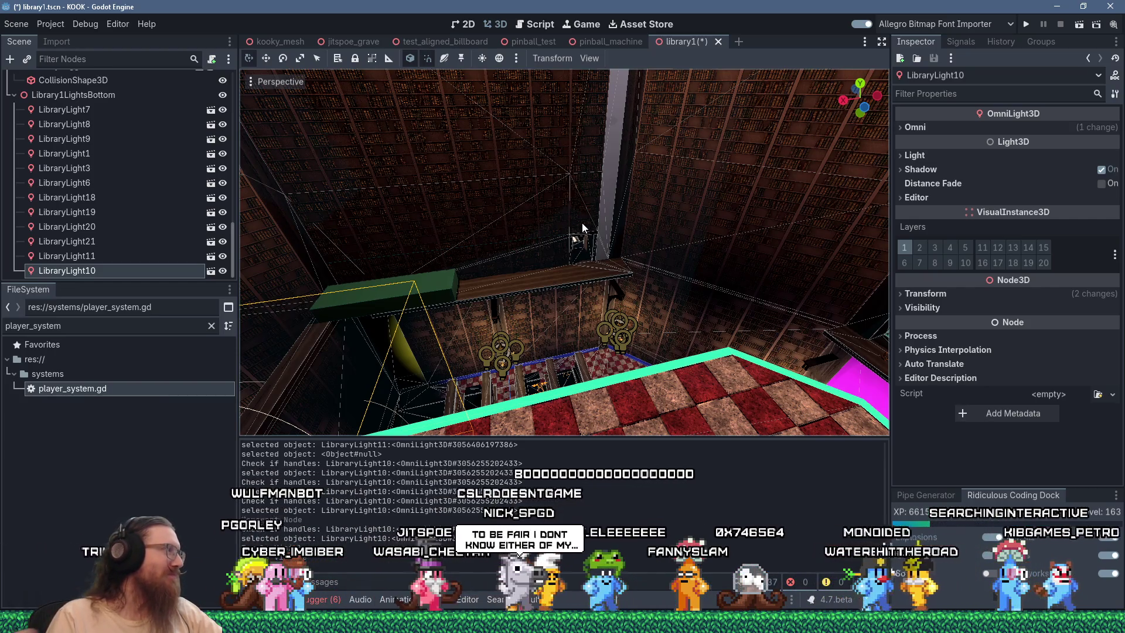
pyautogui.press('f')
pyautogui.moveTo(631, 229)
pyautogui.mouseDown()
pyautogui.moveTo(628, 246)
pyautogui.moveTo(694, 150)
pyautogui.moveTo(596, 223)
pyautogui.moveTo(428, 244)
pyautogui.moveTo(582, 242)
pyautogui.mouseUp()
pyautogui.scroll(-3, 596, 223)
pyautogui.scroll(-3, 595, 223)
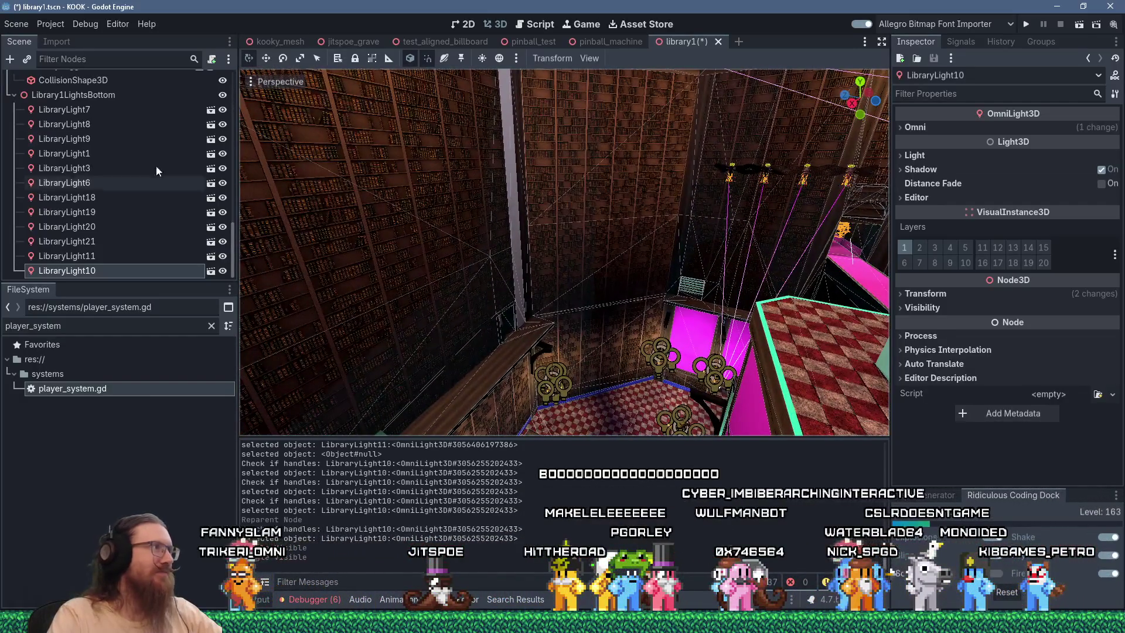
pyautogui.click(65, 95)
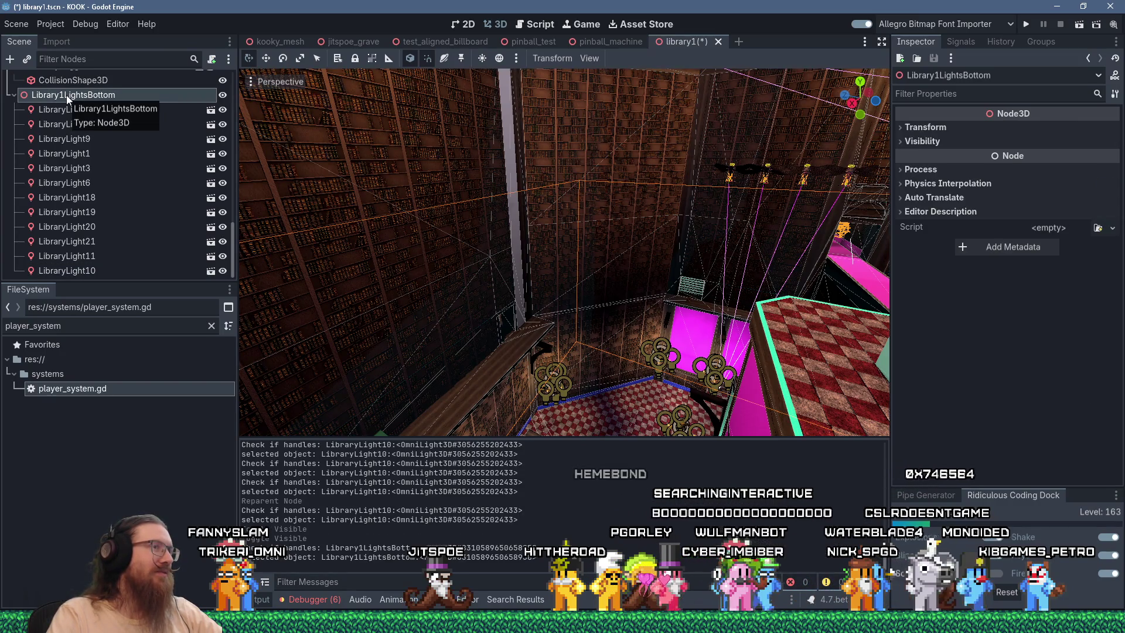
# Save the Library1LightsBottom branch as library_1_lights_bottom.tscn in res://level_prefabs
pyautogui.rightClick(67, 97)
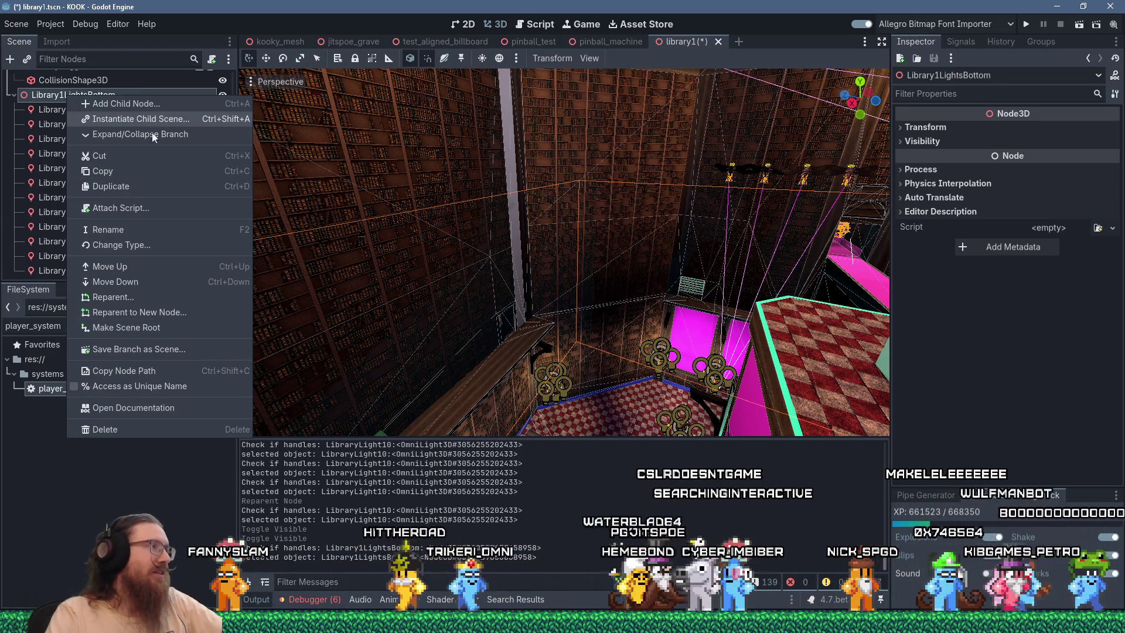
pyautogui.click(184, 350)
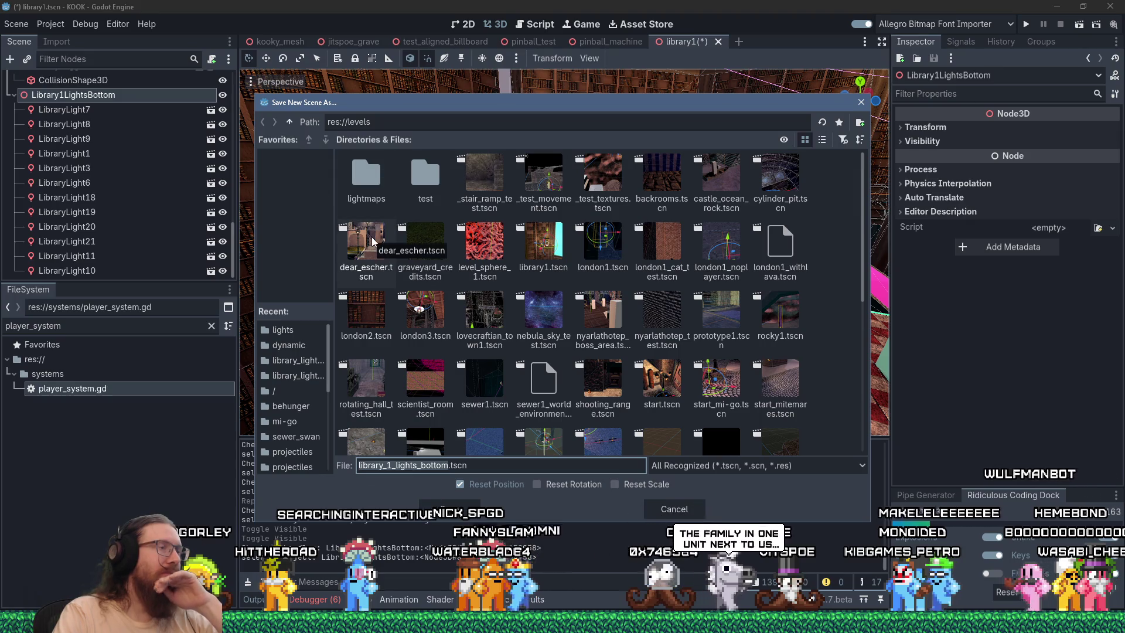
pyautogui.click(290, 121)
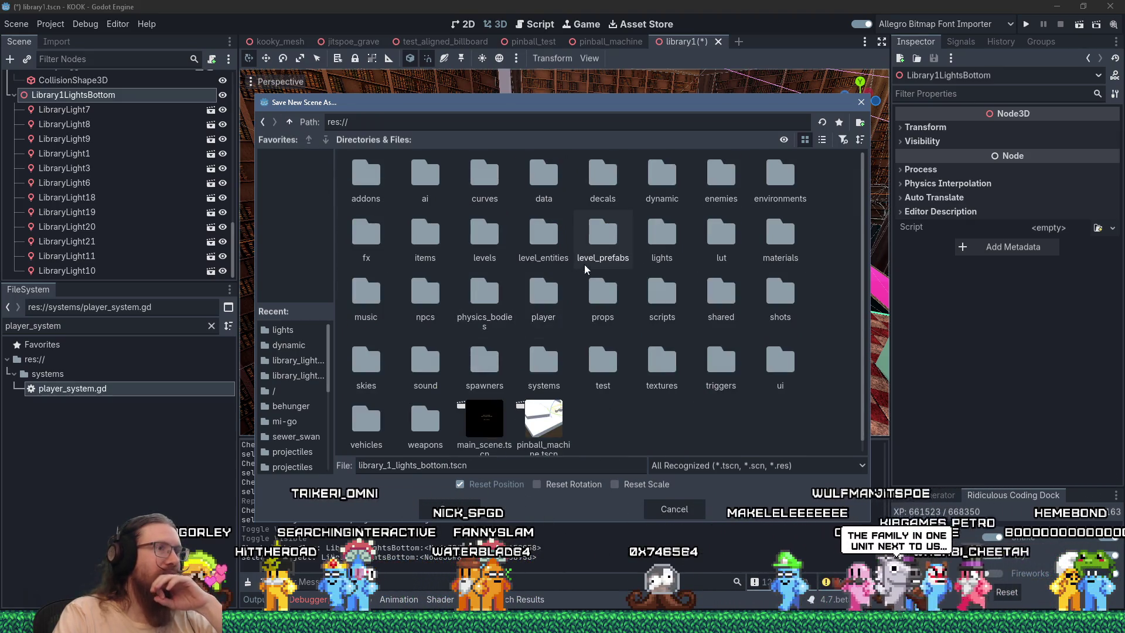
pyautogui.doubleClick(598, 240)
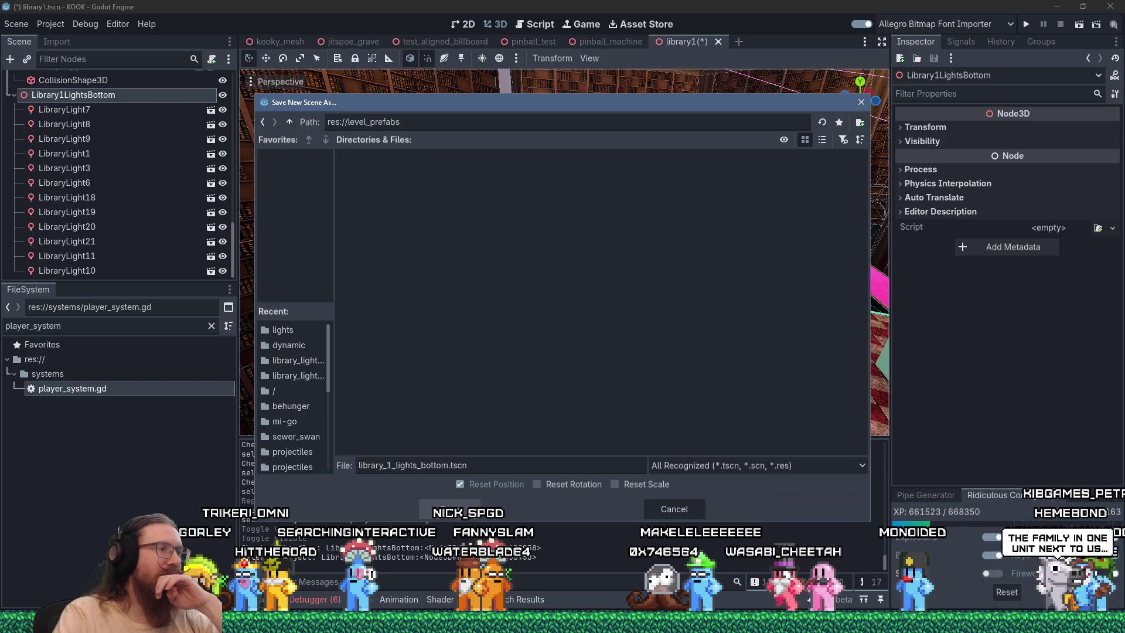
pyautogui.press('Return')
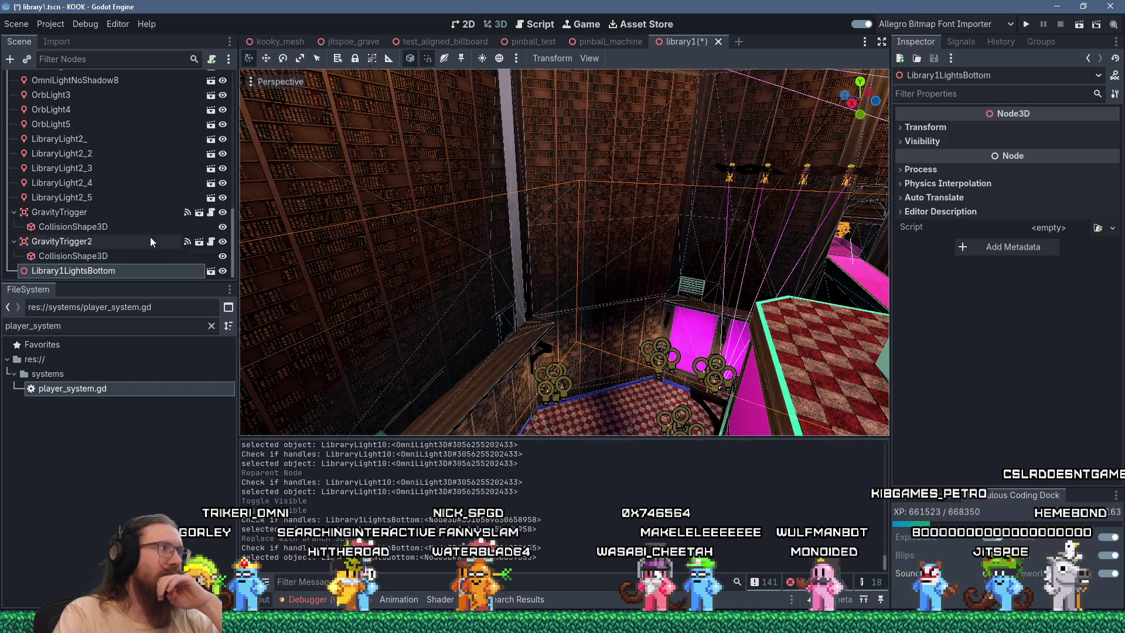
# Frame the Library1LightsBottom group and orbit toward the magenta panels
pyautogui.press('f')
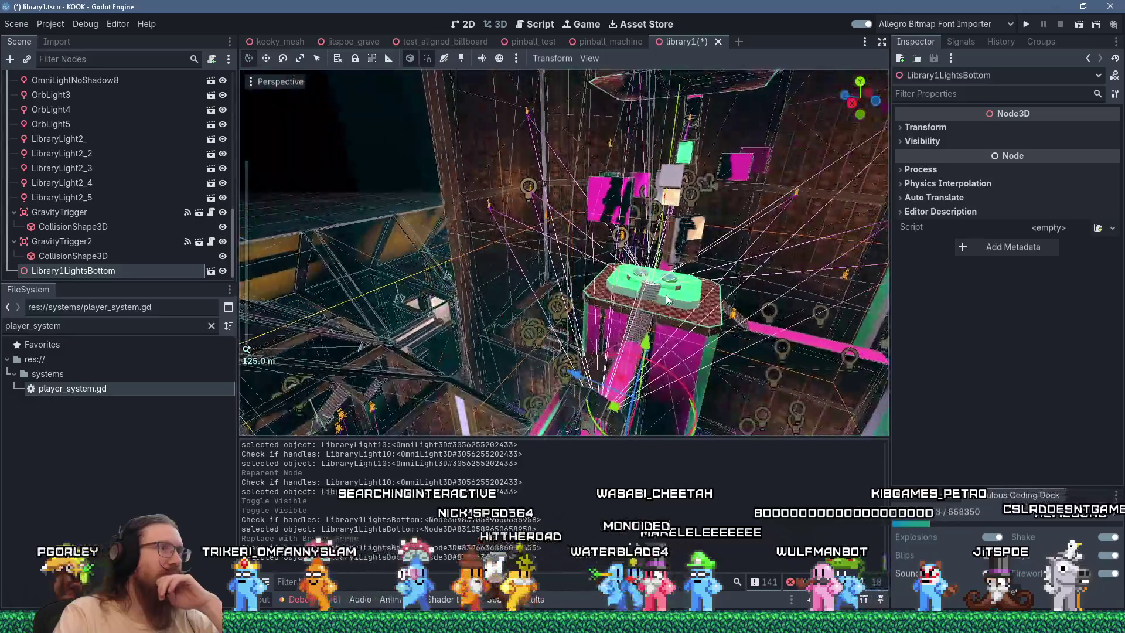
pyautogui.scroll(6, 666, 294)
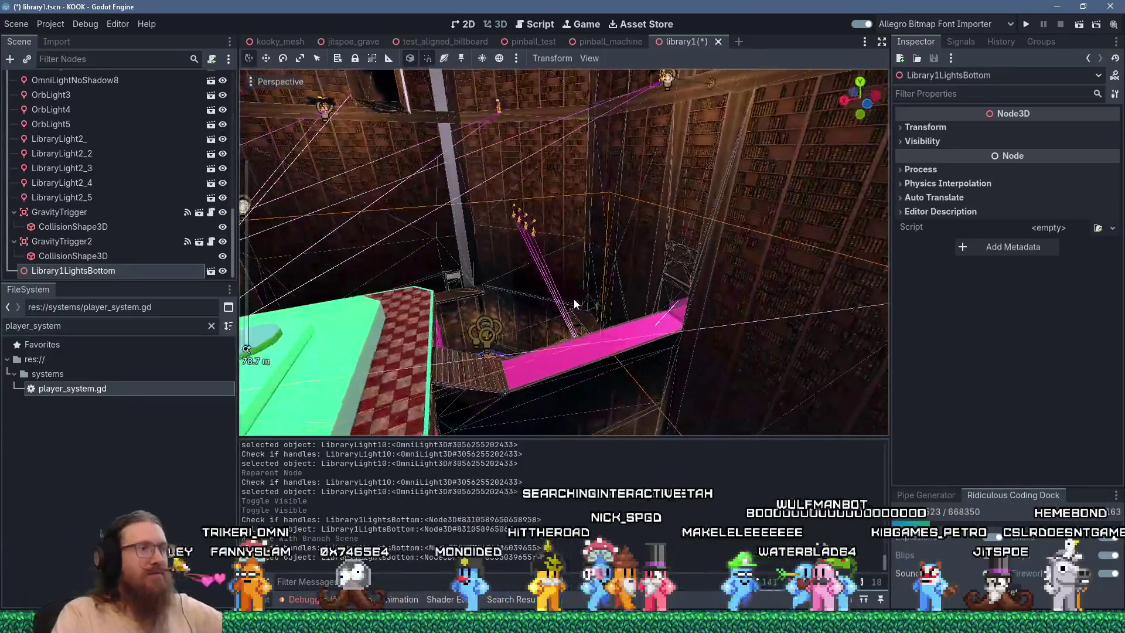
pyautogui.scroll(4, 527, 314)
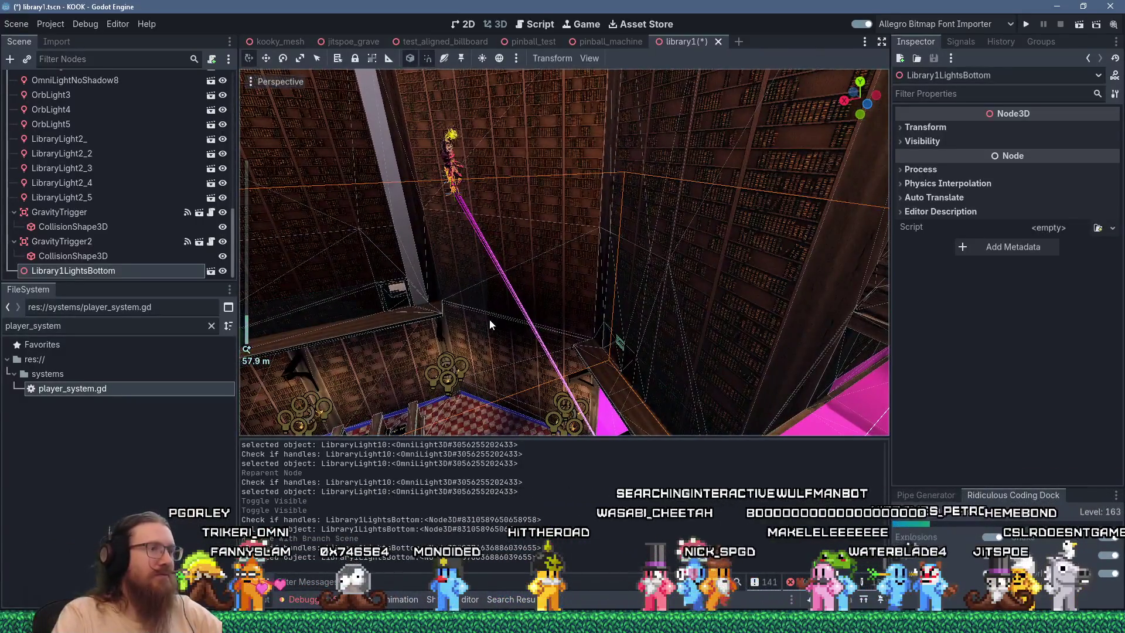
pyautogui.scroll(6, 489, 319)
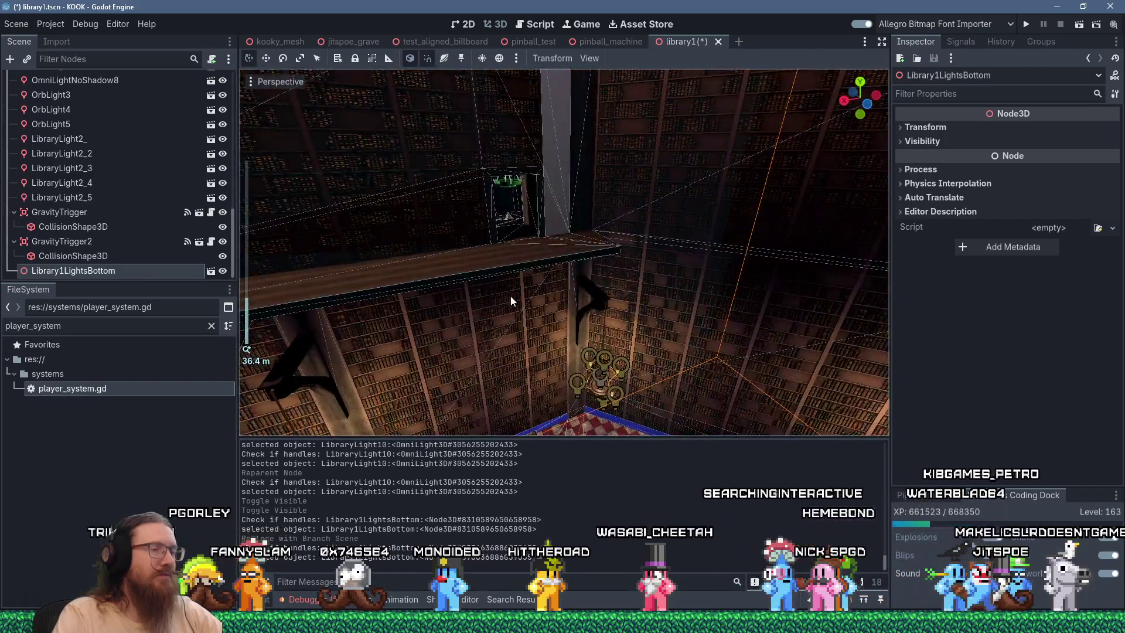
pyautogui.scroll(4, 511, 295)
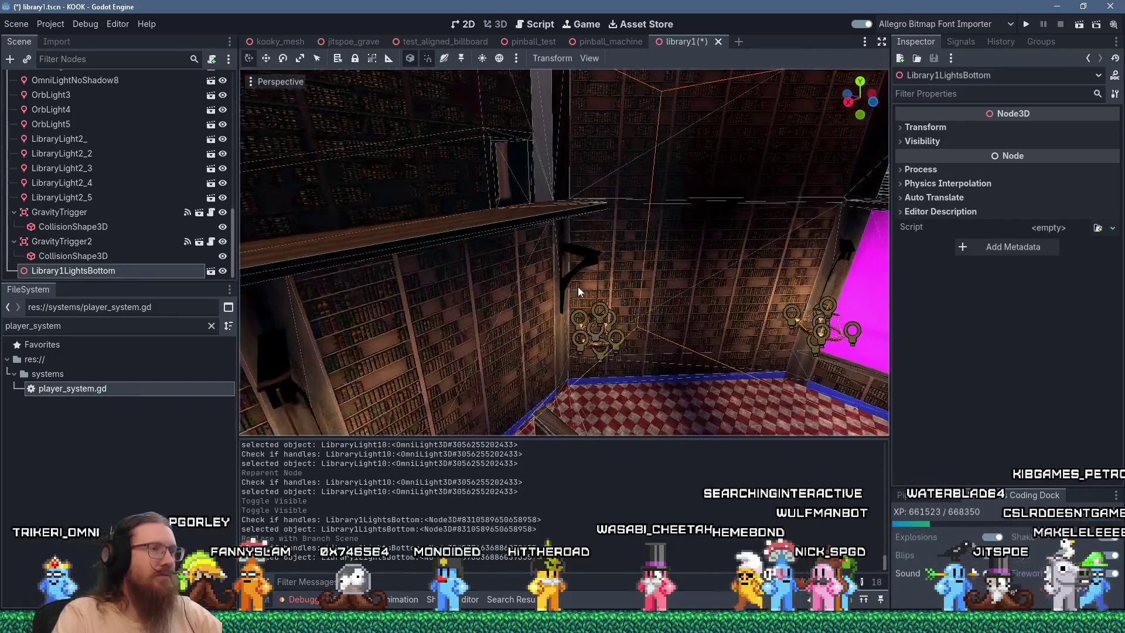
pyautogui.scroll(4, 520, 294)
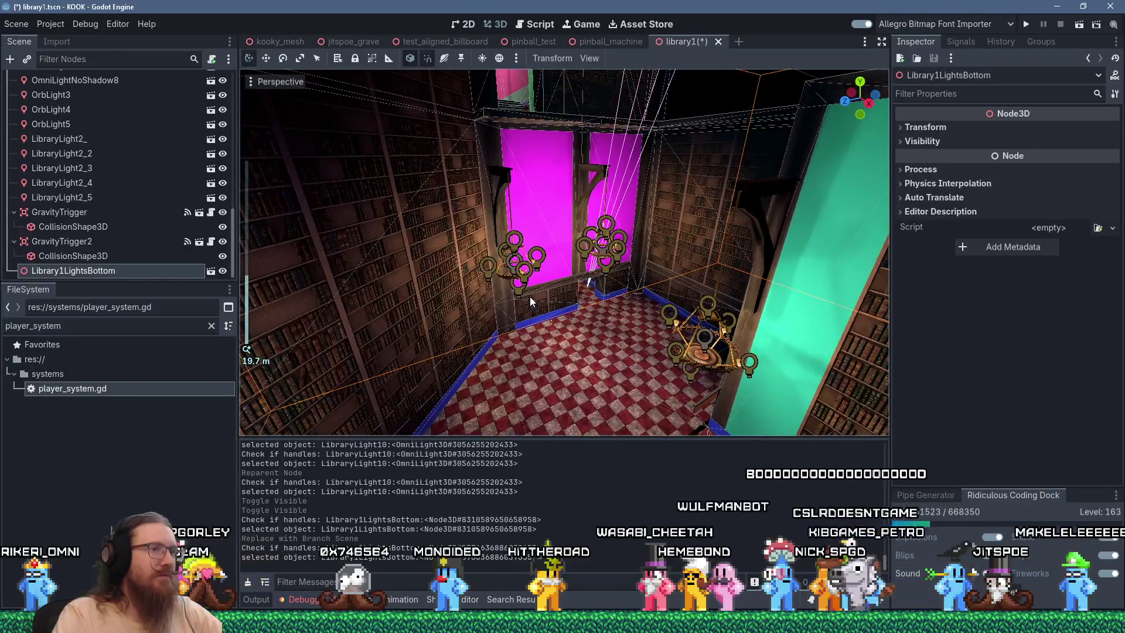
pyautogui.scroll(3, 530, 297)
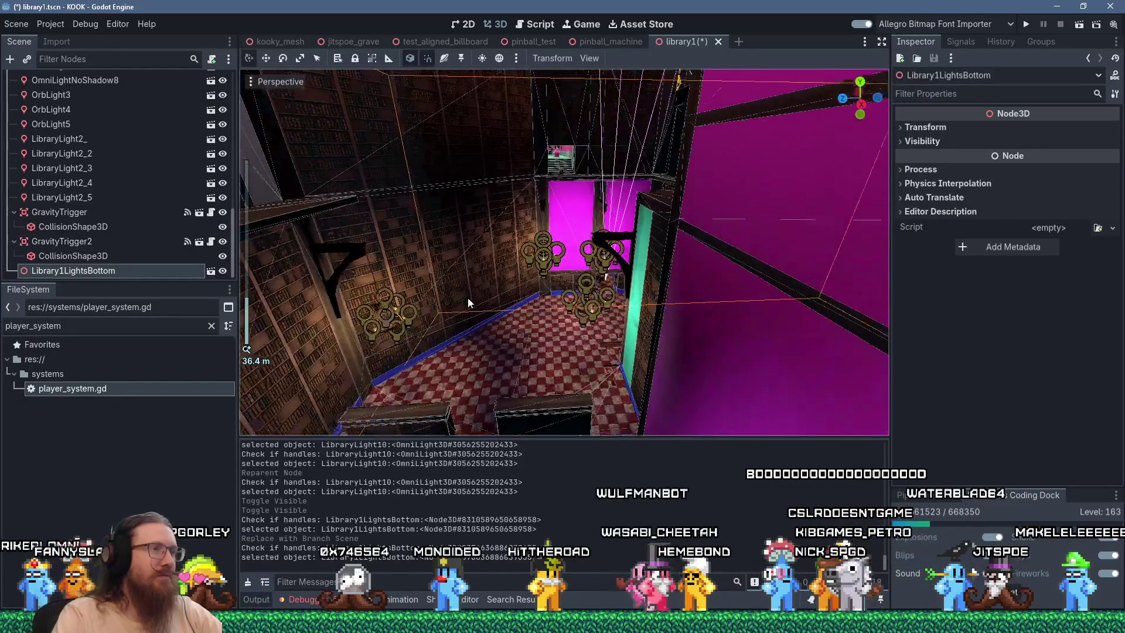
pyautogui.moveTo(476, 296)
pyautogui.mouseDown()
pyautogui.moveTo(526, 271)
pyautogui.moveTo(504, 305)
pyautogui.mouseUp()
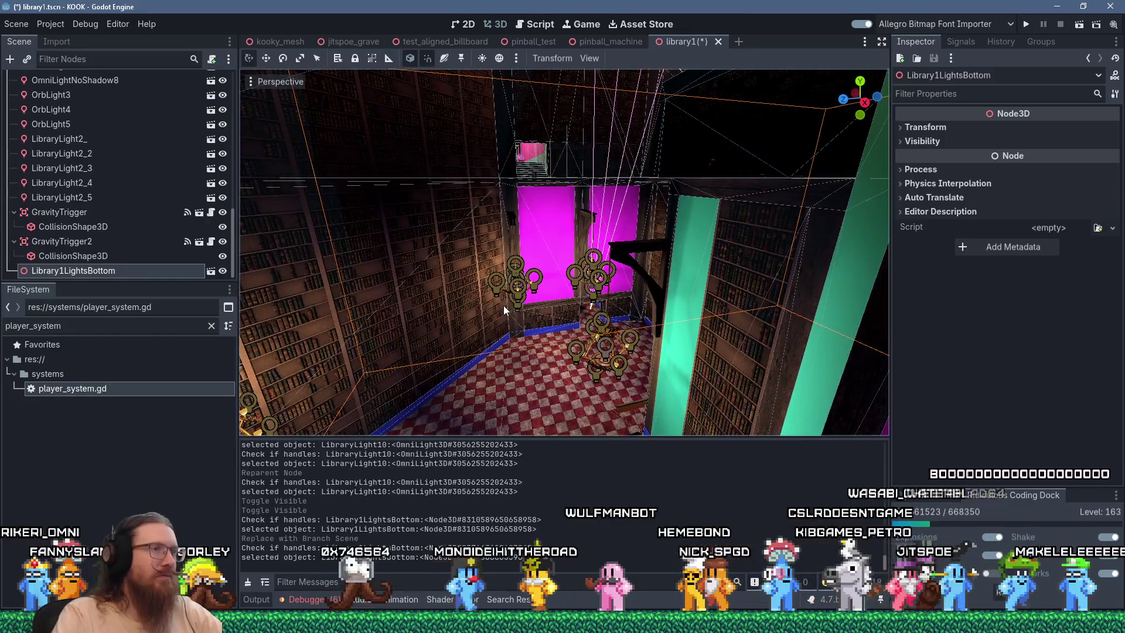
# Make the instanced group's children editable and raise LibraryLight1 by 0.625 units
pyautogui.rightClick(103, 270)
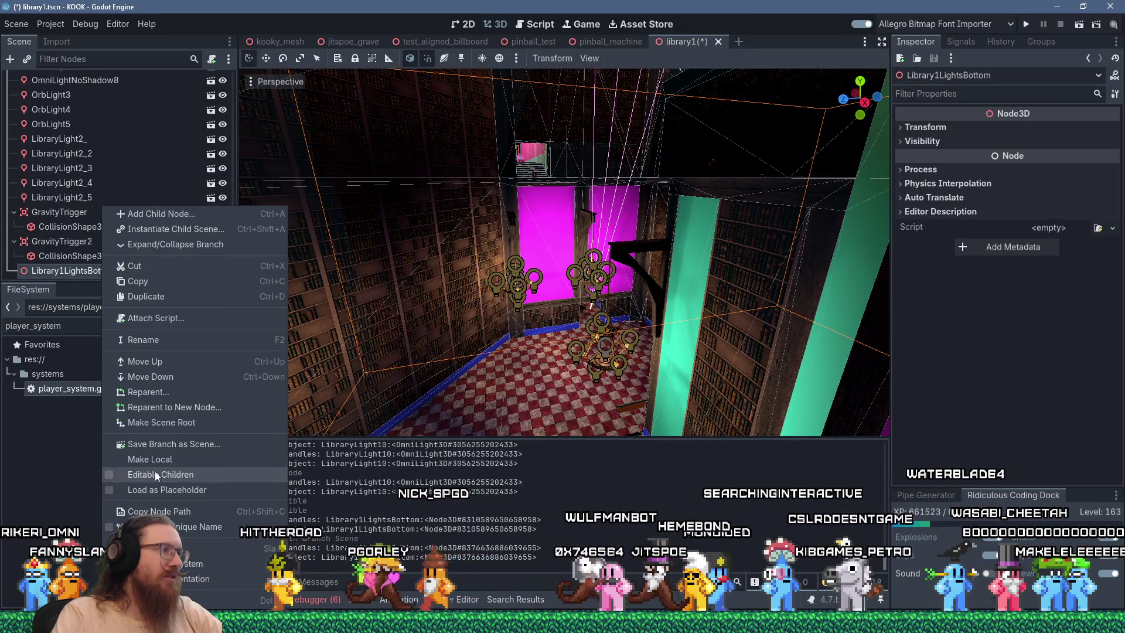
pyautogui.click(154, 474)
pyautogui.scroll(-3, 61, 248)
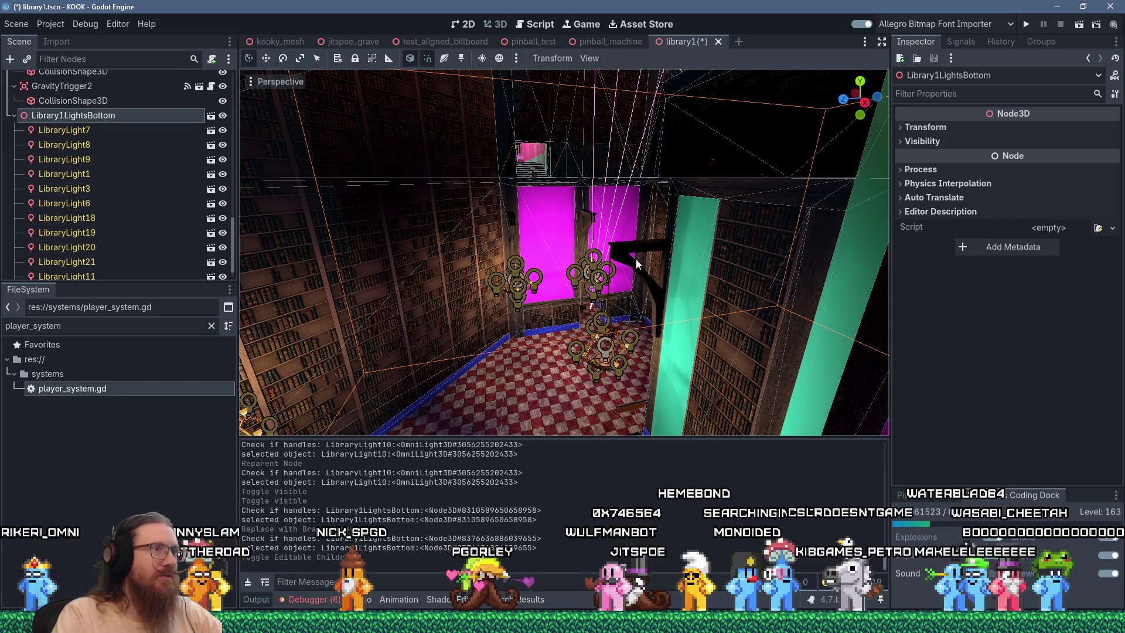
pyautogui.click(604, 346)
pyautogui.scroll(3, 624, 307)
pyautogui.scroll(5, 624, 308)
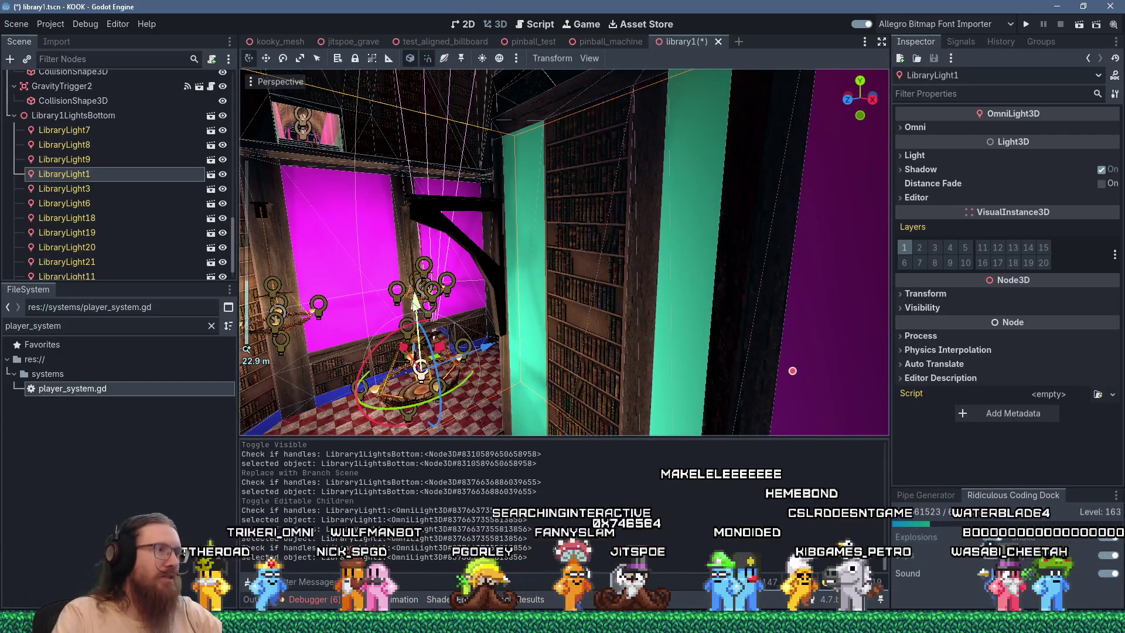
pyautogui.moveTo(414, 301); pyautogui.dragTo(414, 281)
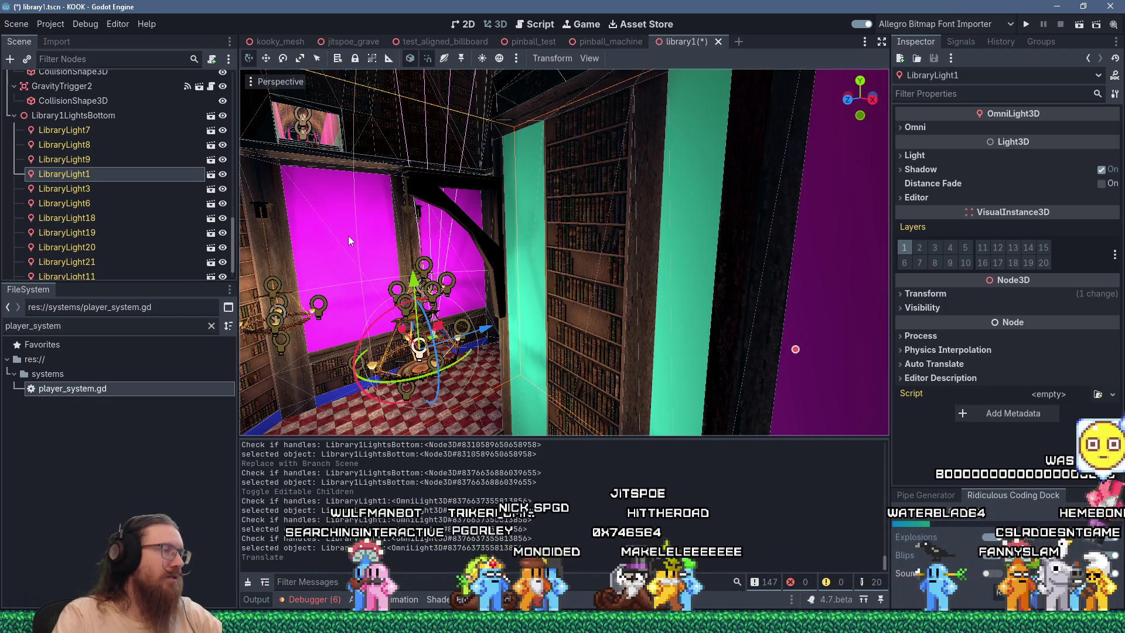
# Attempt Save Branch as Scene on Library1LightsBottom again, then switch to the r/godot thread
pyautogui.rightClick(111, 116)
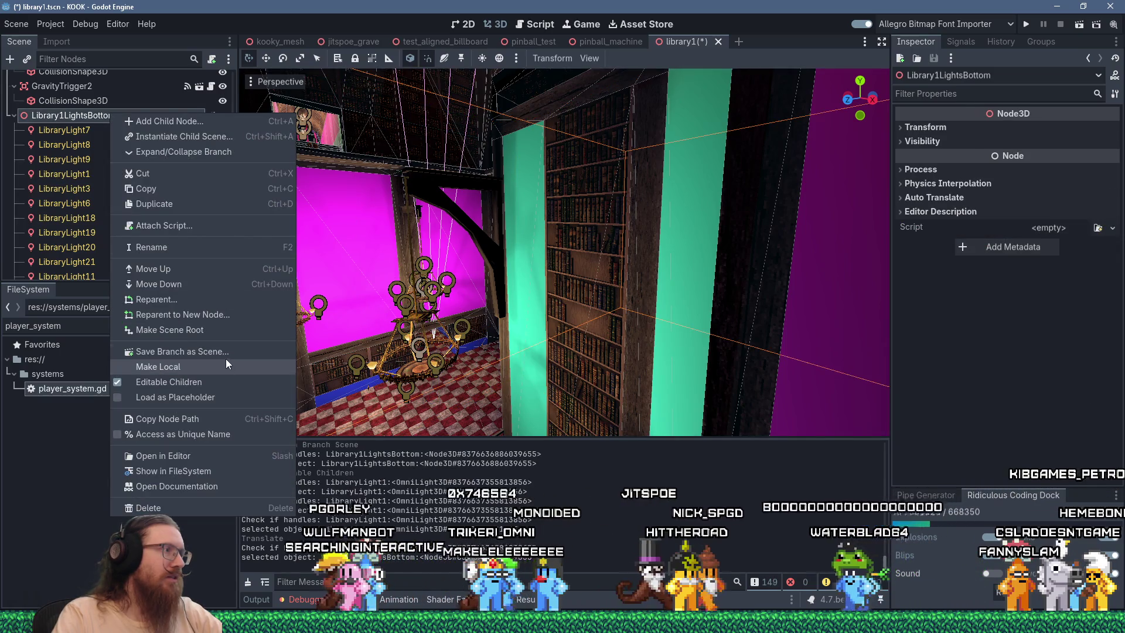
pyautogui.click(227, 354)
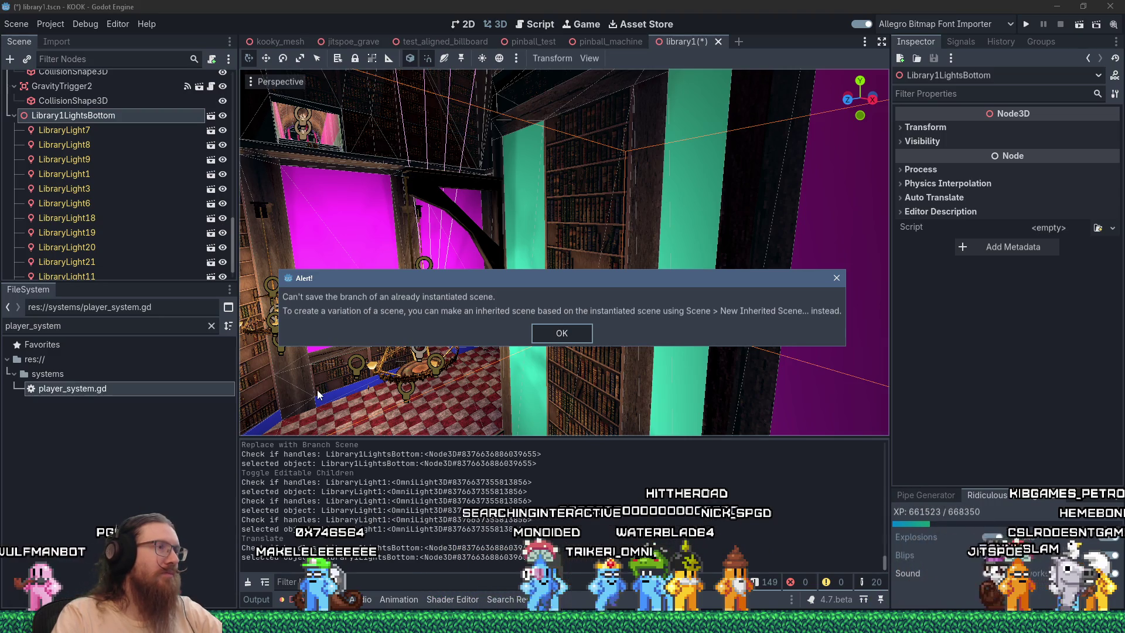
pyautogui.hotkey('alt', 'Tab')
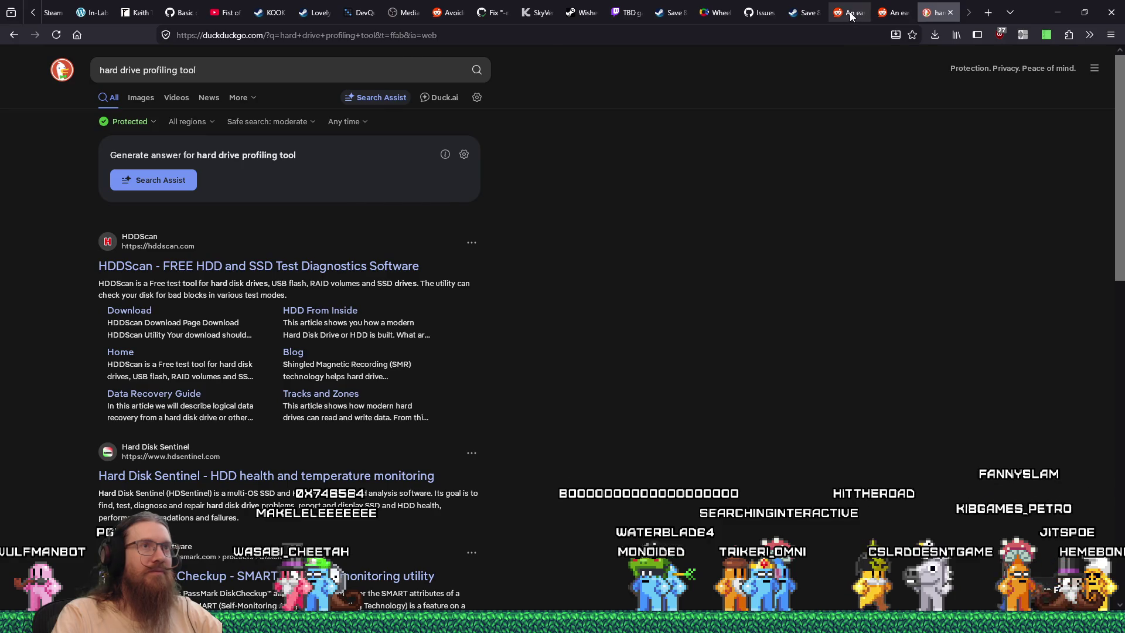
pyautogui.click(848, 12)
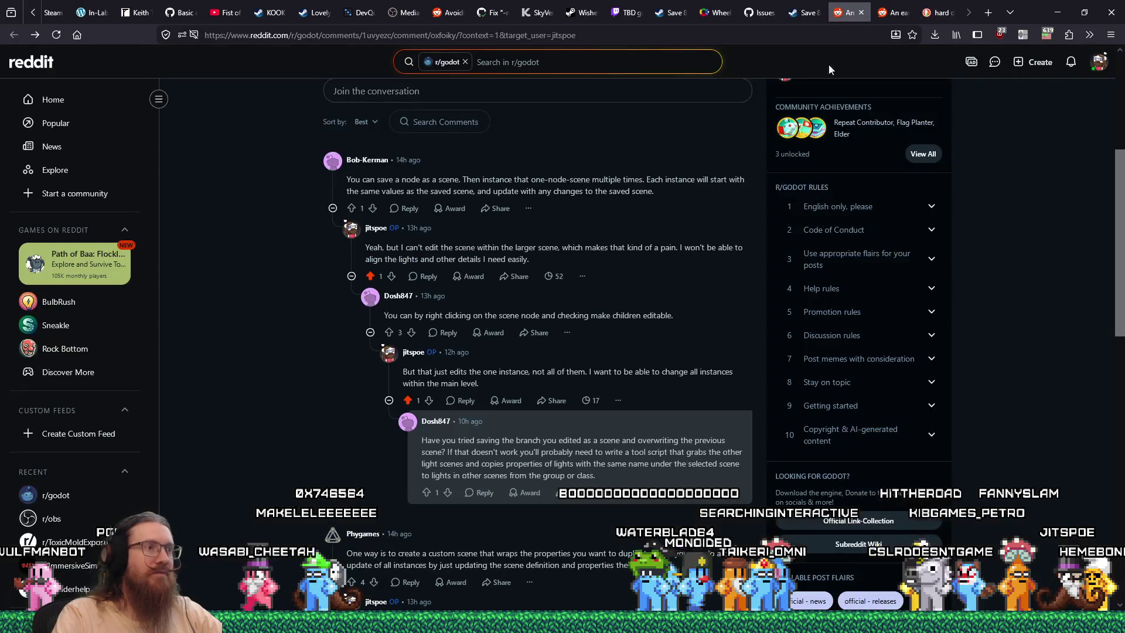
# Reply to the save-as-scene suggestion: 'Nope. Just tried it', quoting the 'Can't save branch of an already instantiated scene.' error
pyautogui.click(478, 492)
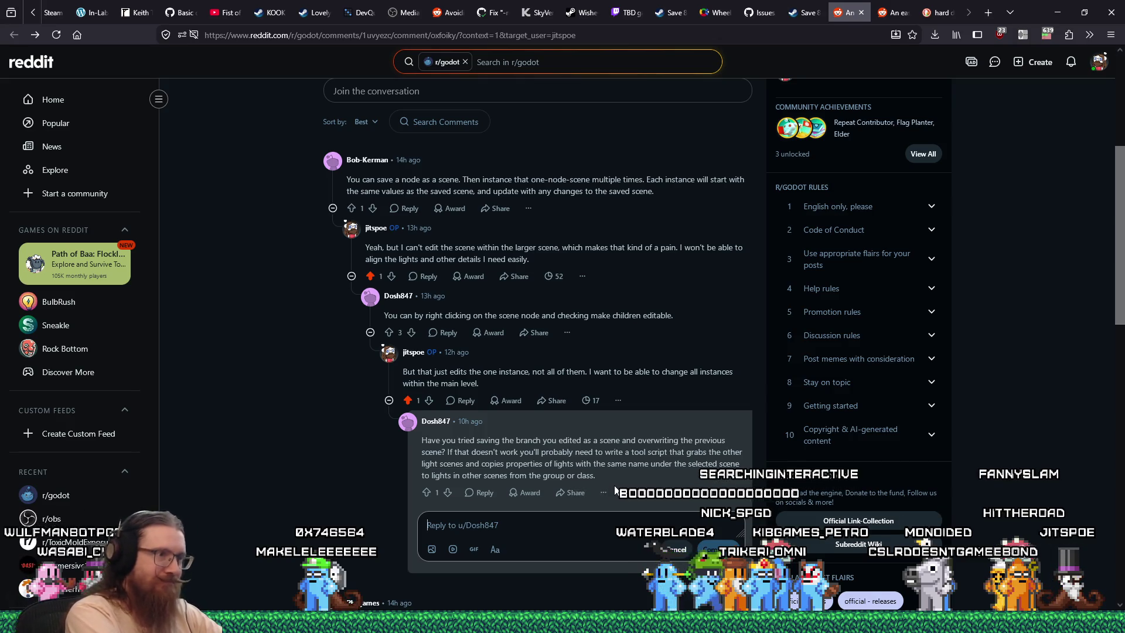
pyautogui.write('Nope')
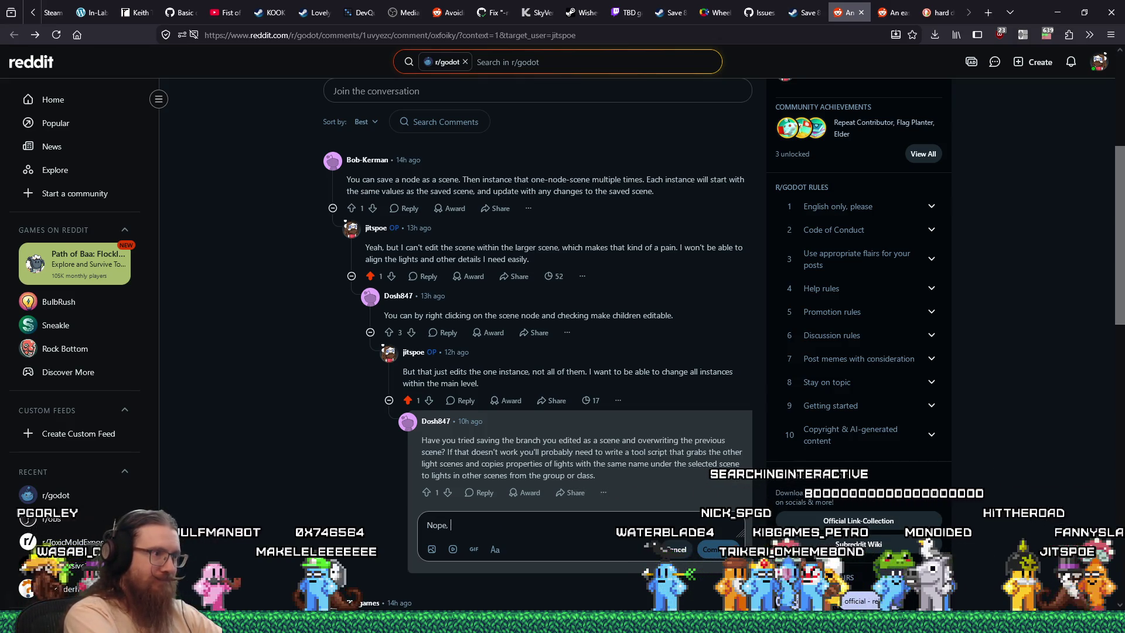
pyautogui.write('.  Just ')
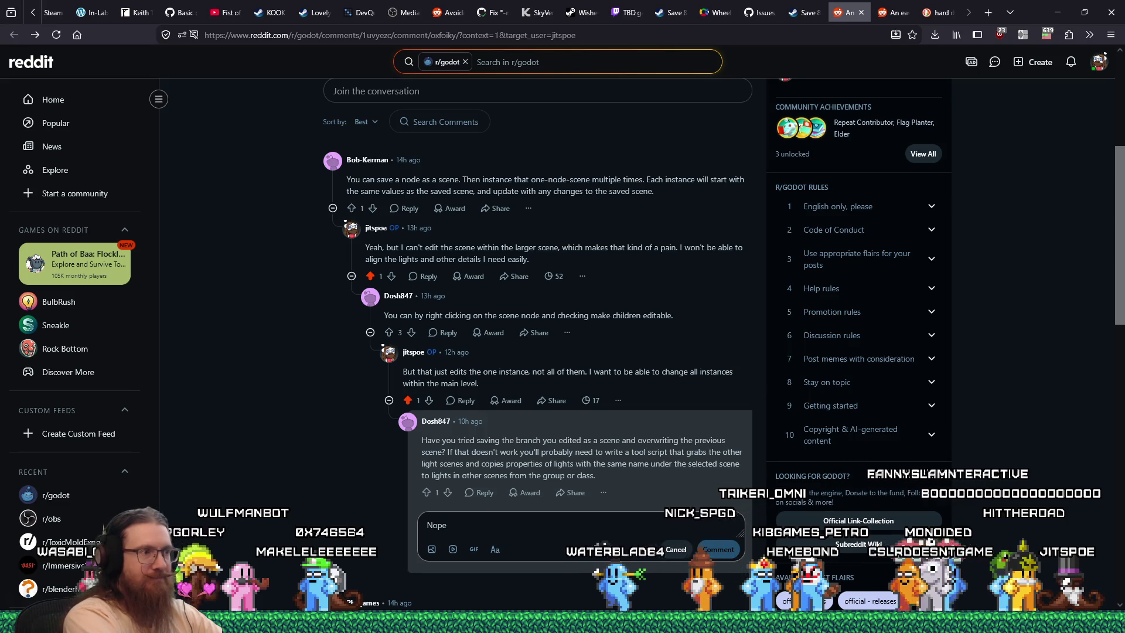
pyautogui.write('tried it, and it says "')
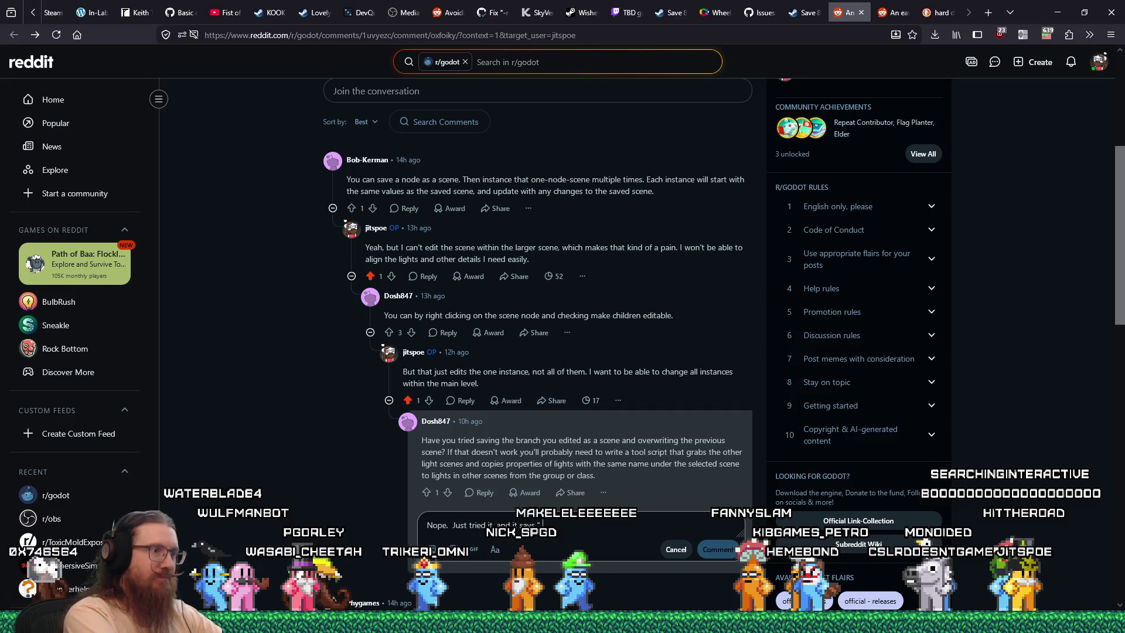
pyautogui.hotkey('alt', 'Tab')
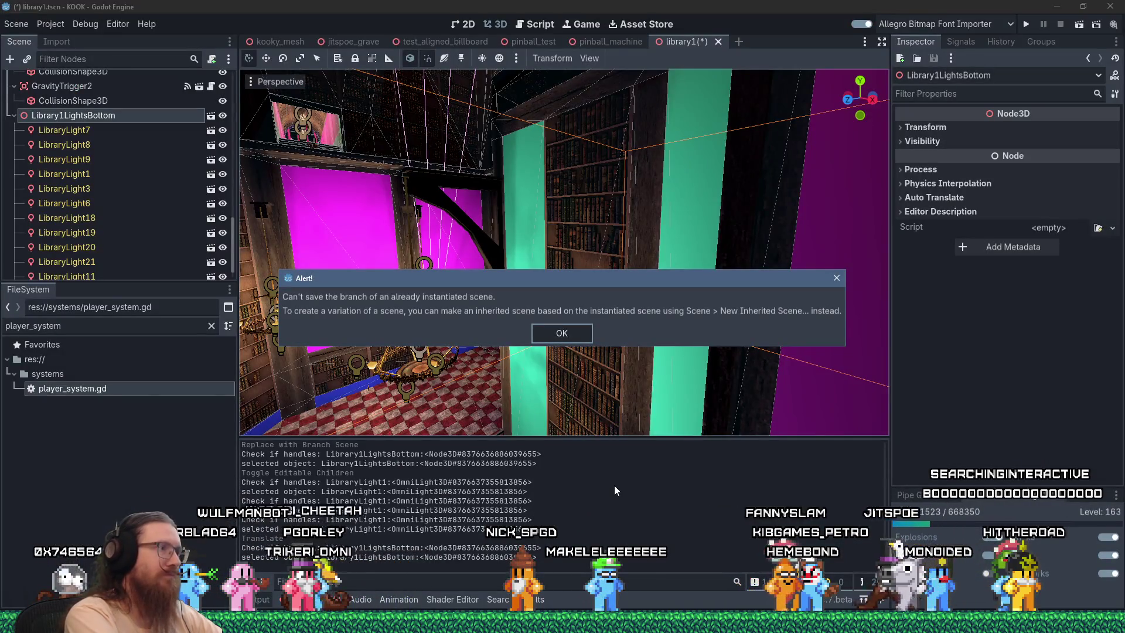
pyautogui.hotkey('alt', 'Tab')
pyautogui.write('says "Can\'t save branch')
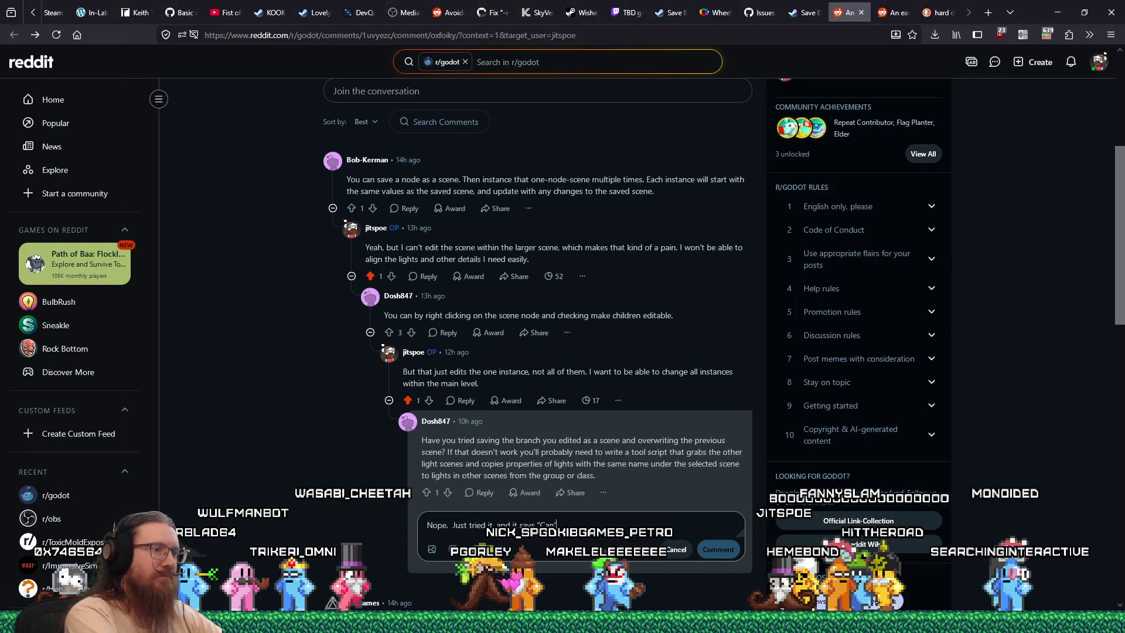
pyautogui.hotkey('alt', 'Tab')
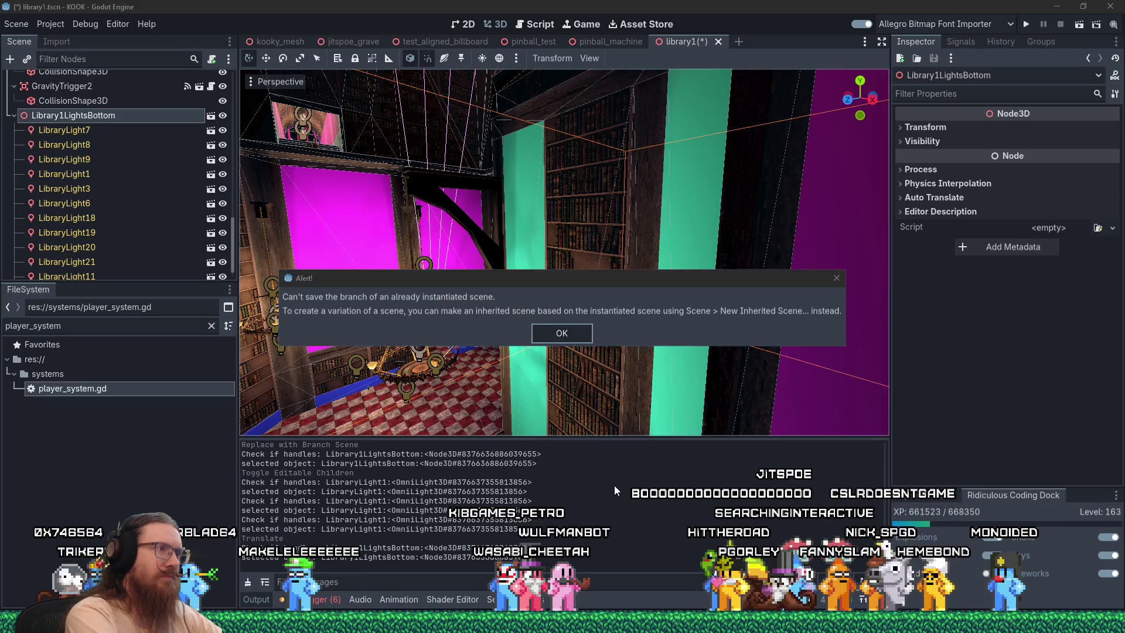
pyautogui.hotkey('alt', 'Tab')
pyautogui.write('lread')
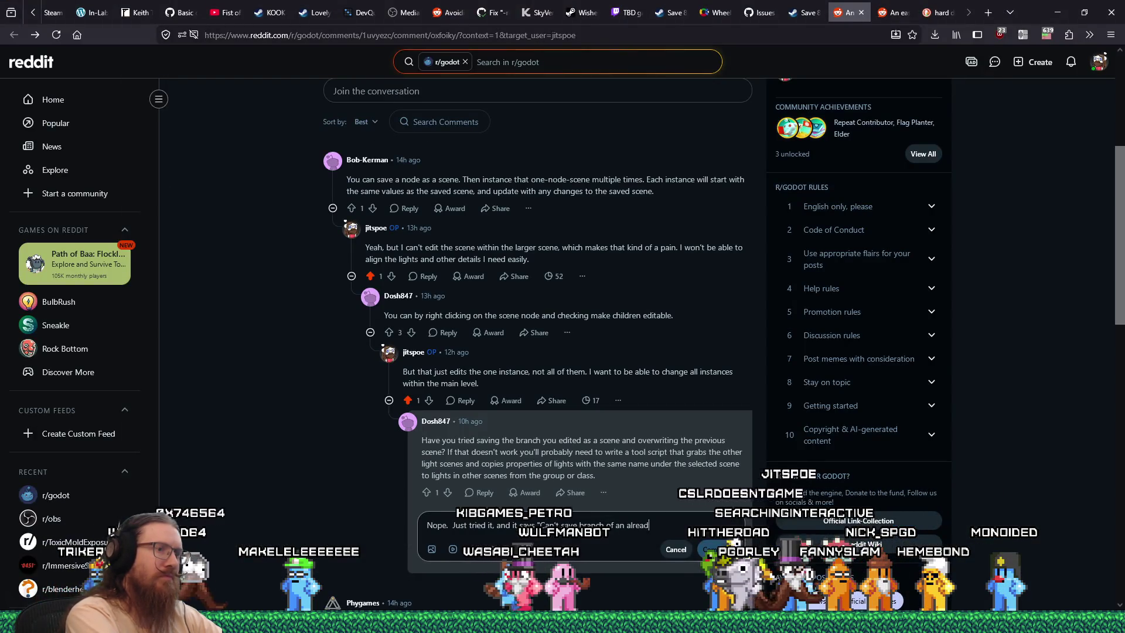
pyautogui.write('y instantiated scene."')
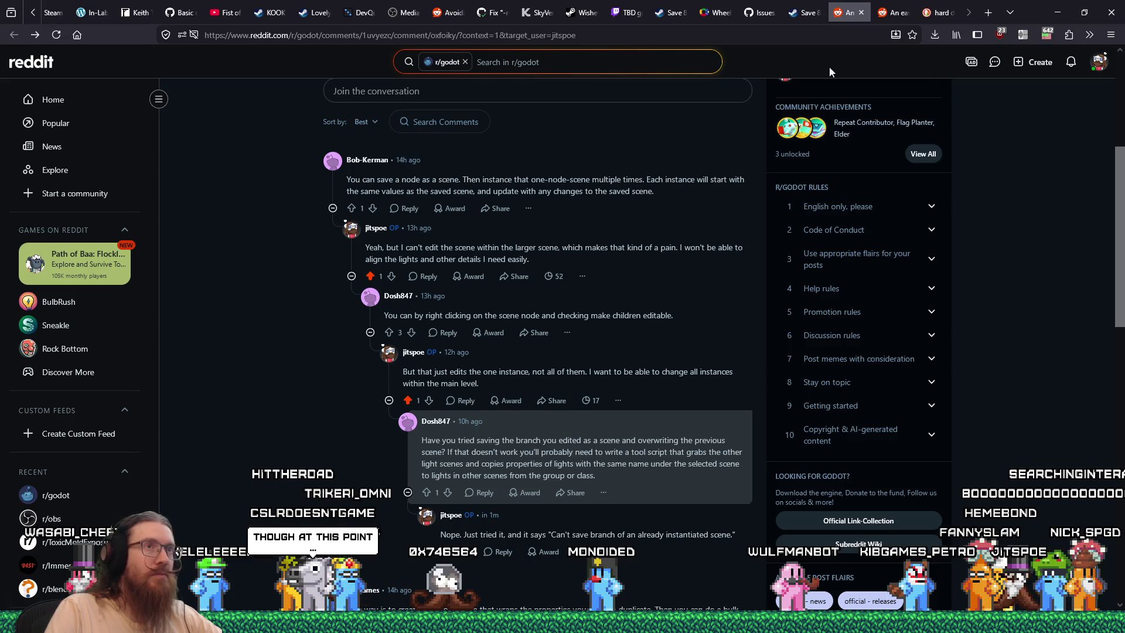
pyautogui.click(863, 13)
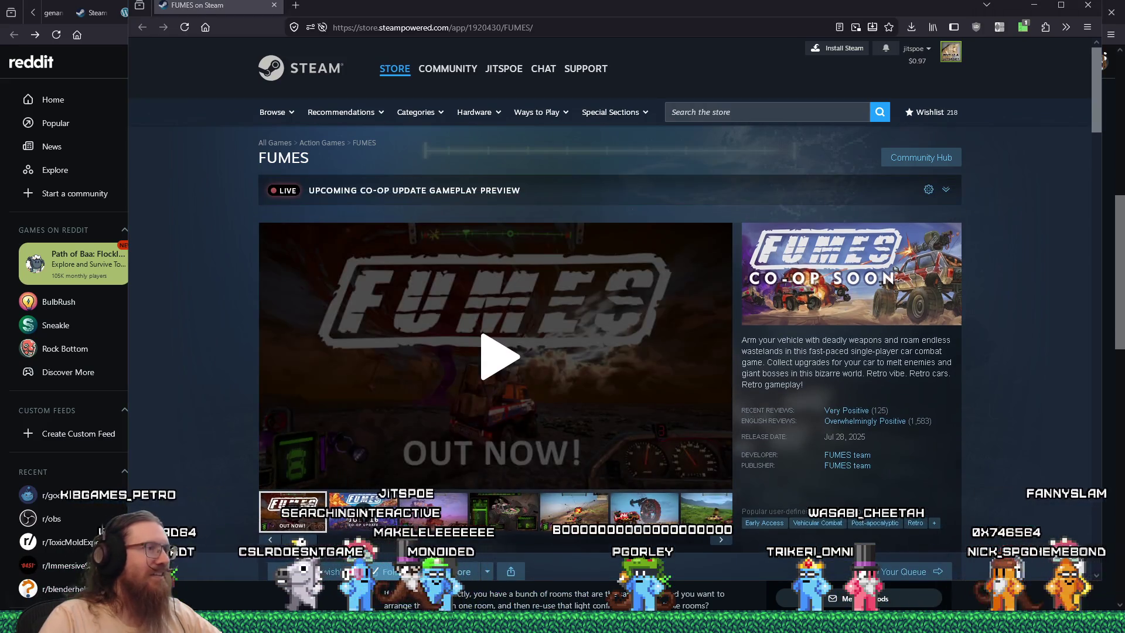
# Play the FUMES trailer with its volume turned down, then bring the r/godot thread back
pyautogui.click(437, 341)
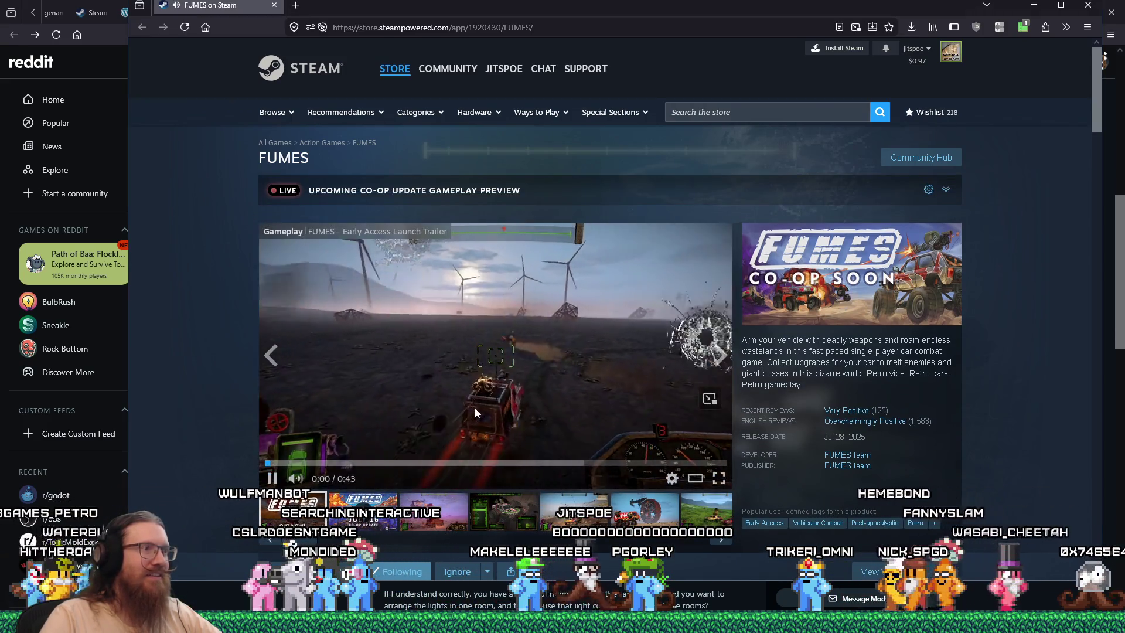
pyautogui.click(320, 480)
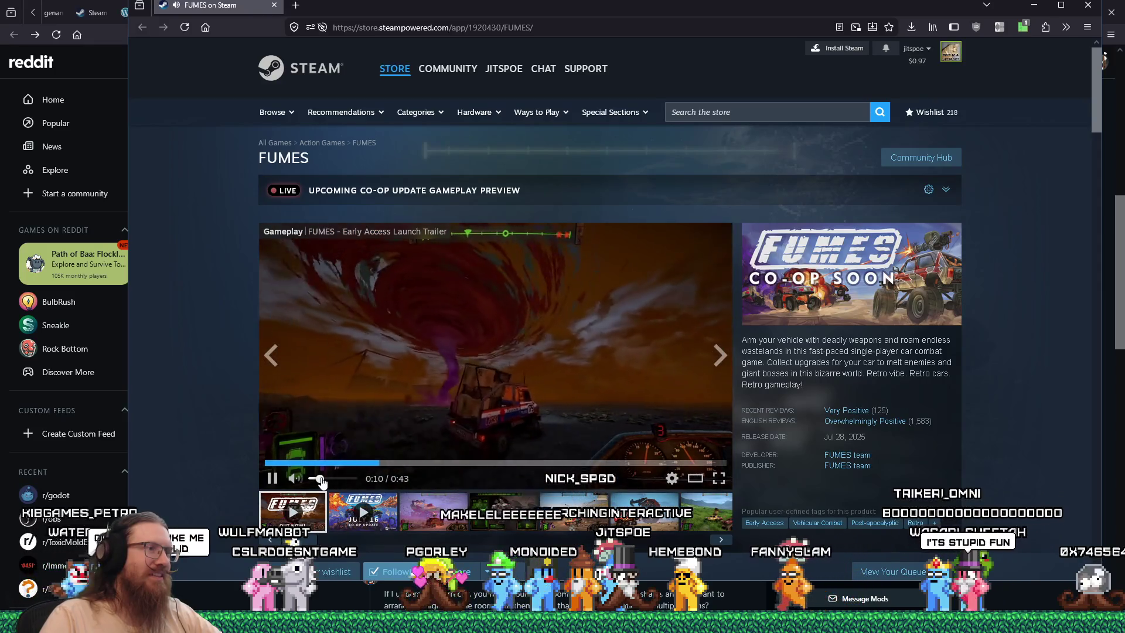
pyautogui.moveTo(904, 423)
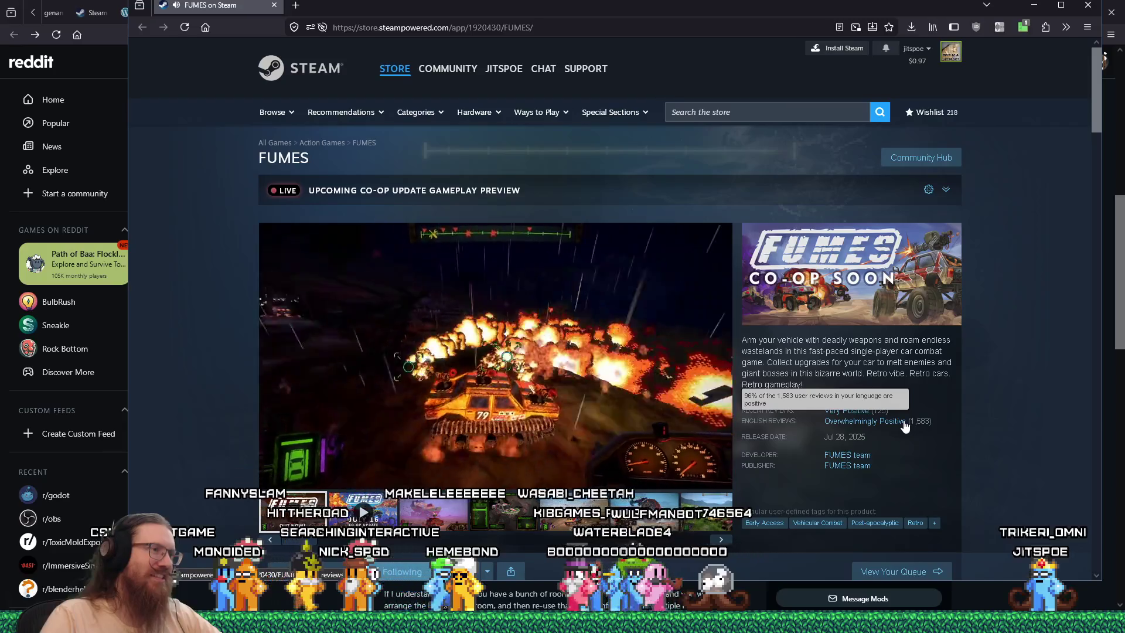
pyautogui.scroll(-1, 977, 417)
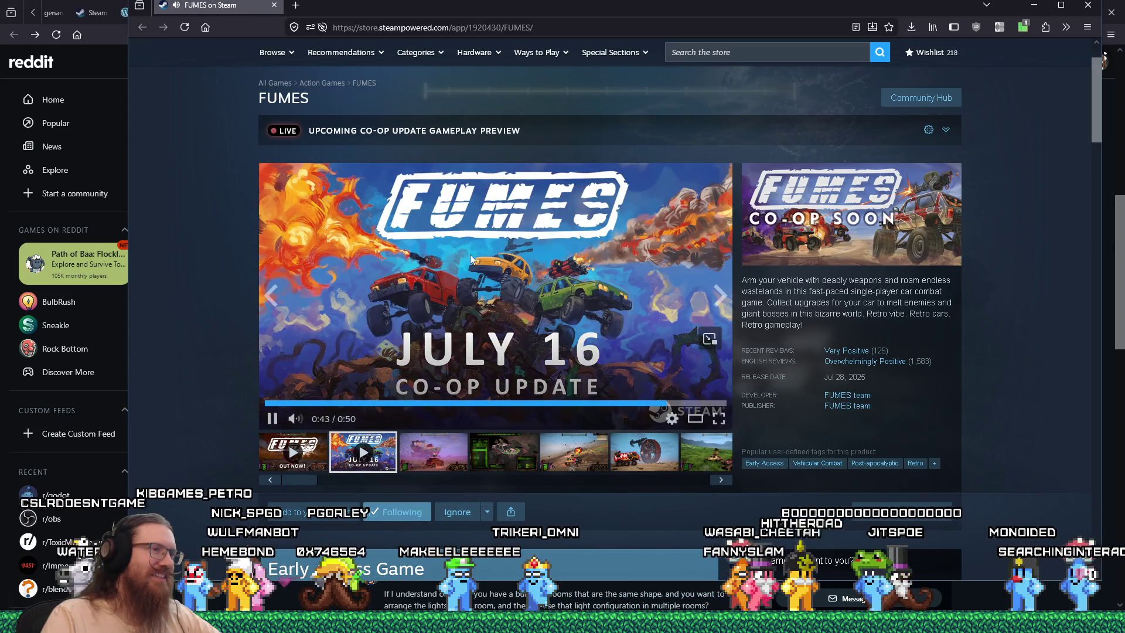
pyautogui.hotkey('alt', 'Tab')
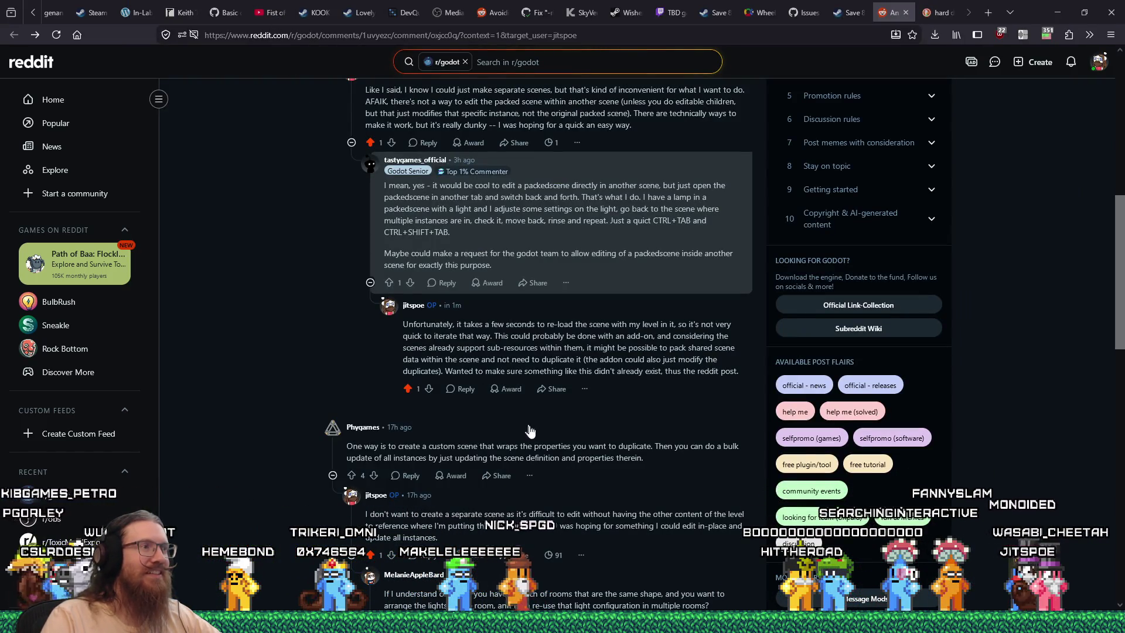
# Scroll back up through the earlier r/godot replies, then return to the Godot editor
pyautogui.scroll(2, 531, 431)
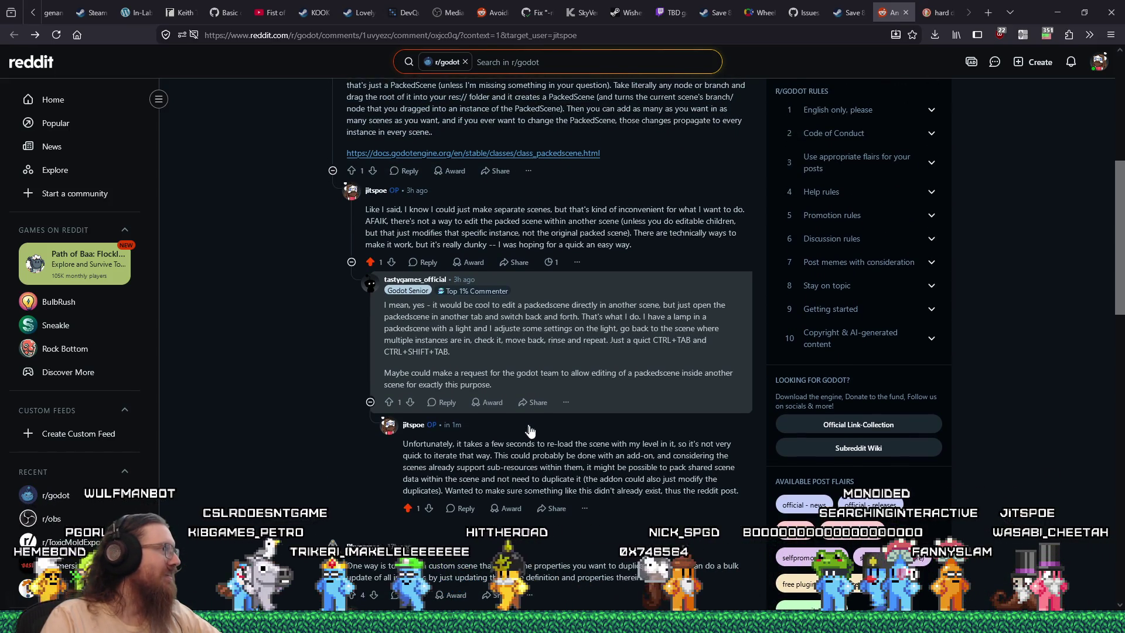
pyautogui.hotkey('alt', 'Tab')
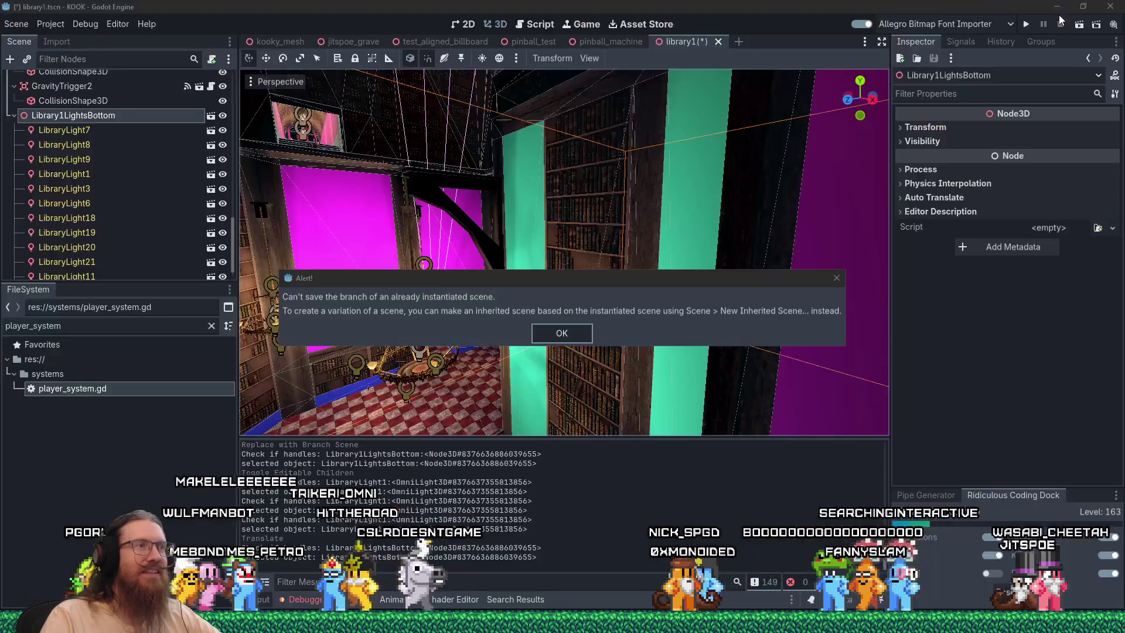
# Dismiss the save alert, set Library1LightsBottom to Load as Placeholder, and save library1
pyautogui.click(837, 277)
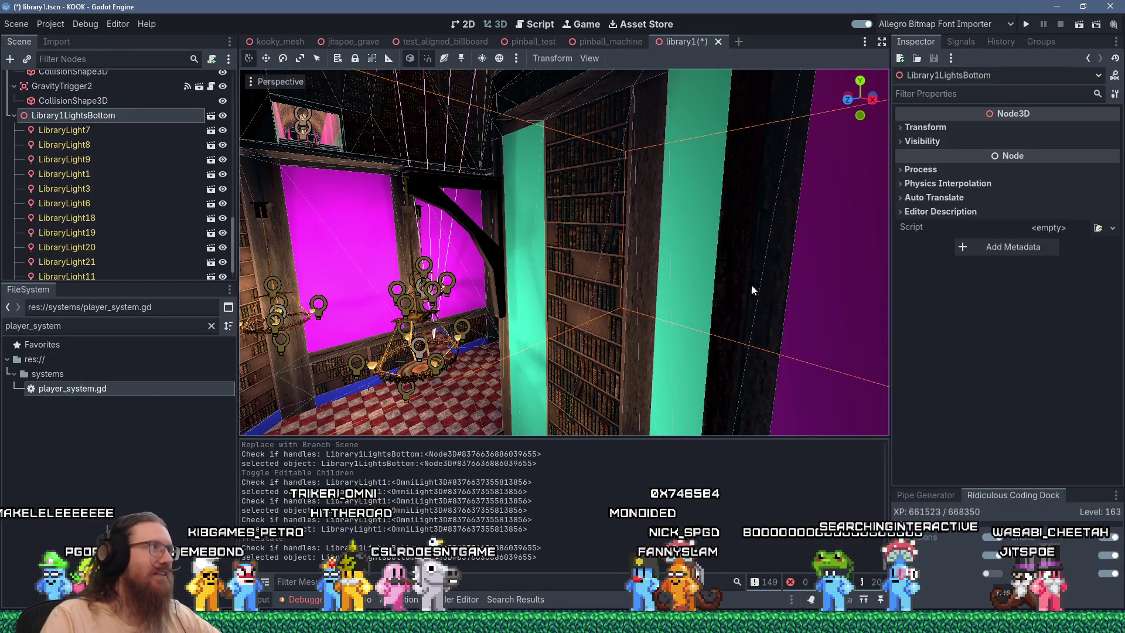
pyautogui.rightClick(145, 118)
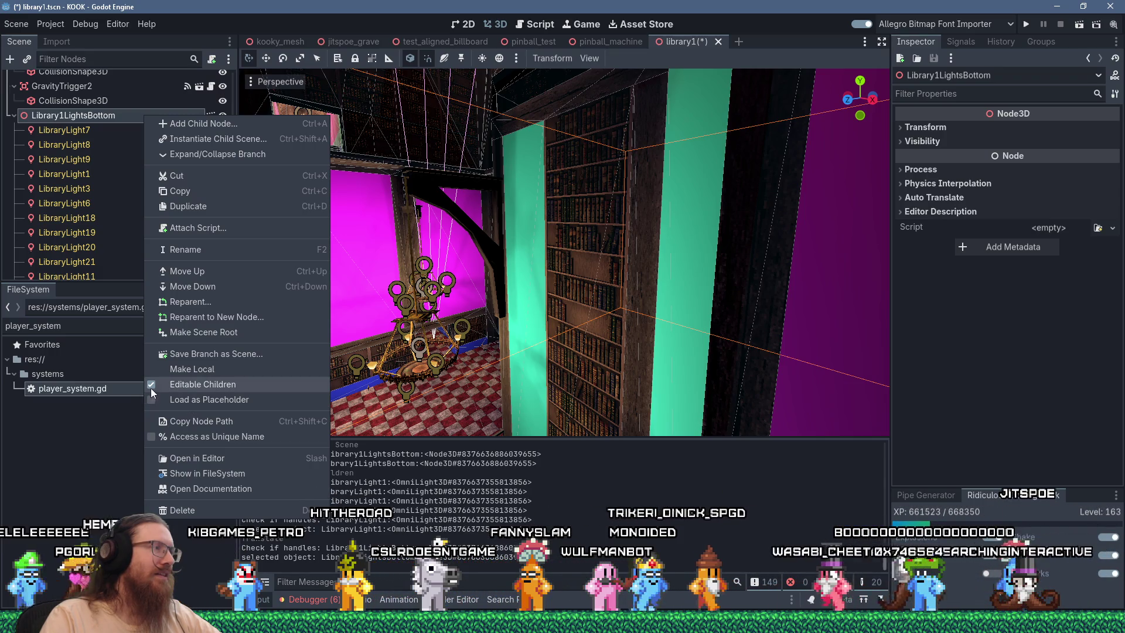
pyautogui.click(176, 401)
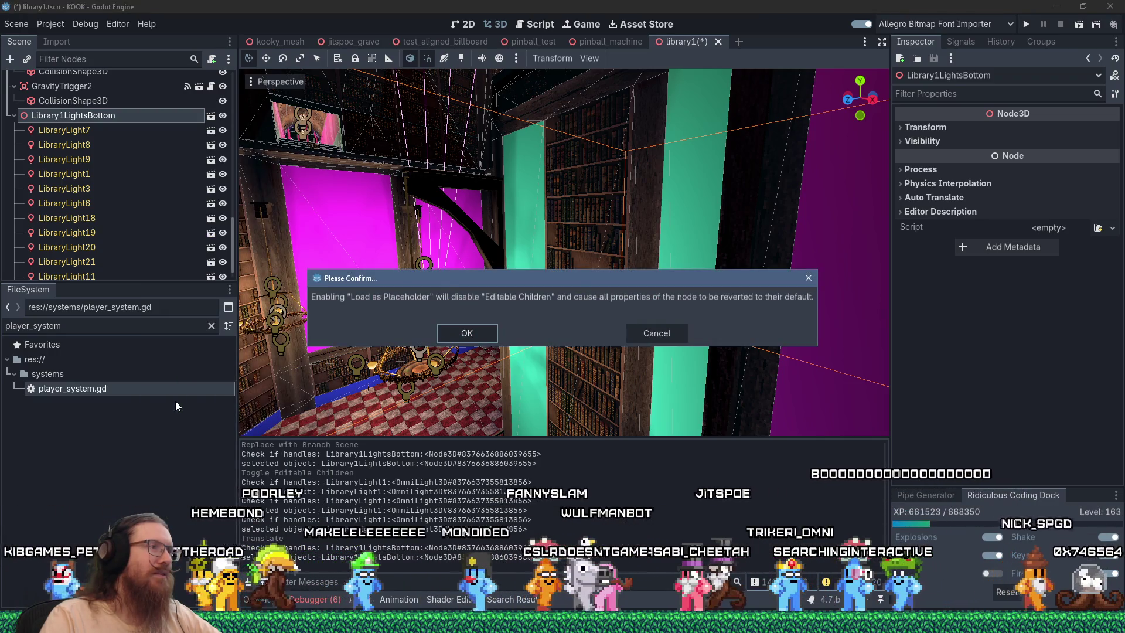
pyautogui.click(465, 337)
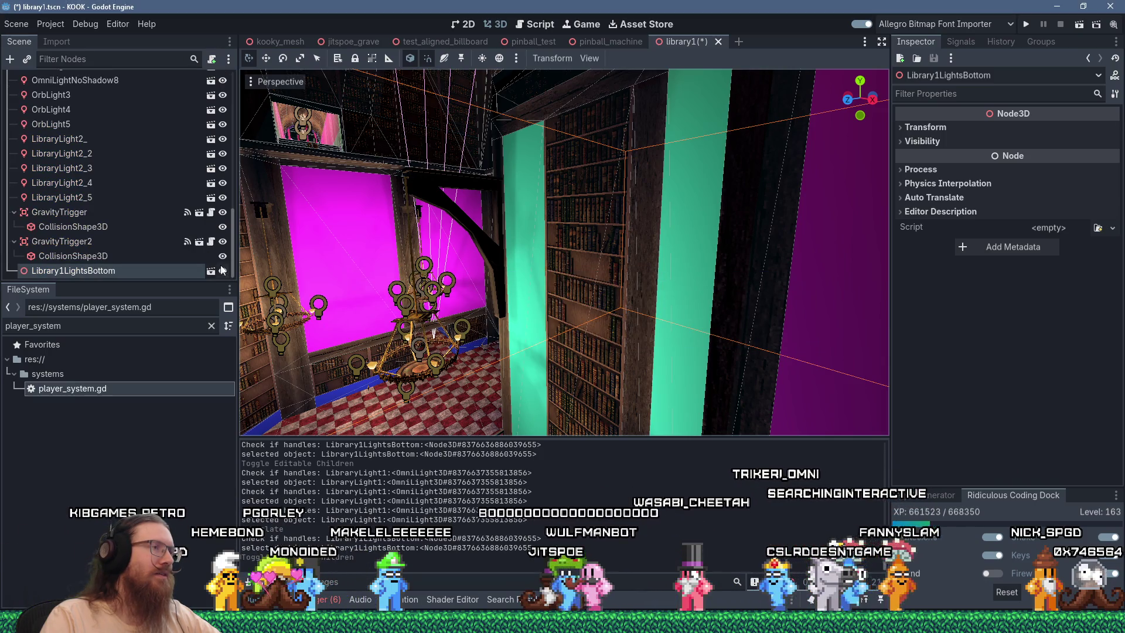
pyautogui.rightClick(100, 271)
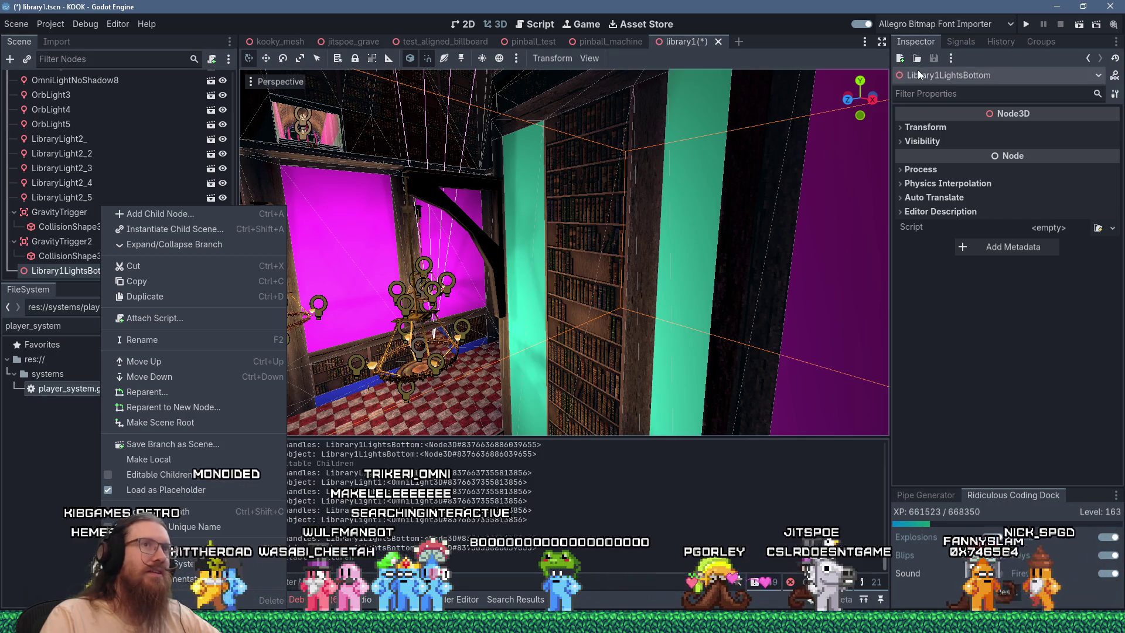
pyautogui.scroll(3, 627, 230)
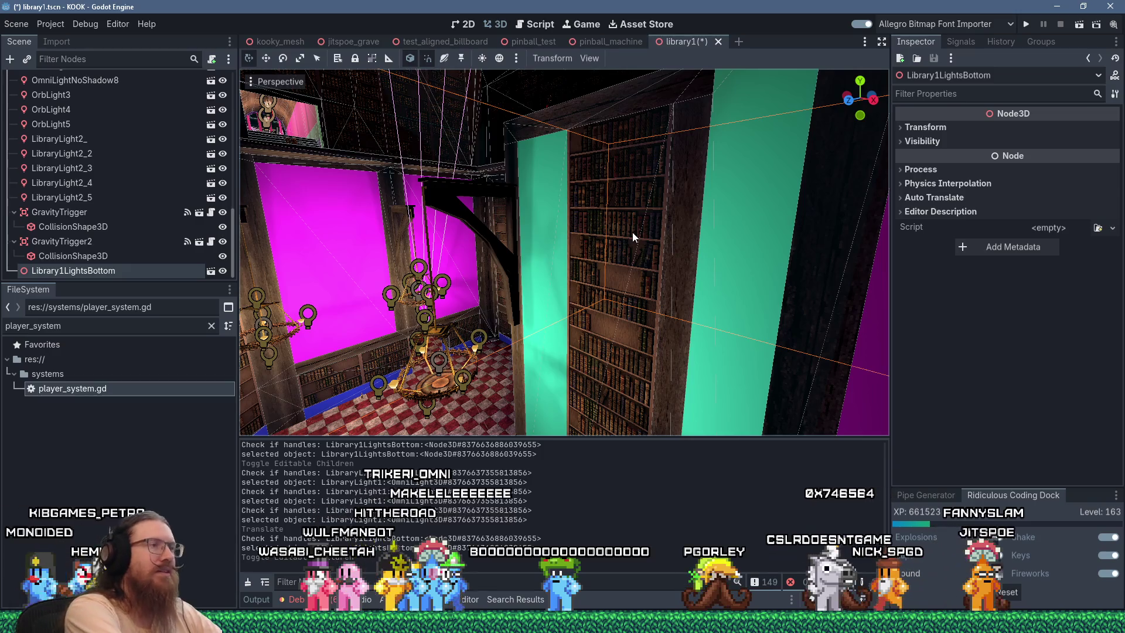
pyautogui.hotkey('ctrl', 's')
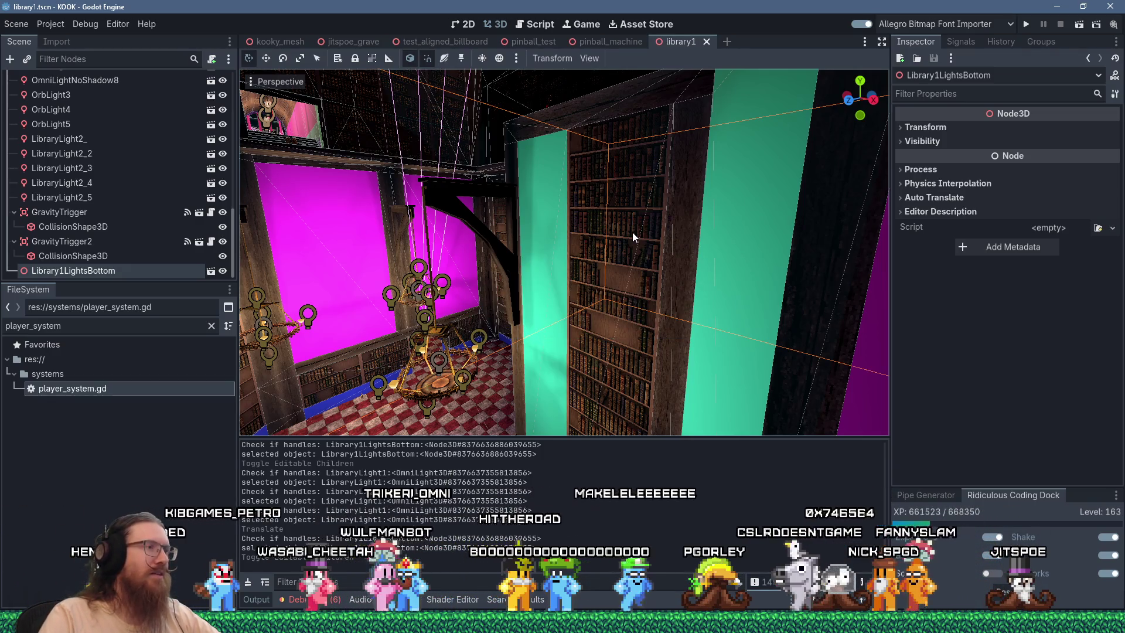
# Test-run the game, load the library1 map, quit from the console, and frame Library1LightsBottom
pyautogui.click(1025, 26)
pyautogui.write('map library1')
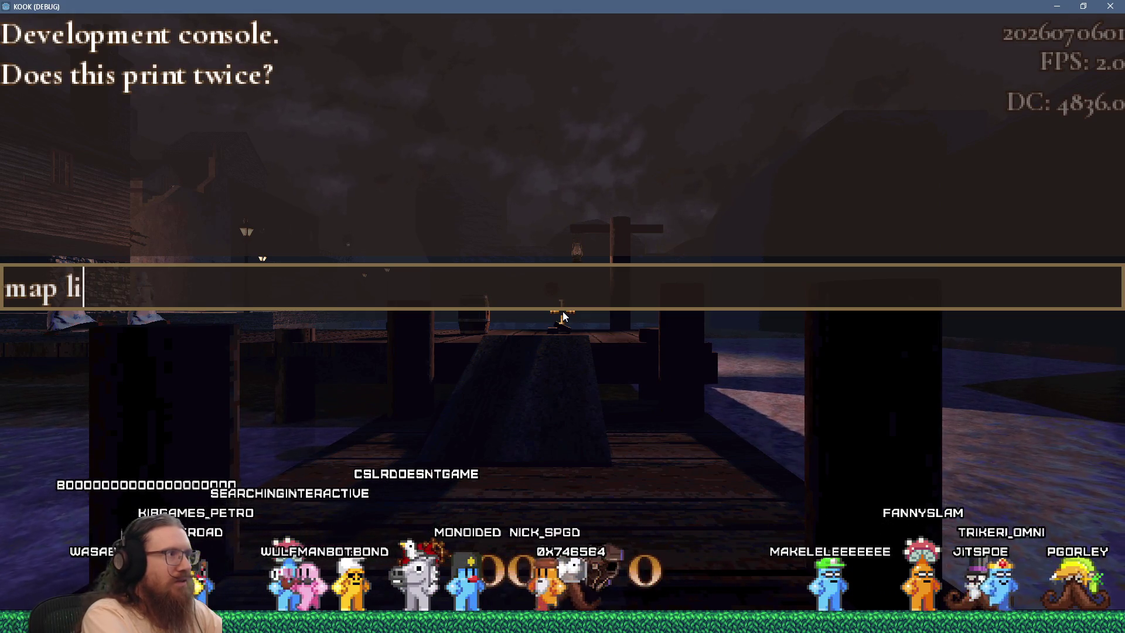
pyautogui.press('Return')
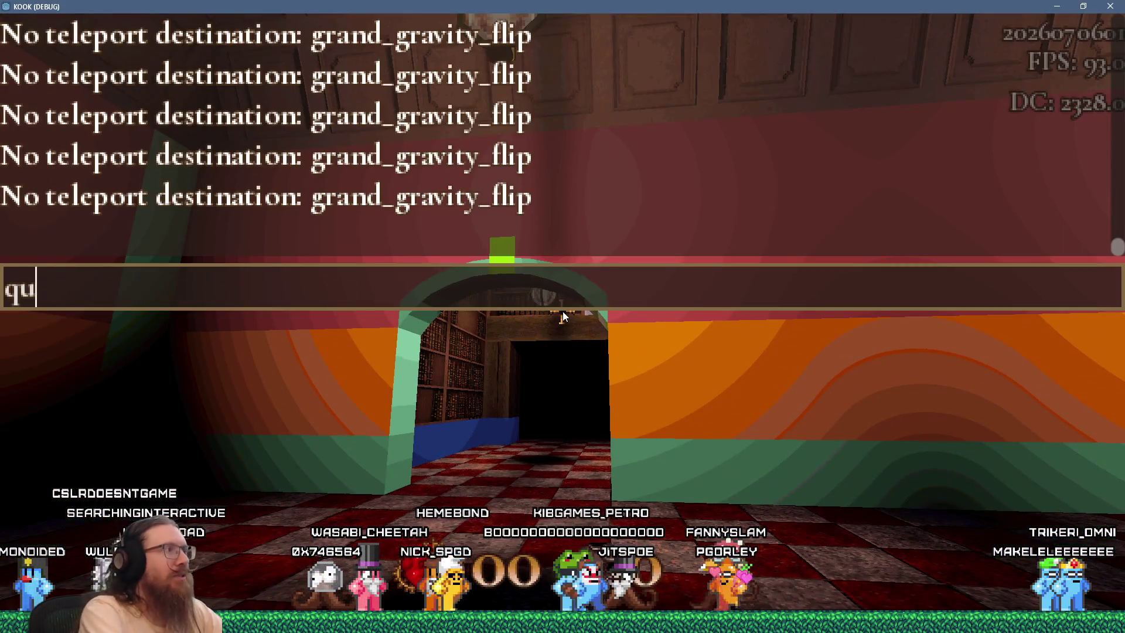
pyautogui.write('it')
pyautogui.press('Return')
pyautogui.press('f')
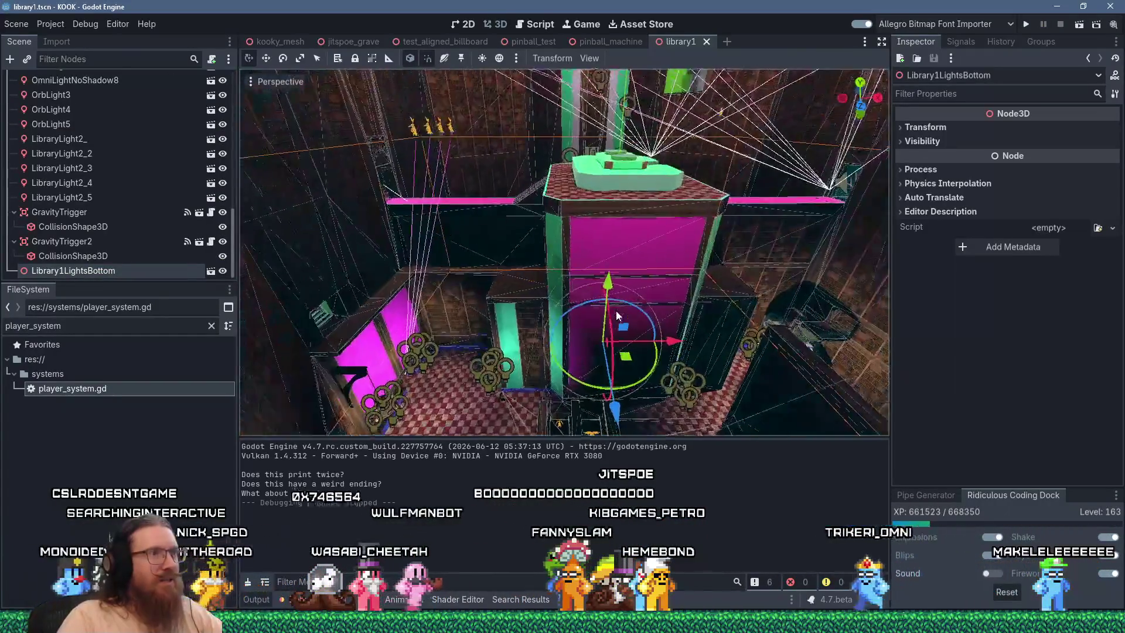
# Duplicate the Library1LightsBottom light group
pyautogui.scroll(5, 602, 294)
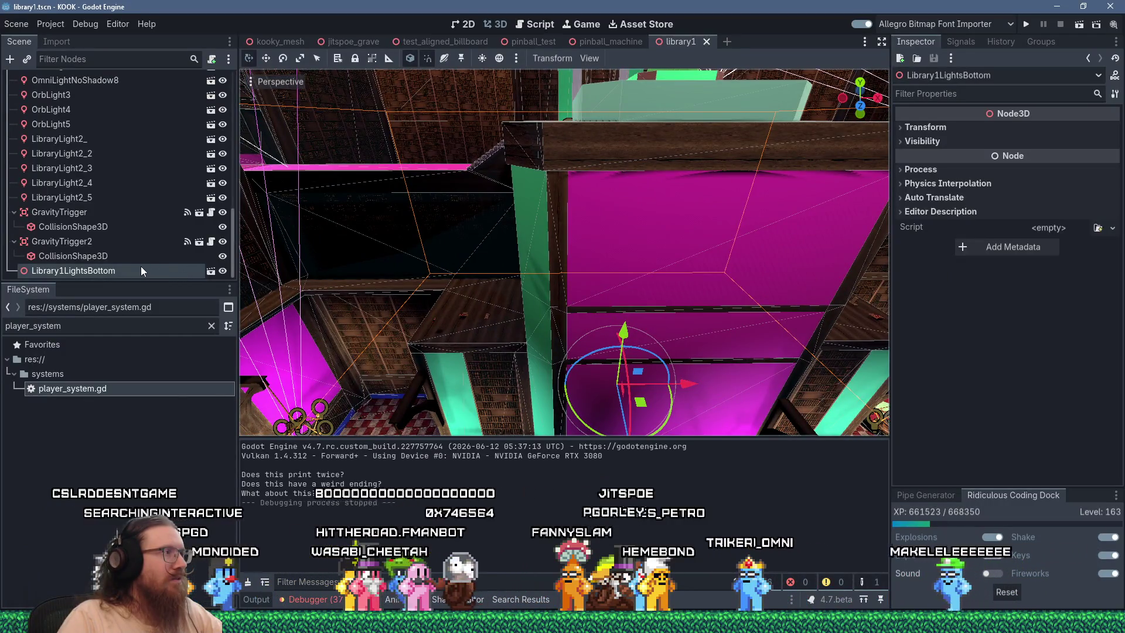
pyautogui.rightClick(135, 267)
pyautogui.click(231, 307)
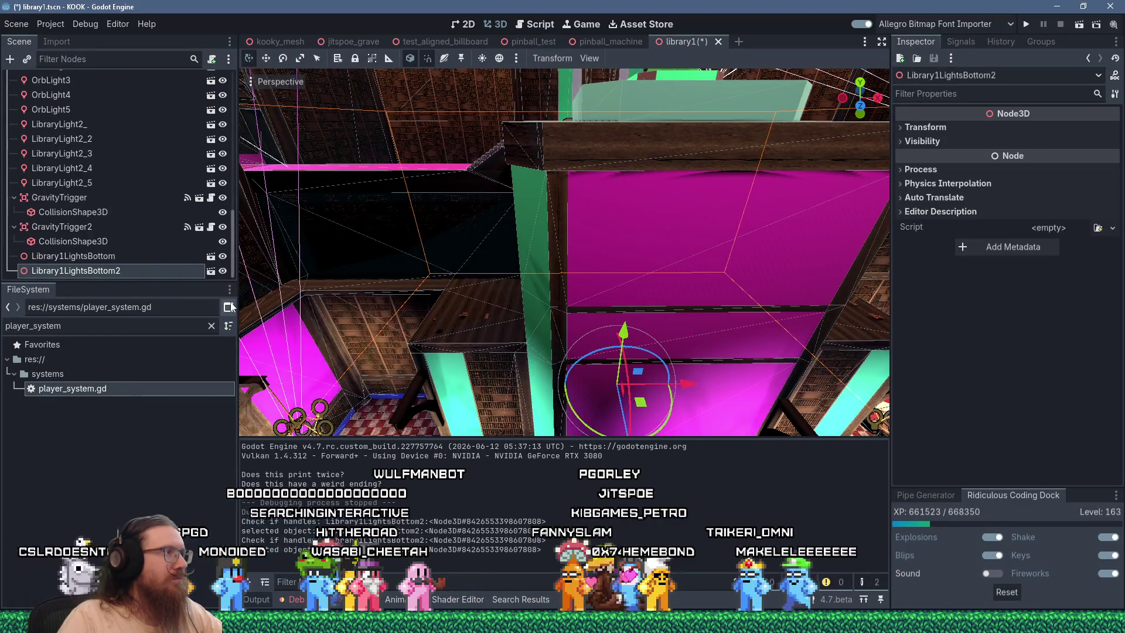
# Turn the copied light group over and raise it toward the ceiling, checking in front view
pyautogui.moveTo(502, 293)
pyautogui.mouseDown()
pyautogui.moveTo(490, 262)
pyautogui.moveTo(470, 262)
pyautogui.moveTo(484, 308)
pyautogui.moveTo(471, 265)
pyautogui.moveTo(435, 258)
pyautogui.moveTo(532, 269)
pyautogui.moveTo(500, 178)
pyautogui.moveTo(428, 72)
pyautogui.moveTo(618, 485)
pyautogui.mouseUp()
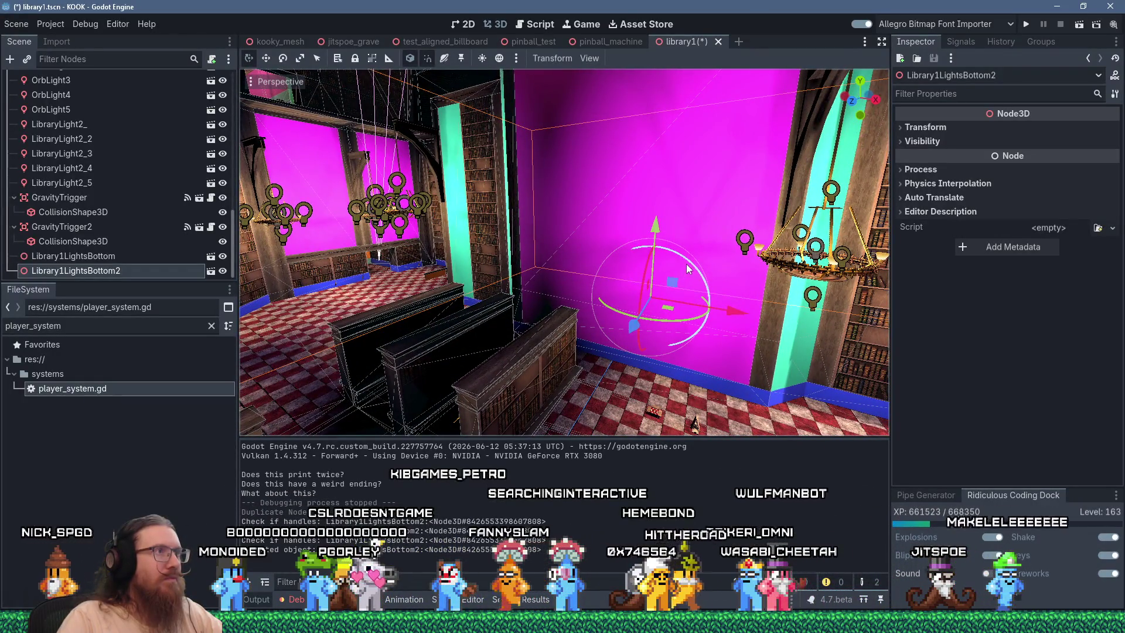
pyautogui.moveTo(708, 274)
pyautogui.mouseDown()
pyautogui.moveTo(762, 378)
pyautogui.moveTo(753, 387)
pyautogui.moveTo(627, 416)
pyautogui.moveTo(542, 413)
pyautogui.mouseUp()
pyautogui.moveTo(642, 383)
pyautogui.mouseDown()
pyautogui.moveTo(652, 368)
pyautogui.moveTo(636, 150)
pyautogui.moveTo(591, 421)
pyautogui.moveTo(589, 389)
pyautogui.moveTo(608, 397)
pyautogui.moveTo(596, 368)
pyautogui.moveTo(606, 340)
pyautogui.mouseUp()
pyautogui.moveTo(612, 249)
pyautogui.mouseDown()
pyautogui.moveTo(614, 208)
pyautogui.moveTo(610, 261)
pyautogui.moveTo(612, 235)
pyautogui.moveTo(593, 266)
pyautogui.moveTo(612, 272)
pyautogui.moveTo(615, 245)
pyautogui.mouseUp()
pyautogui.scroll(-5, 591, 251)
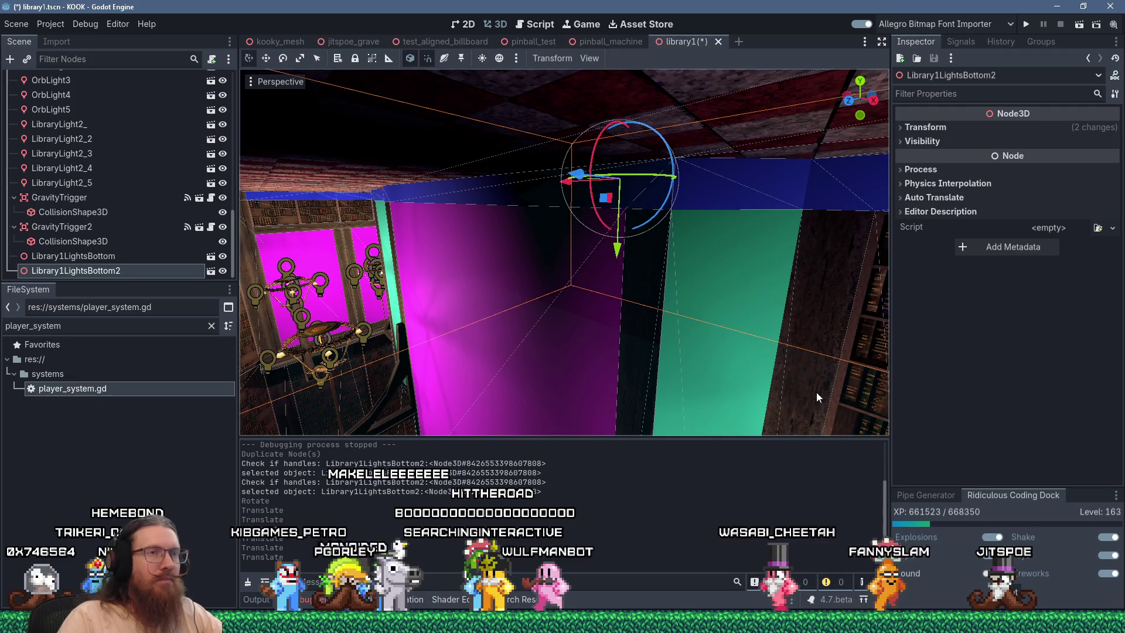
pyautogui.scroll(-5, 604, 311)
pyautogui.moveTo(585, 307)
pyautogui.mouseDown()
pyautogui.moveTo(582, 330)
pyautogui.moveTo(607, 335)
pyautogui.moveTo(635, 290)
pyautogui.moveTo(621, 322)
pyautogui.moveTo(631, 375)
pyautogui.moveTo(626, 335)
pyautogui.moveTo(638, 300)
pyautogui.moveTo(656, 297)
pyautogui.moveTo(649, 271)
pyautogui.mouseUp()
pyautogui.press('KP_1')
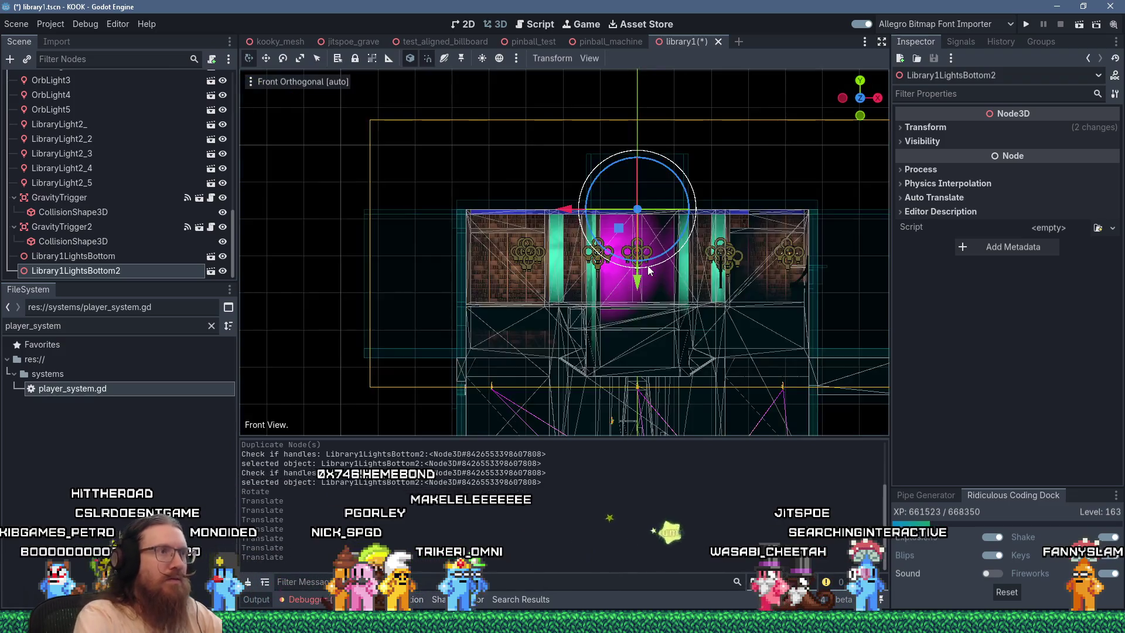
pyautogui.scroll(10, 656, 211)
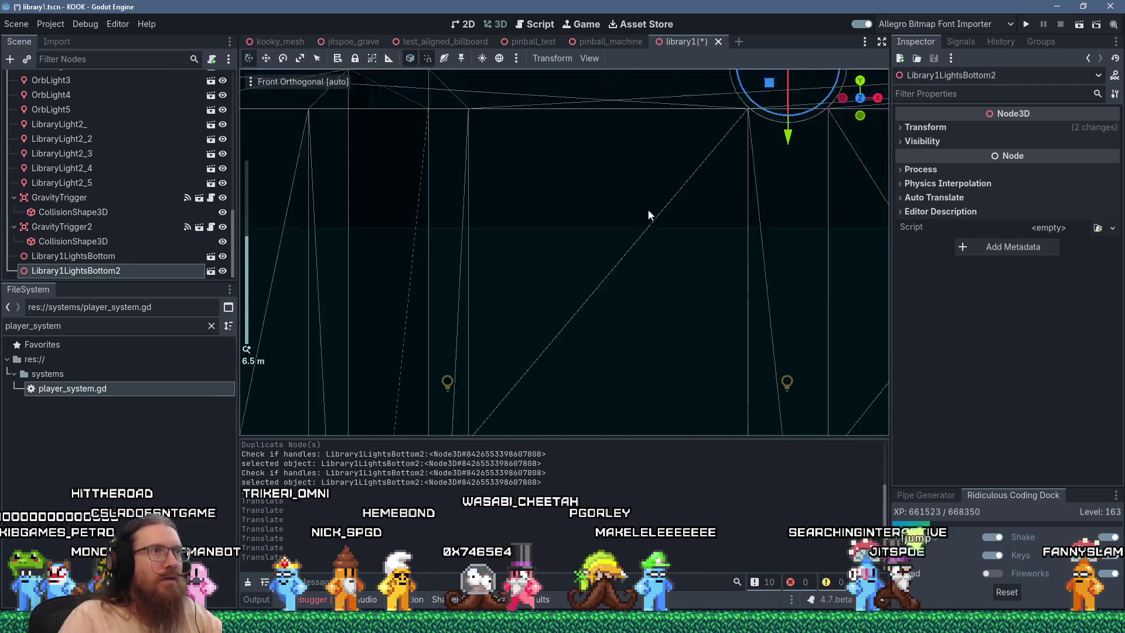
pyautogui.moveTo(648, 215); pyautogui.dragTo(509, 343)
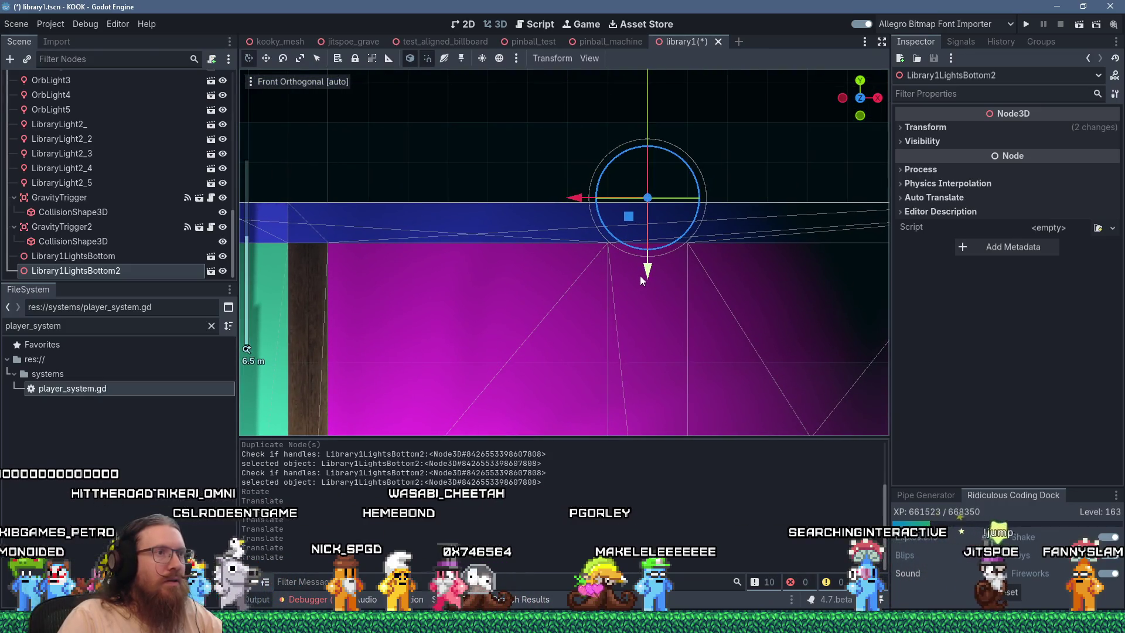
pyautogui.scroll(-5, 647, 277)
pyautogui.moveTo(647, 277)
pyautogui.mouseDown()
pyautogui.moveTo(578, 348)
pyautogui.moveTo(534, 345)
pyautogui.moveTo(606, 223)
pyautogui.moveTo(591, 199)
pyautogui.moveTo(684, 189)
pyautogui.moveTo(599, 261)
pyautogui.mouseUp()
pyautogui.scroll(-2, 599, 261)
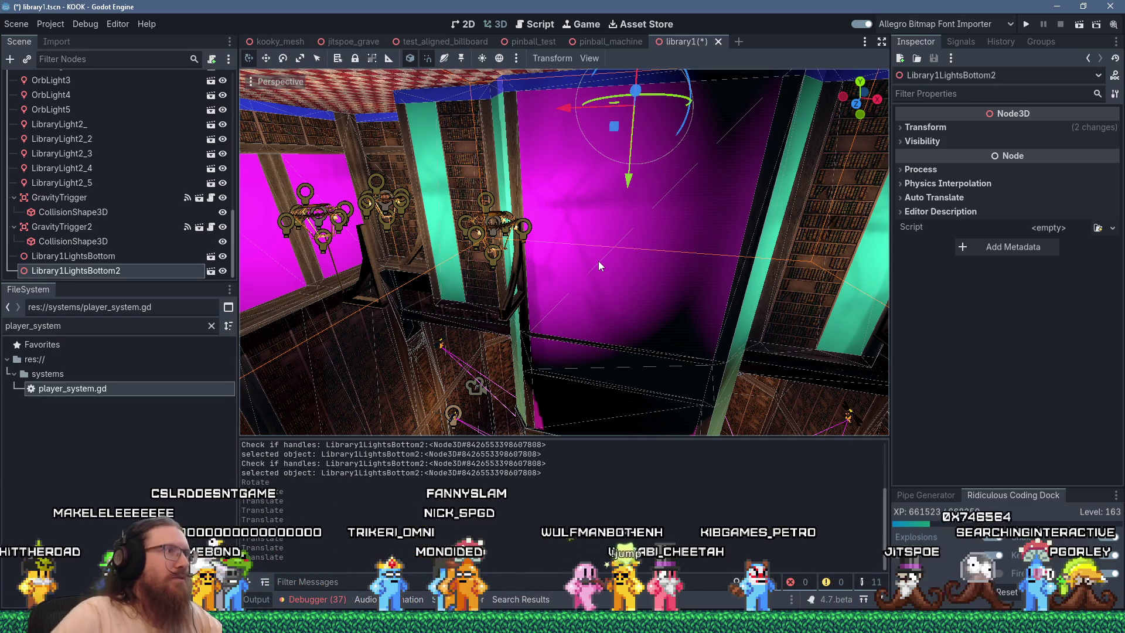
pyautogui.scroll(-5, 599, 262)
pyautogui.scroll(5, 621, 190)
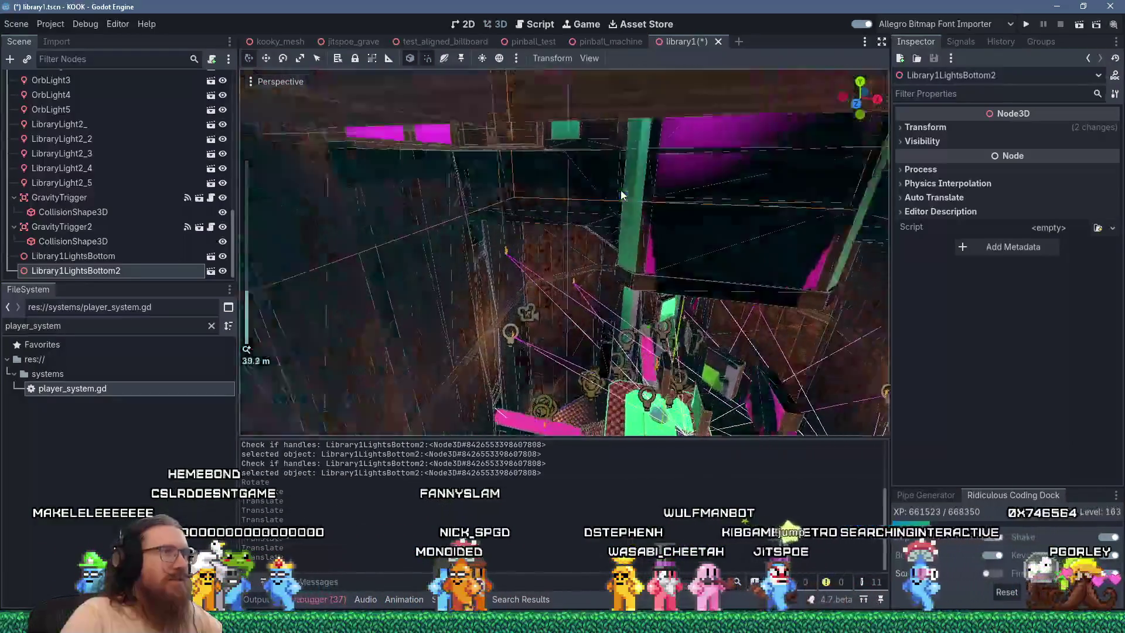
# In Library1LightsBottom2's Transform, set Rotation Z to 0 and Scale Y to -1.0
pyautogui.scroll(-3, 538, 259)
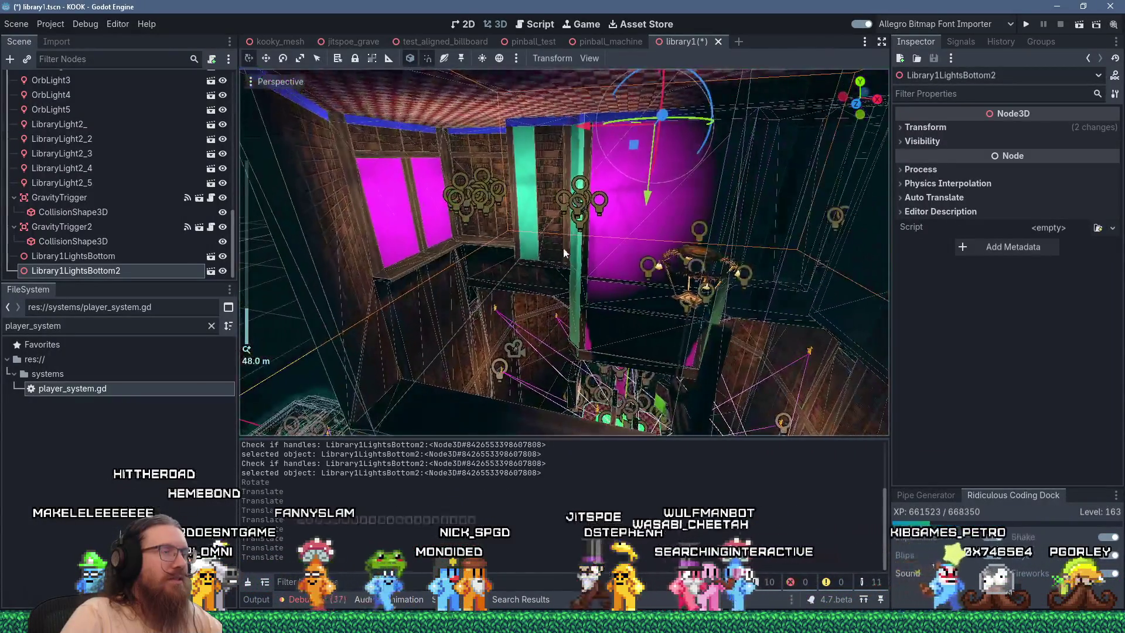
pyautogui.scroll(3, 557, 272)
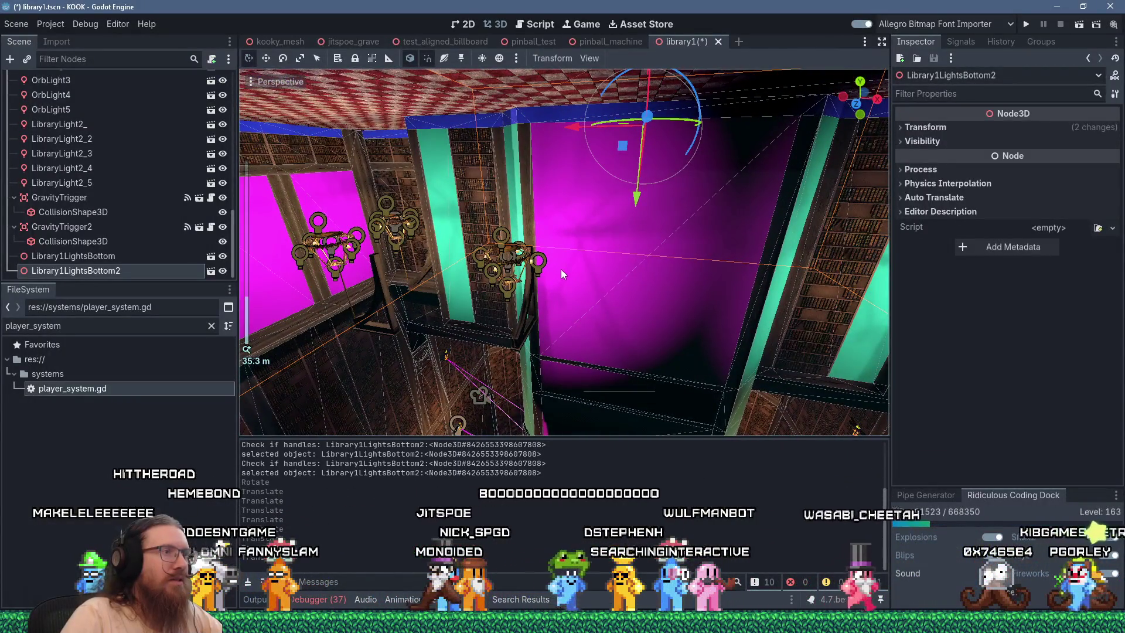
pyautogui.moveTo(560, 269)
pyautogui.mouseDown()
pyautogui.moveTo(624, 263)
pyautogui.moveTo(729, 223)
pyautogui.mouseUp()
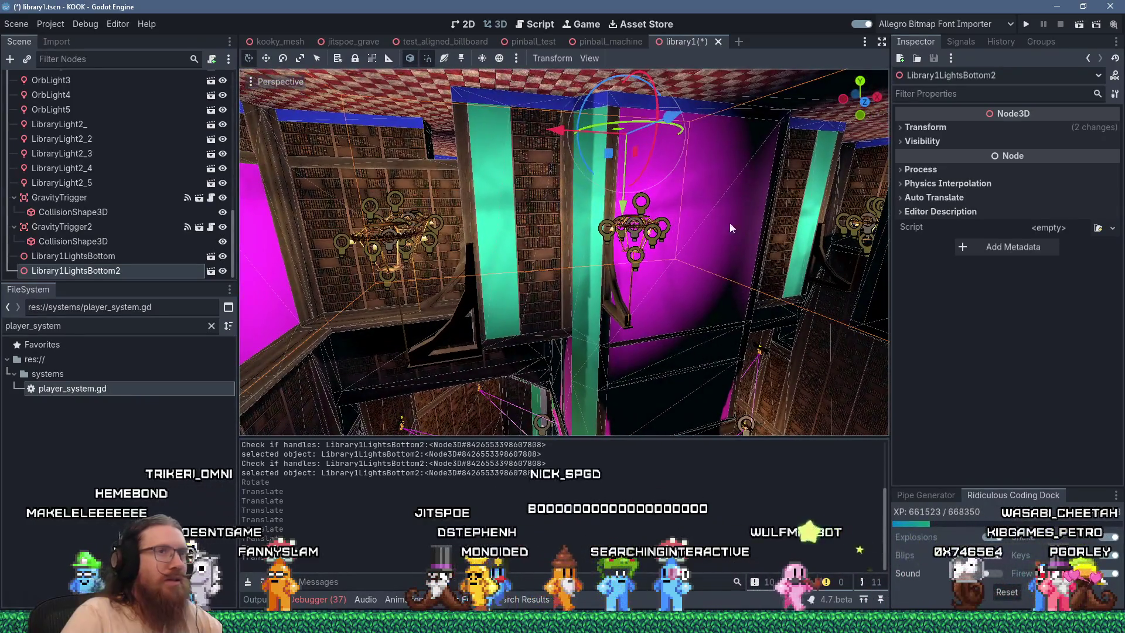
pyautogui.click(933, 129)
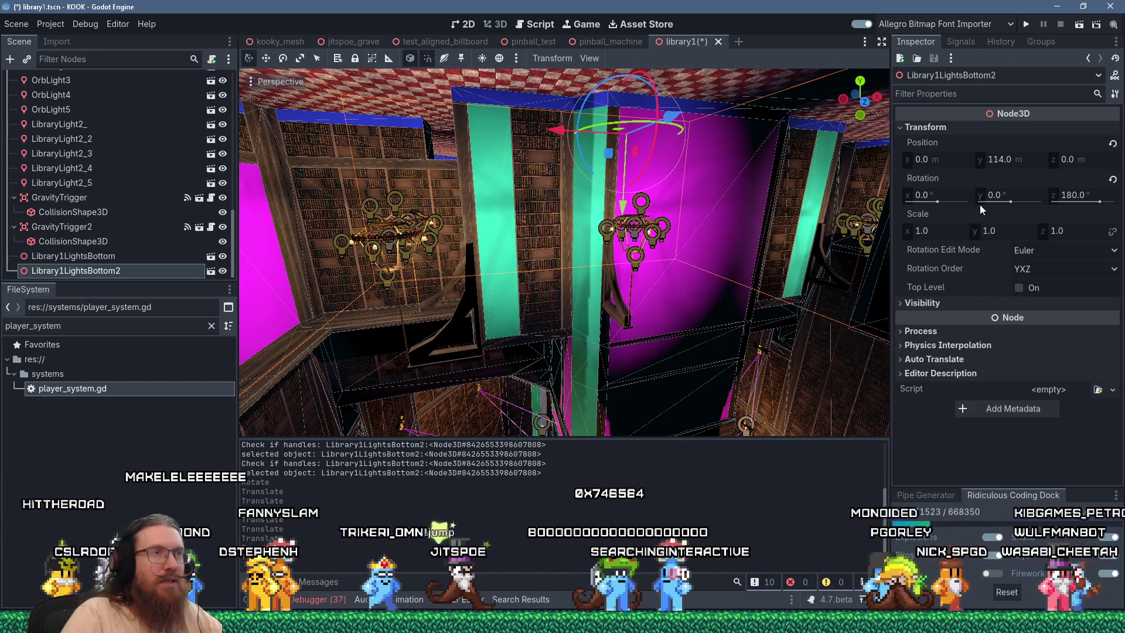
pyautogui.scroll(5, 765, 222)
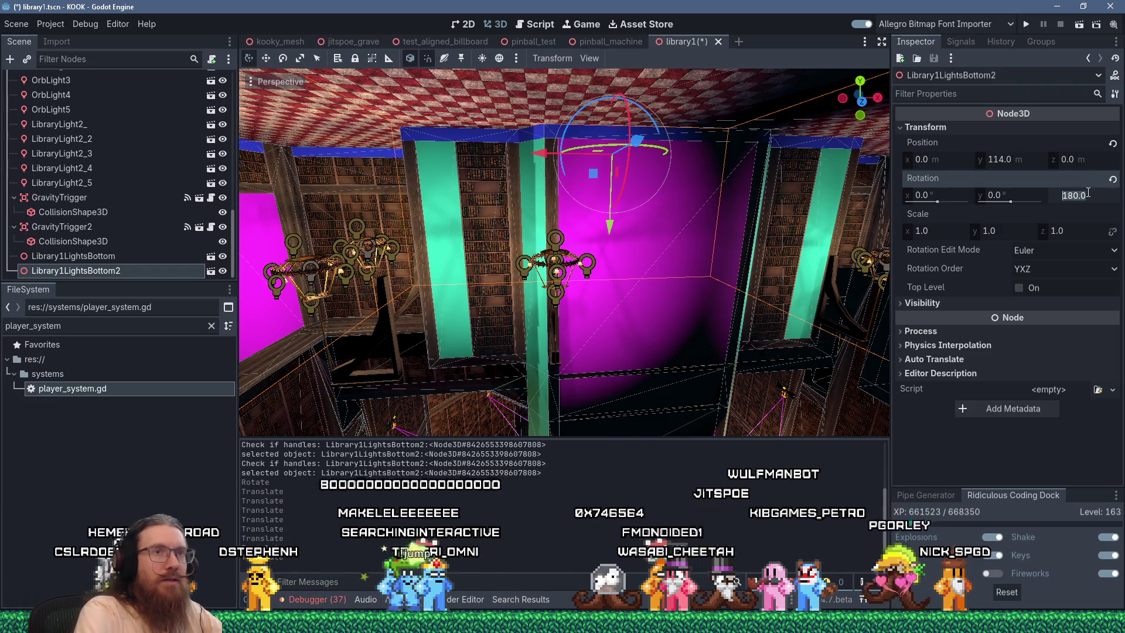
pyautogui.write('0')
pyautogui.press('Return')
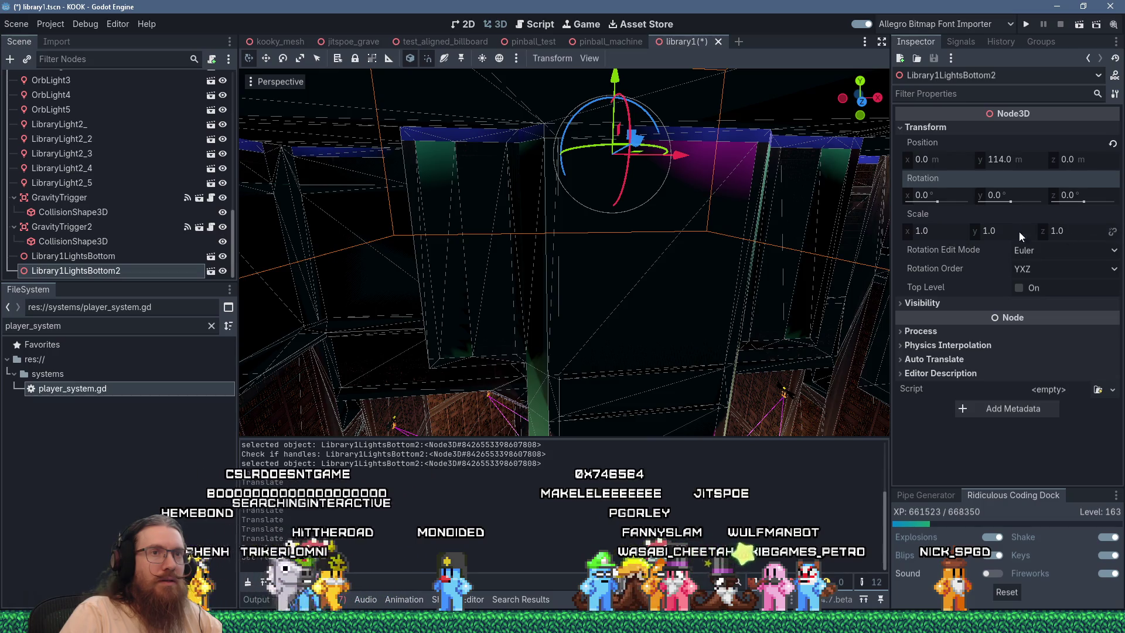
pyautogui.write('-1')
pyautogui.press('Return')
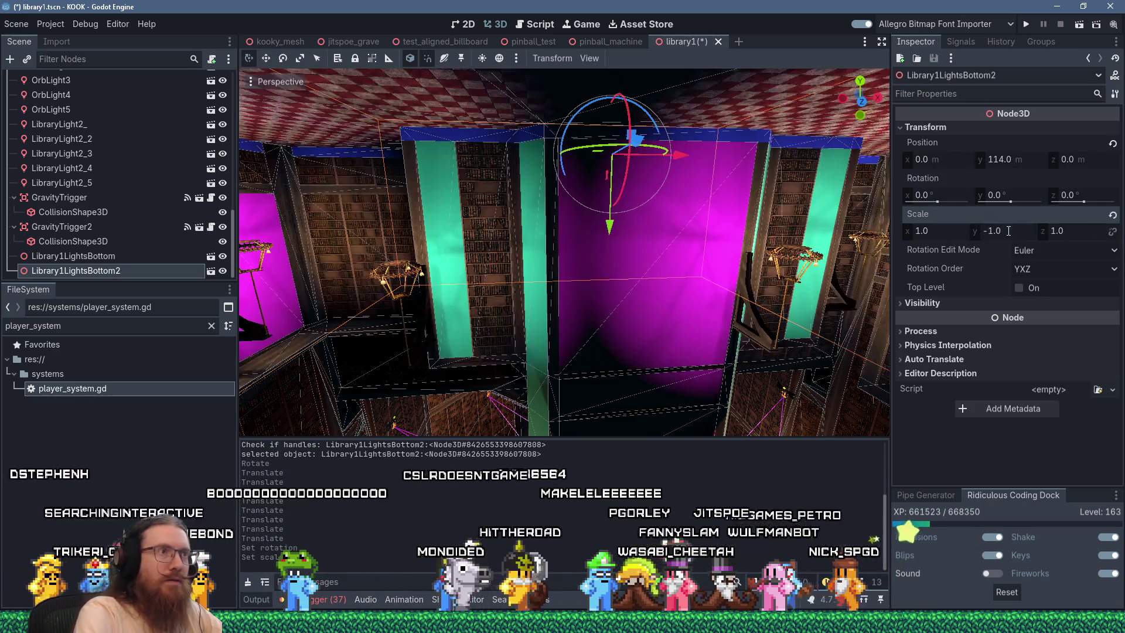
pyautogui.moveTo(662, 258)
pyautogui.mouseDown()
pyautogui.moveTo(688, 177)
pyautogui.moveTo(706, 206)
pyautogui.moveTo(597, 170)
pyautogui.moveTo(568, 235)
pyautogui.moveTo(568, 168)
pyautogui.moveTo(635, 227)
pyautogui.moveTo(573, 242)
pyautogui.moveTo(449, 198)
pyautogui.moveTo(358, 219)
pyautogui.moveTo(692, 251)
pyautogui.moveTo(461, 227)
pyautogui.moveTo(410, 186)
pyautogui.moveTo(531, 237)
pyautogui.mouseUp()
pyautogui.scroll(3, 596, 171)
pyautogui.scroll(-5, 448, 198)
pyautogui.scroll(4, 410, 222)
pyautogui.scroll(4, 530, 234)
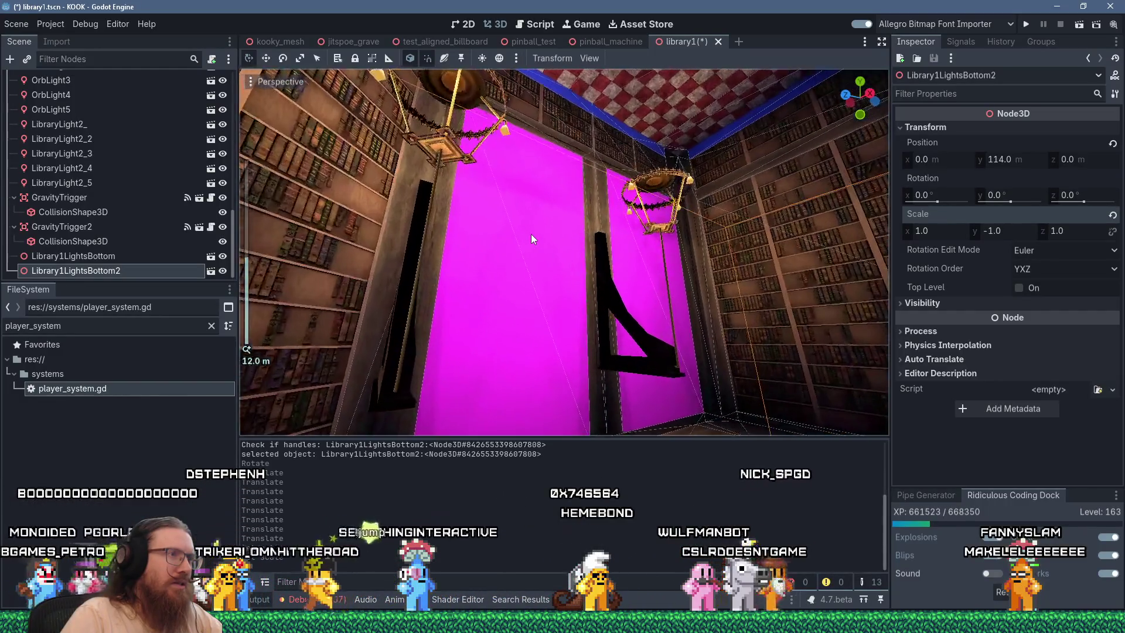
pyautogui.moveTo(527, 234)
pyautogui.mouseDown()
pyautogui.moveTo(570, 265)
pyautogui.moveTo(582, 310)
pyautogui.moveTo(487, 322)
pyautogui.moveTo(414, 277)
pyautogui.moveTo(333, 203)
pyautogui.moveTo(296, 140)
pyautogui.moveTo(484, 168)
pyautogui.moveTo(552, 237)
pyautogui.moveTo(580, 327)
pyautogui.moveTo(635, 196)
pyautogui.moveTo(606, 173)
pyautogui.mouseUp()
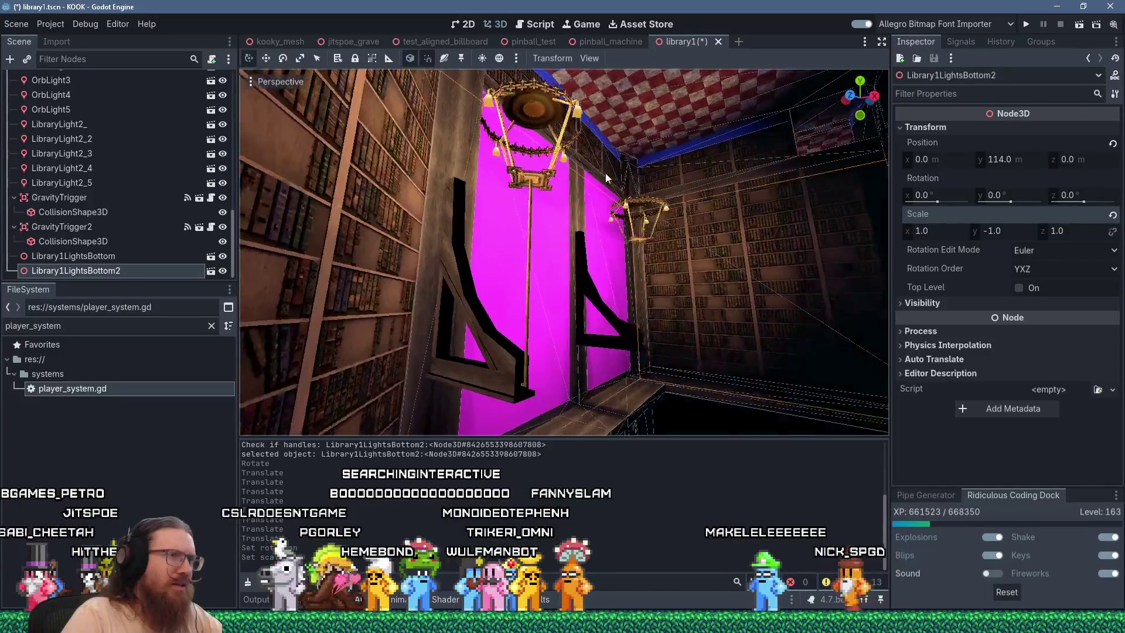
pyautogui.scroll(-5, 527, 153)
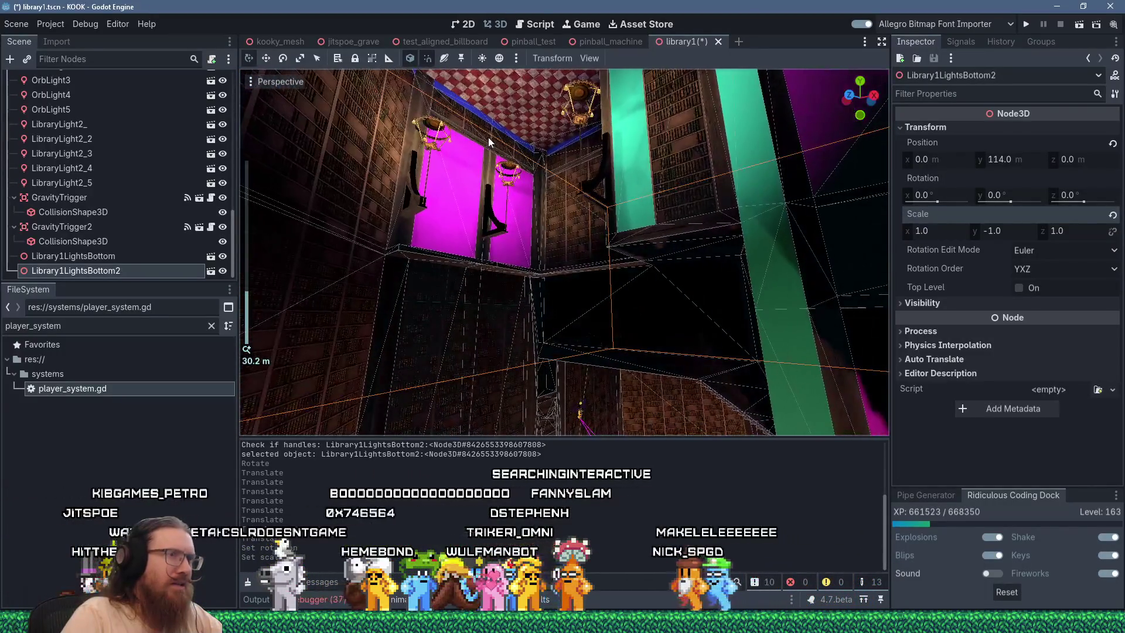
pyautogui.scroll(-5, 512, 146)
pyautogui.scroll(7, 539, 162)
pyautogui.moveTo(561, 157)
pyautogui.mouseDown()
pyautogui.moveTo(631, 300)
pyautogui.moveTo(671, 237)
pyautogui.moveTo(602, 230)
pyautogui.mouseUp()
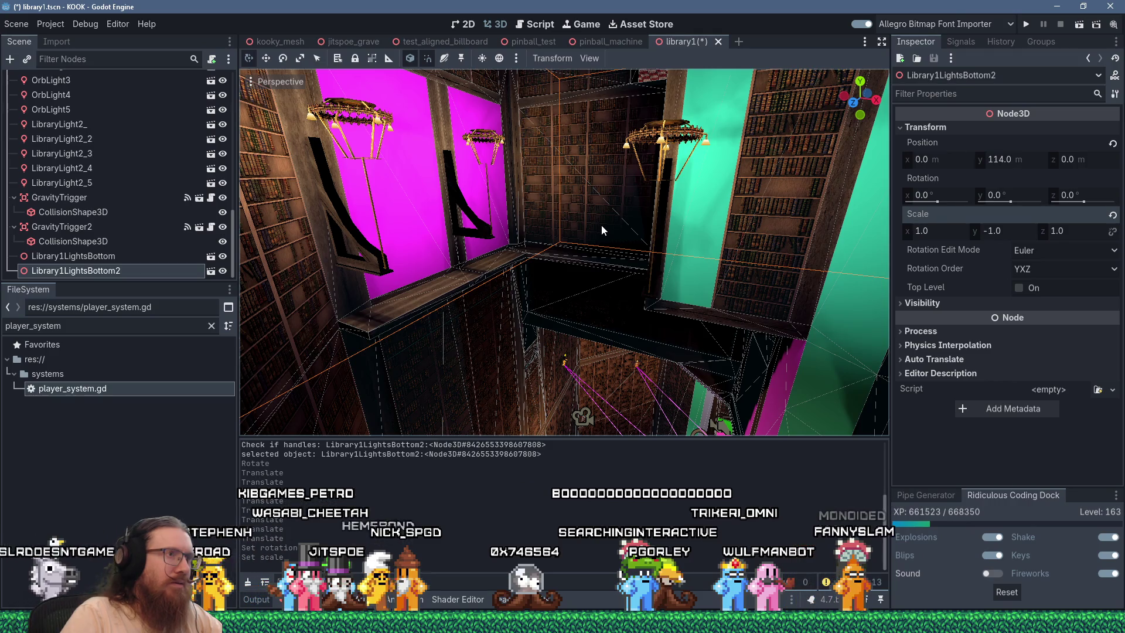
pyautogui.moveTo(601, 224)
pyautogui.mouseDown()
pyautogui.moveTo(644, 371)
pyautogui.moveTo(606, 227)
pyautogui.mouseUp()
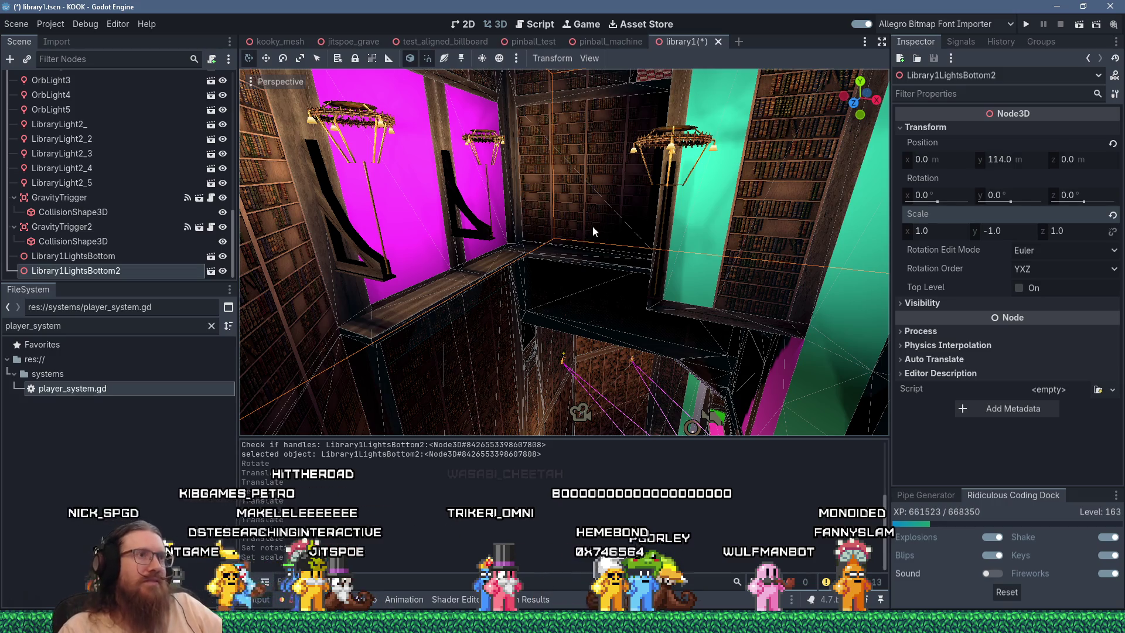
pyautogui.scroll(-5, 592, 228)
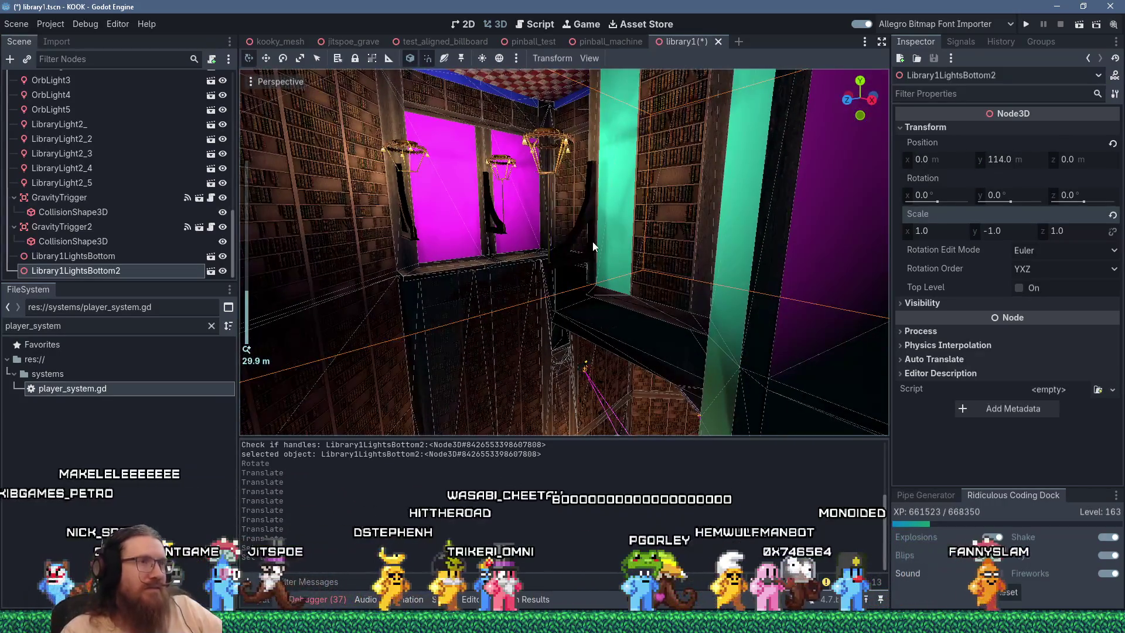
pyautogui.moveTo(593, 241); pyautogui.dragTo(623, 239)
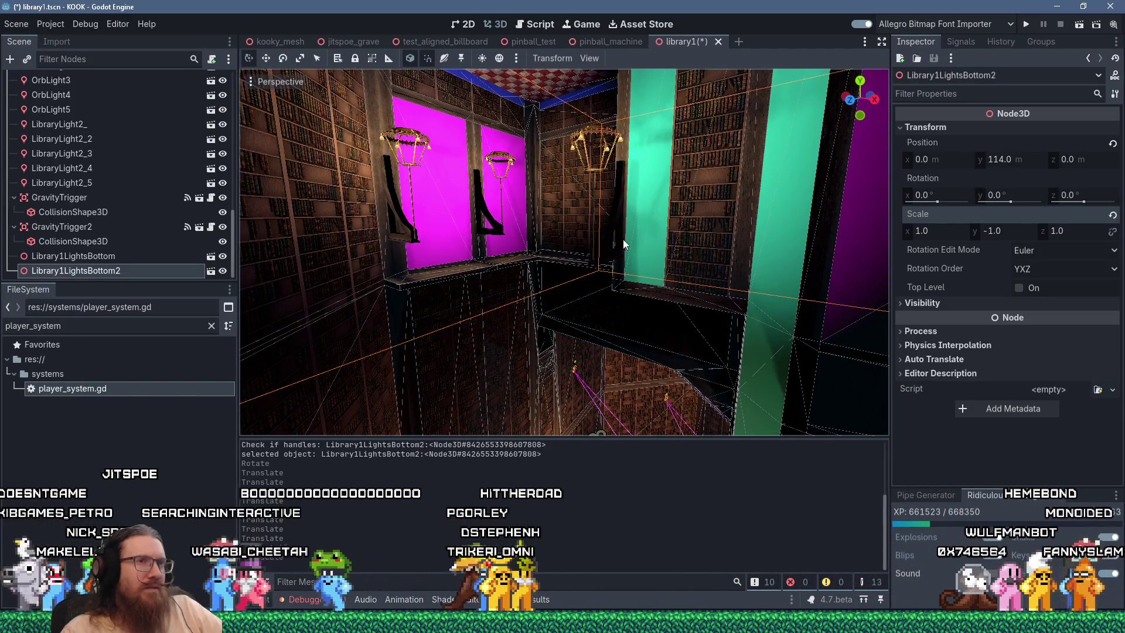
pyautogui.scroll(4, 519, 255)
pyautogui.moveTo(519, 255)
pyautogui.mouseDown()
pyautogui.moveTo(510, 434)
pyautogui.moveTo(570, 341)
pyautogui.moveTo(589, 358)
pyautogui.mouseUp()
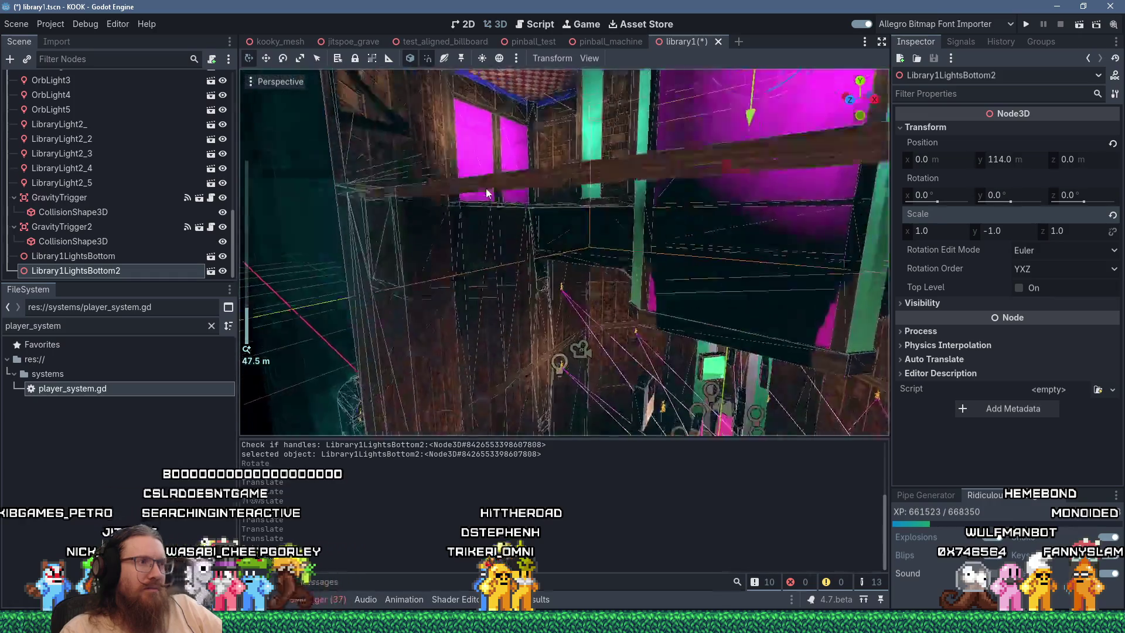
pyautogui.scroll(5, 597, 367)
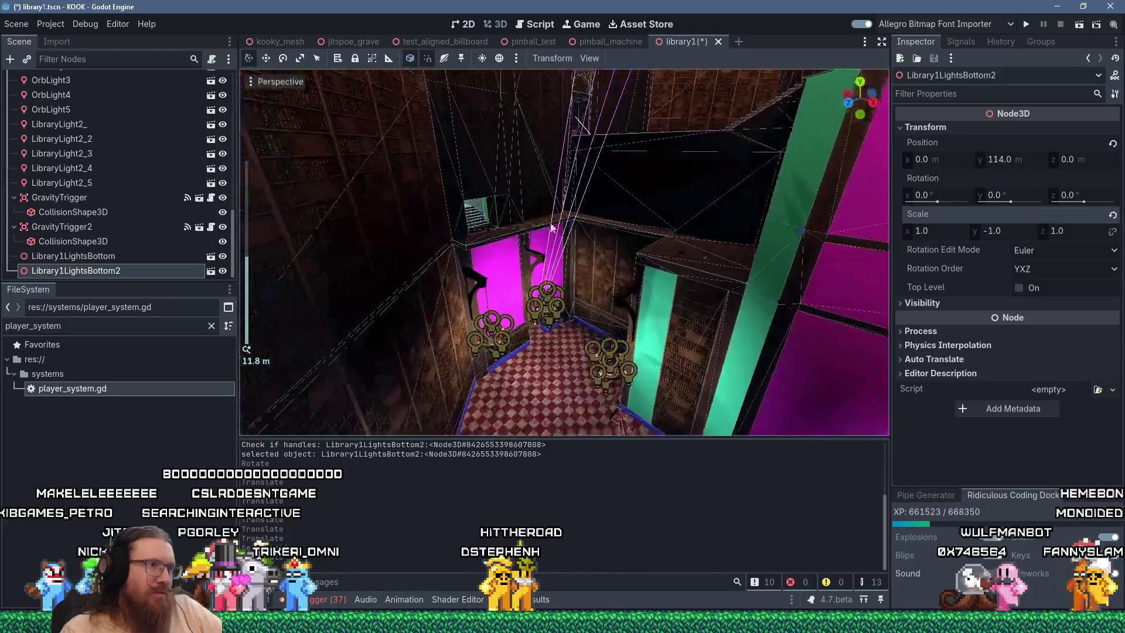
pyautogui.click(627, 368)
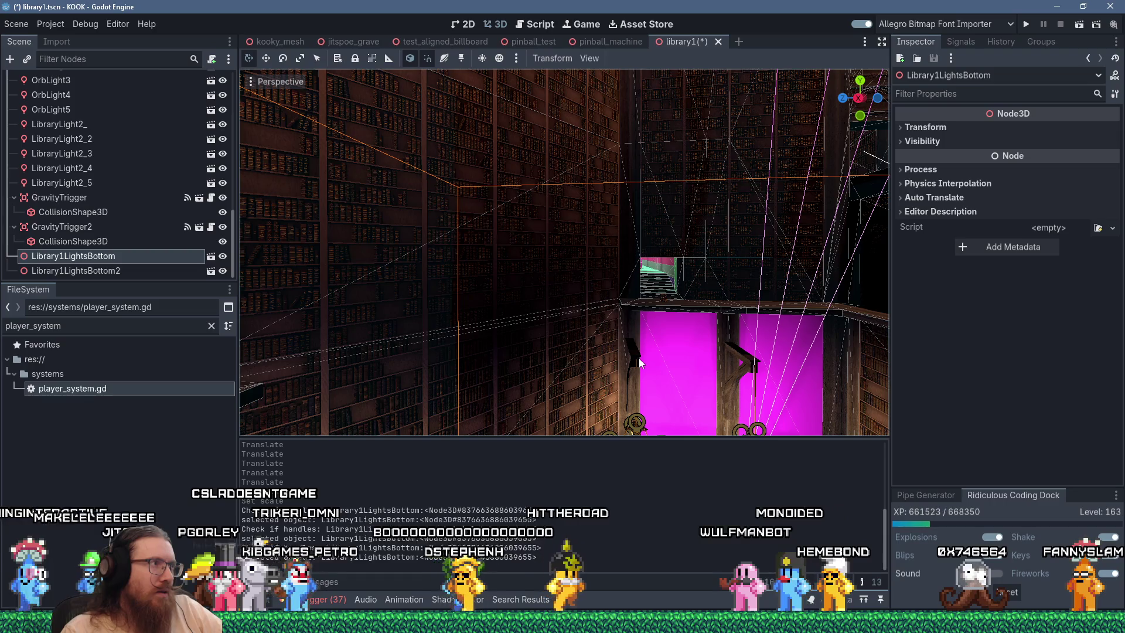
# Look through the node options for Library1LightsBottom and its copy Library1LightsBottom2
pyautogui.moveTo(614, 368); pyautogui.dragTo(341, 367)
pyautogui.rightClick(121, 260)
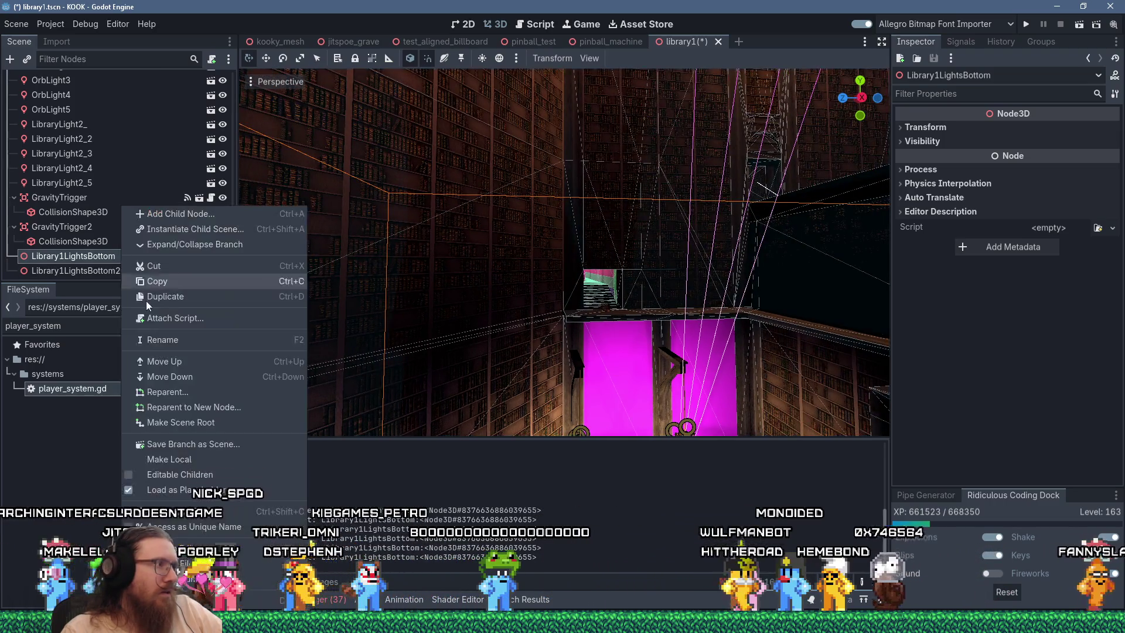
pyautogui.click(213, 471)
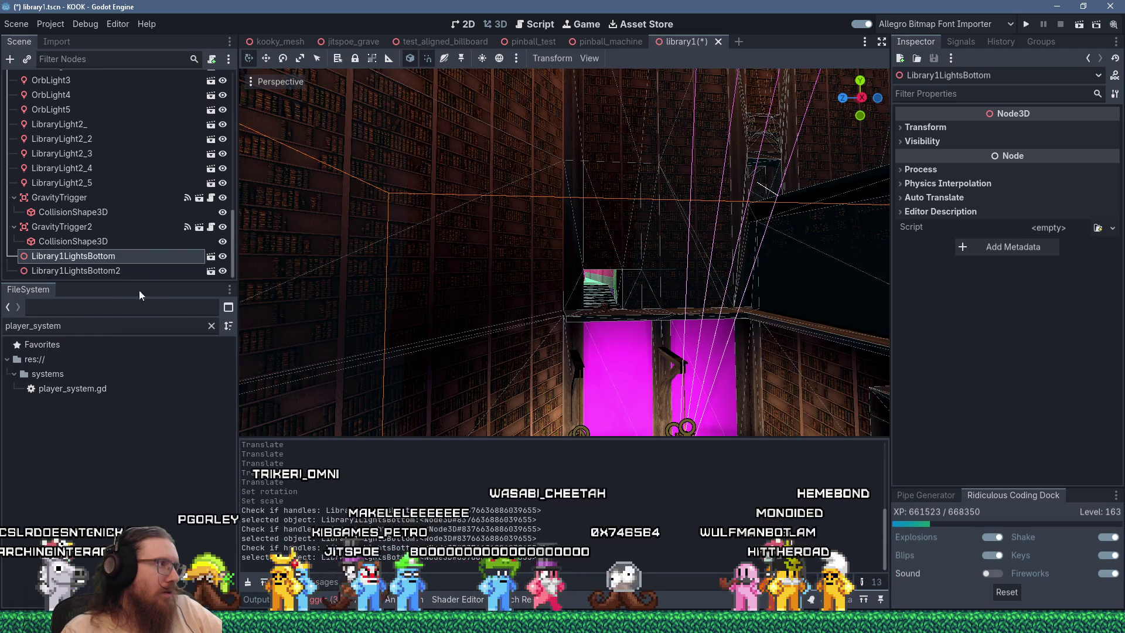
pyautogui.rightClick(139, 258)
pyautogui.click(102, 272)
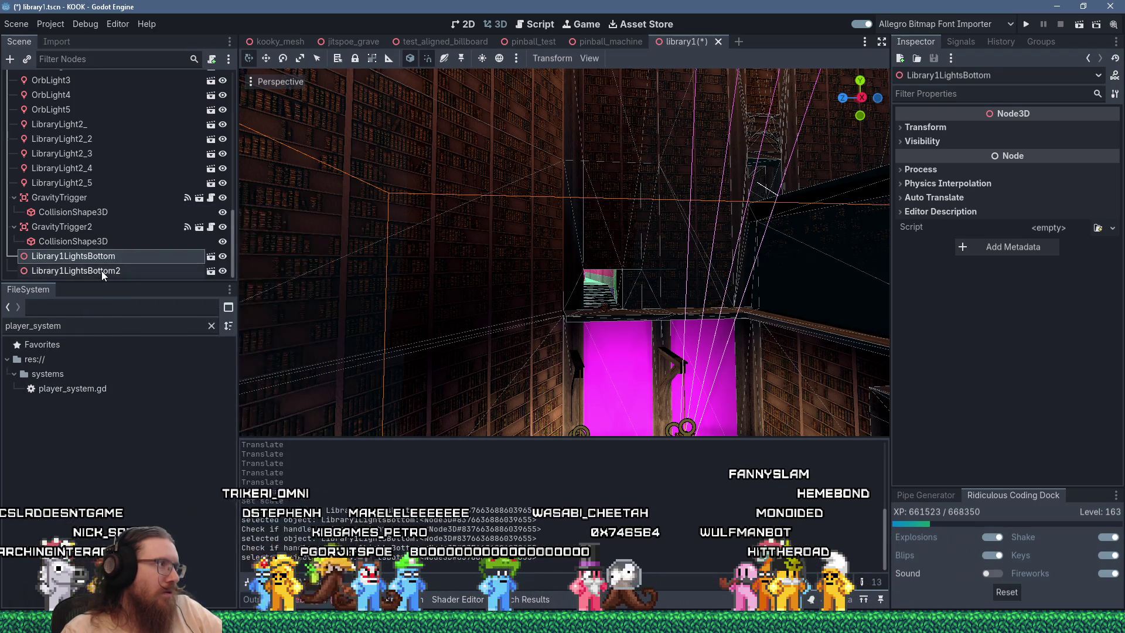
pyautogui.rightClick(102, 271)
pyautogui.click(152, 493)
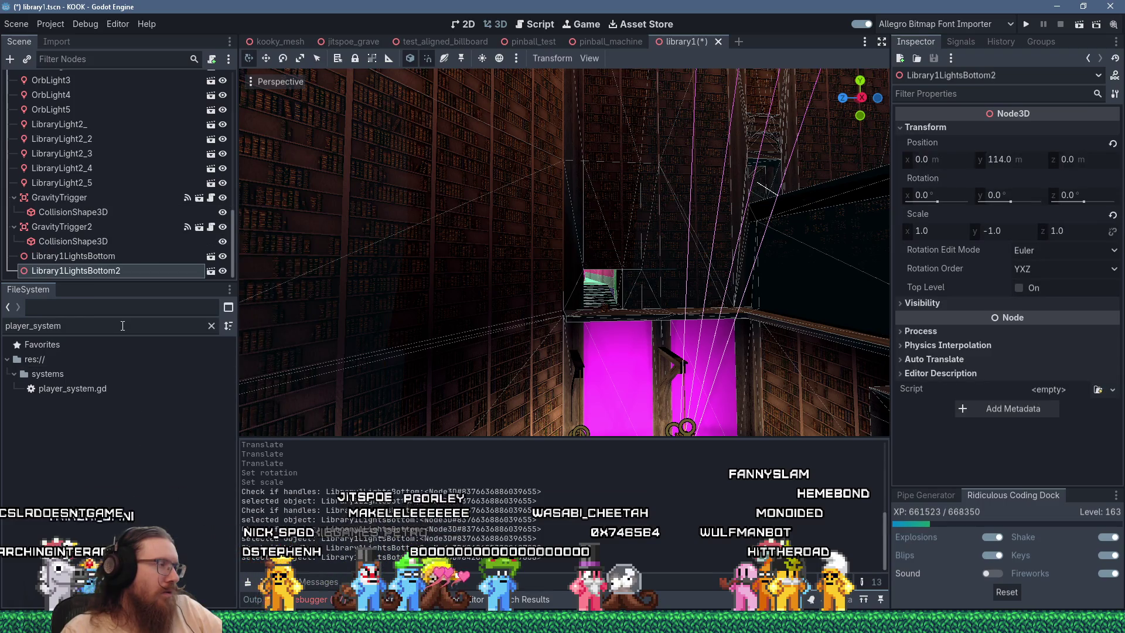
pyautogui.moveTo(527, 384)
pyautogui.mouseDown()
pyautogui.moveTo(594, 390)
pyautogui.moveTo(752, 185)
pyautogui.moveTo(695, 230)
pyautogui.moveTo(772, 285)
pyautogui.moveTo(859, 286)
pyautogui.moveTo(638, 335)
pyautogui.mouseUp()
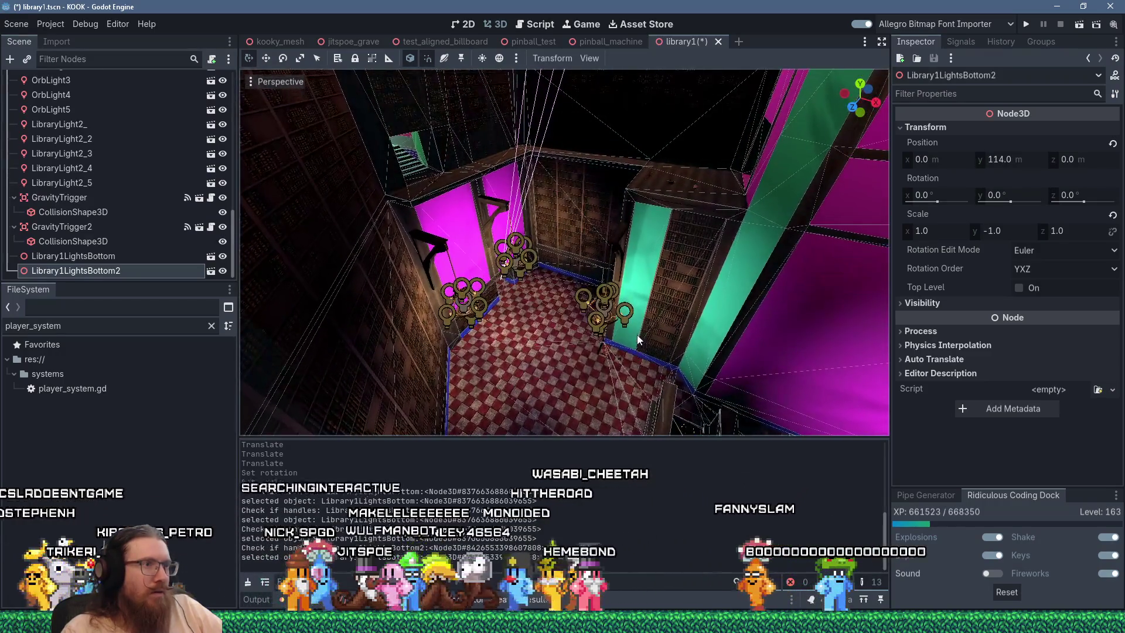
pyautogui.scroll(-5, 639, 308)
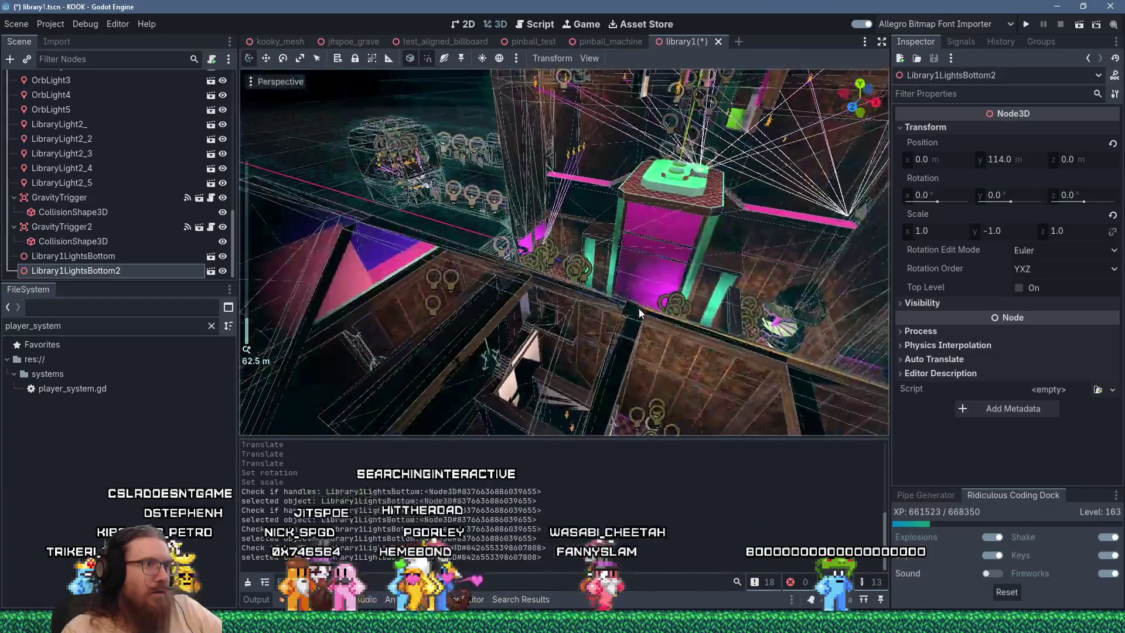
pyautogui.scroll(10, 639, 308)
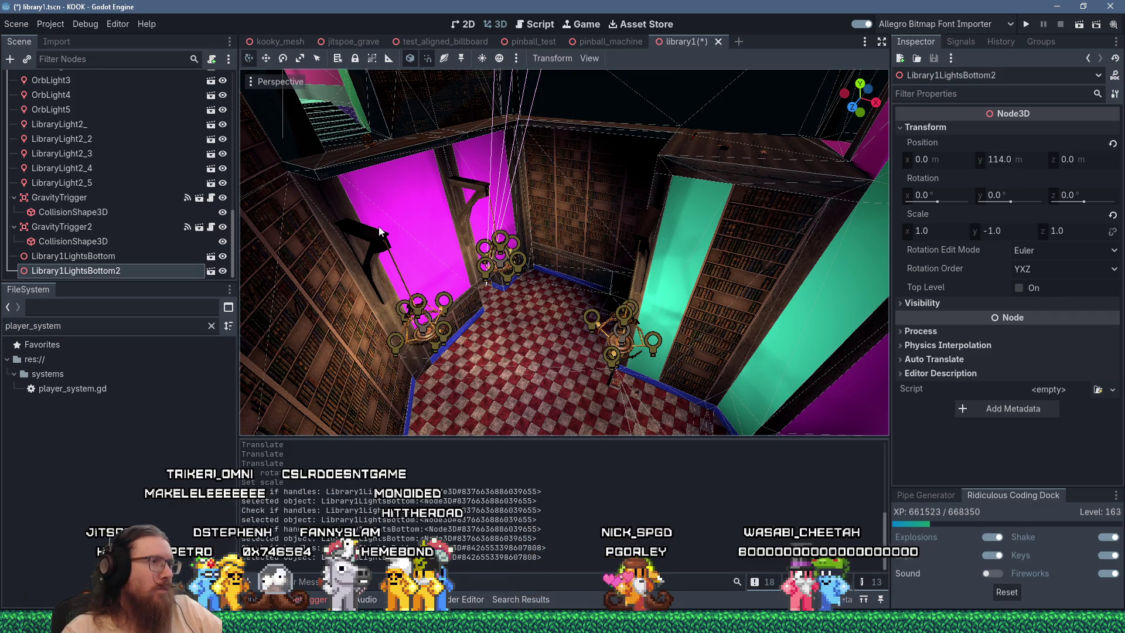
# Turn on Editable Children for Library1LightsBottom and frame LibraryLight7 in the 3D view
pyautogui.click(129, 255)
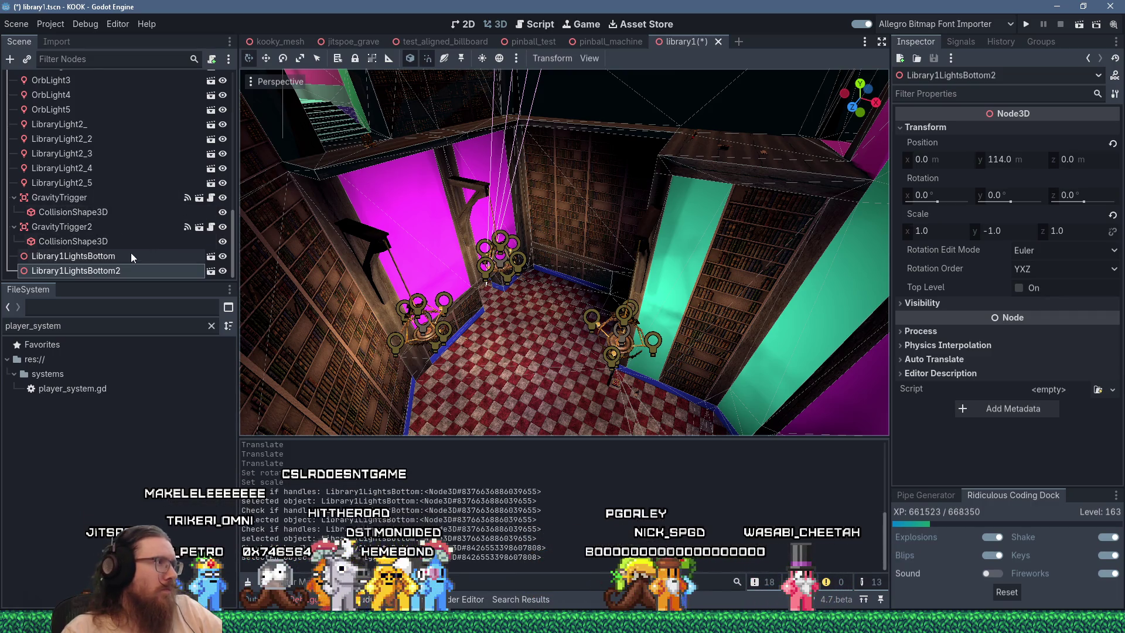
pyautogui.scroll(5, 600, 304)
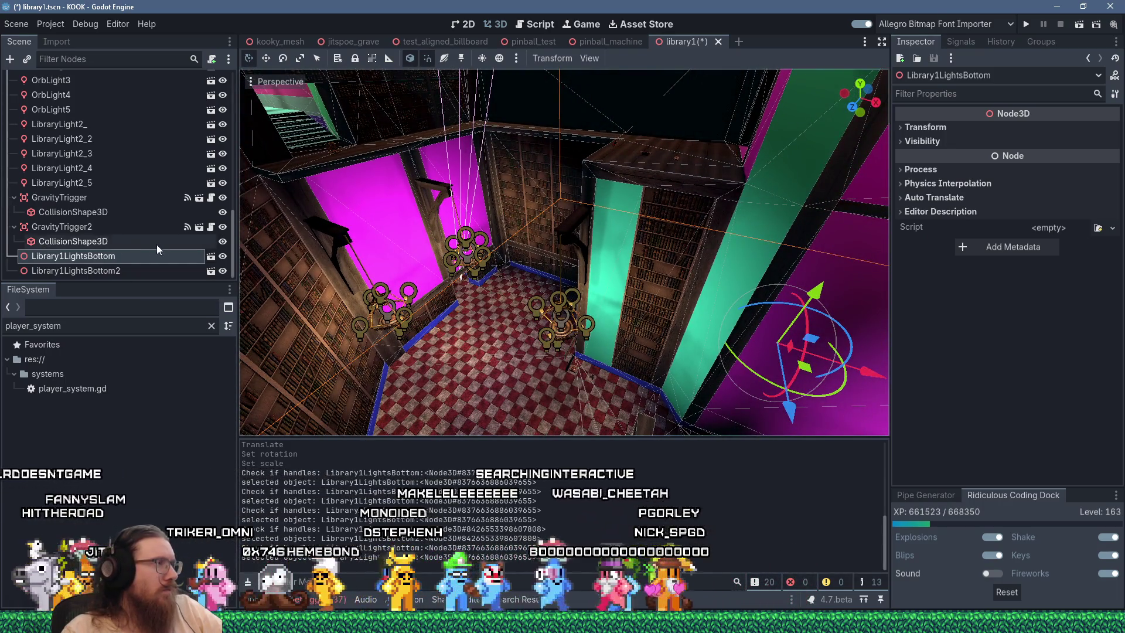
pyautogui.rightClick(122, 261)
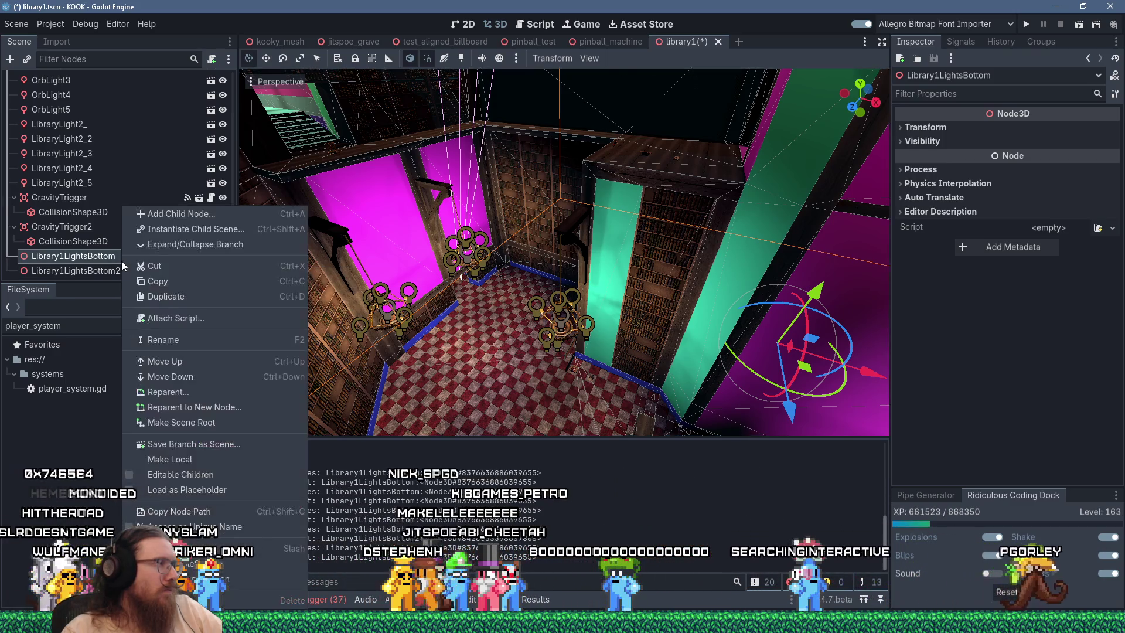
pyautogui.click(175, 467)
pyautogui.doubleClick(93, 250)
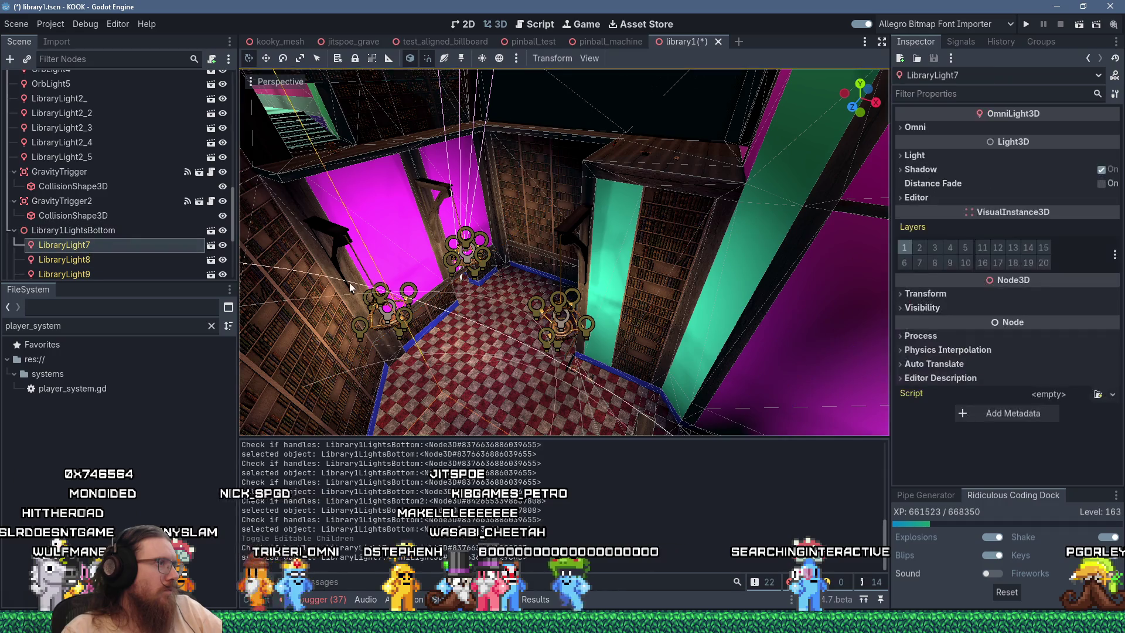
# Duplicate LibraryLight6 into a new light, LibraryLight12
pyautogui.click(564, 203)
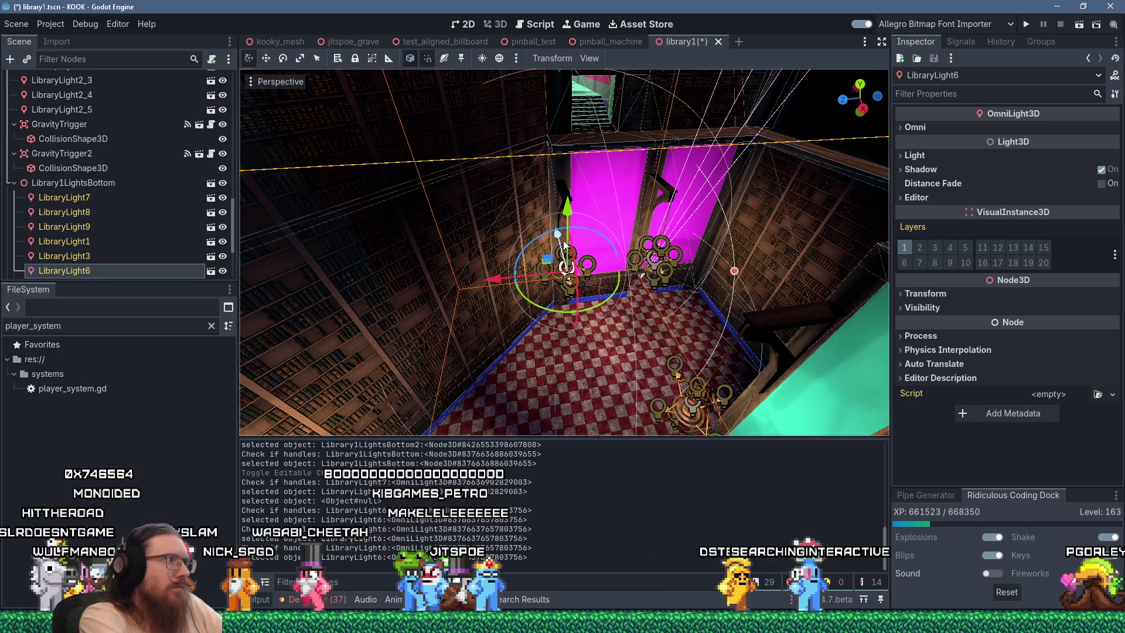
pyautogui.hotkey('ctrl', 'd')
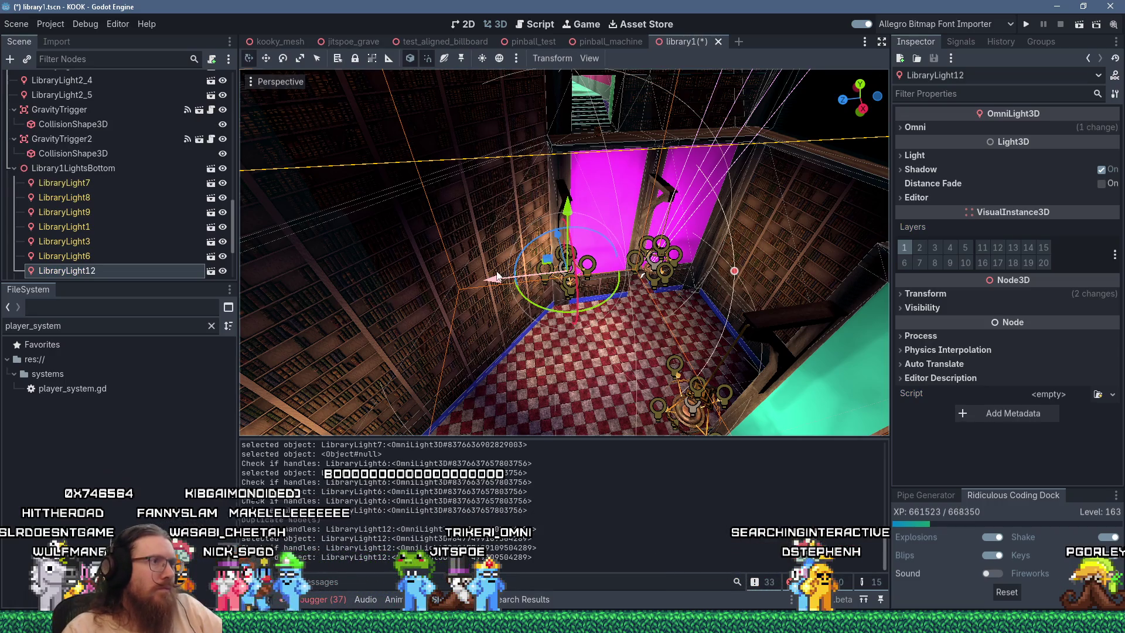
pyautogui.moveTo(488, 284)
pyautogui.mouseDown()
pyautogui.moveTo(525, 124)
pyautogui.moveTo(573, 121)
pyautogui.moveTo(549, 93)
pyautogui.mouseUp()
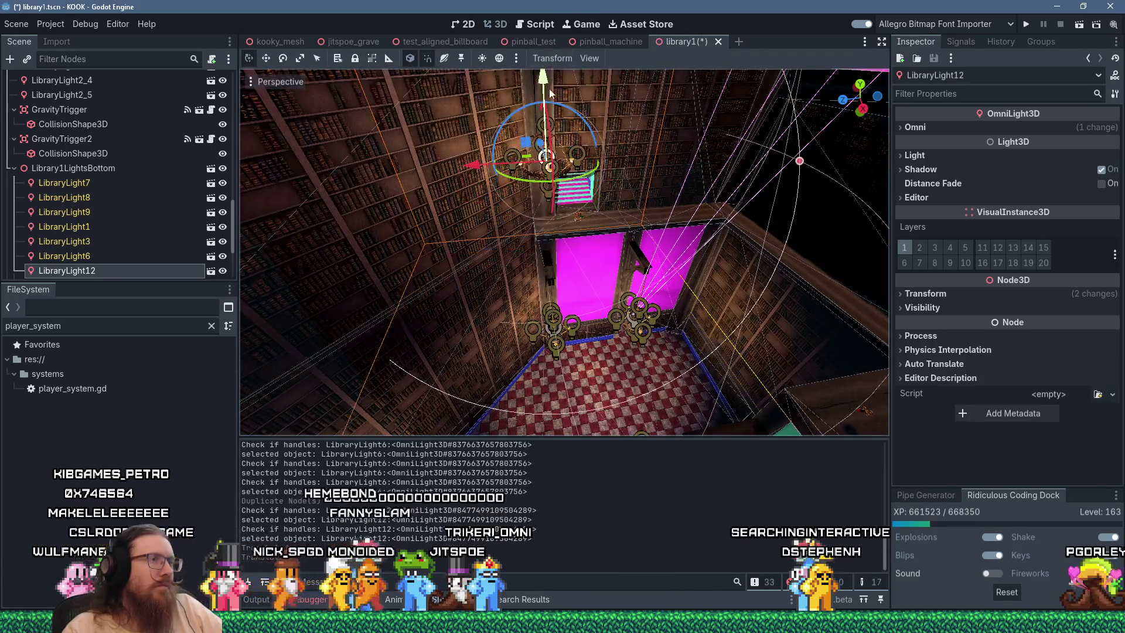
pyautogui.moveTo(574, 179)
pyautogui.mouseDown()
pyautogui.moveTo(596, 80)
pyautogui.moveTo(586, 187)
pyautogui.moveTo(534, 175)
pyautogui.moveTo(618, 286)
pyautogui.moveTo(728, 296)
pyautogui.mouseUp()
# Mirror LibraryLight12 by setting its Scale X and Y to -1.0
pyautogui.click(925, 293)
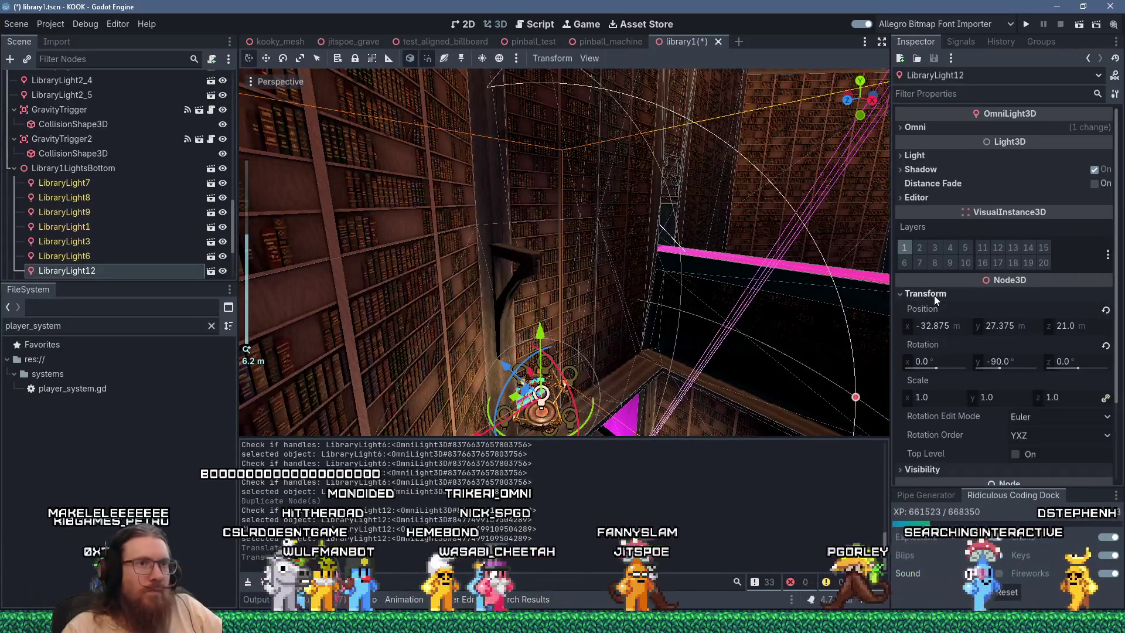
pyautogui.click(999, 397)
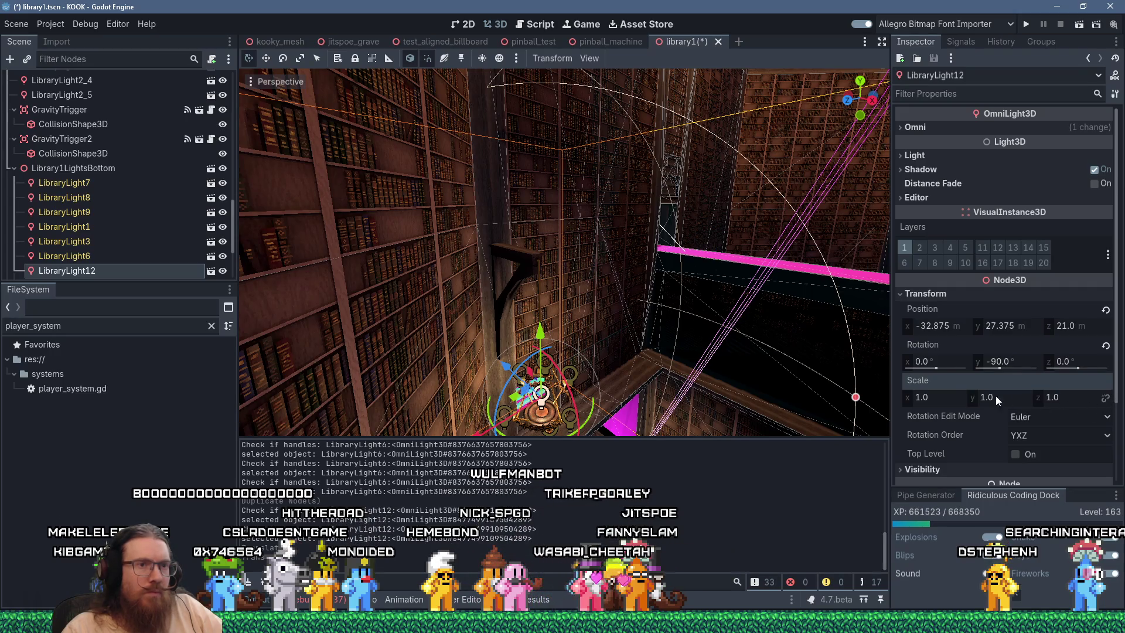
pyautogui.write('1')
pyautogui.press('Return')
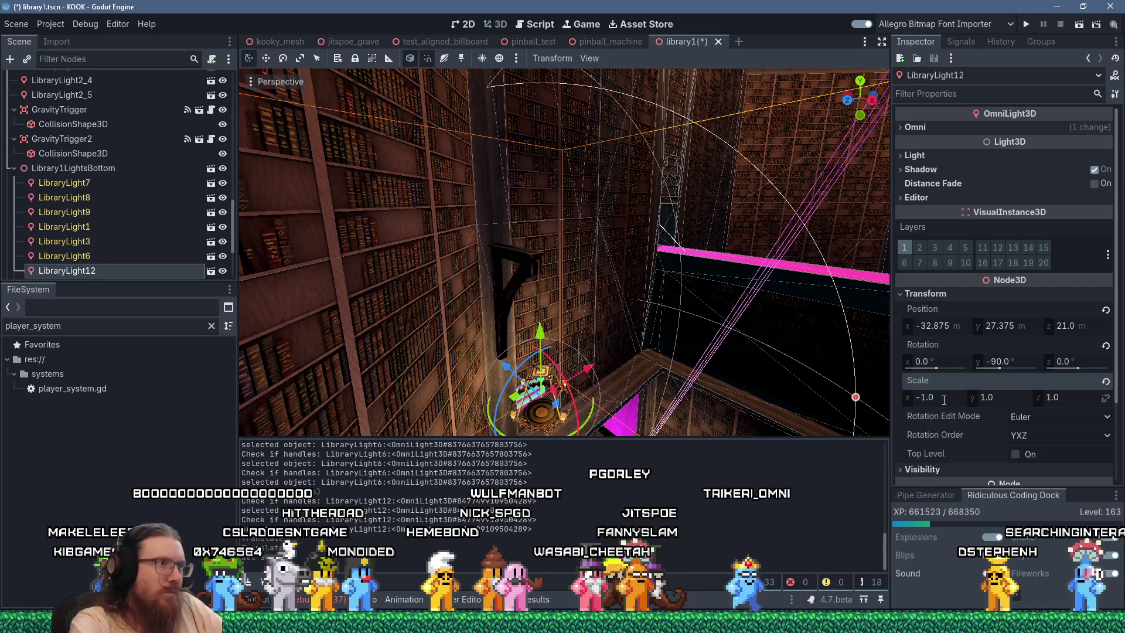
pyautogui.moveTo(516, 264); pyautogui.dragTo(494, 205)
pyautogui.scroll(3, 530, 246)
pyautogui.moveTo(530, 246)
pyautogui.mouseDown()
pyautogui.moveTo(375, 248)
pyautogui.moveTo(680, 230)
pyautogui.moveTo(608, 254)
pyautogui.moveTo(600, 188)
pyautogui.mouseUp()
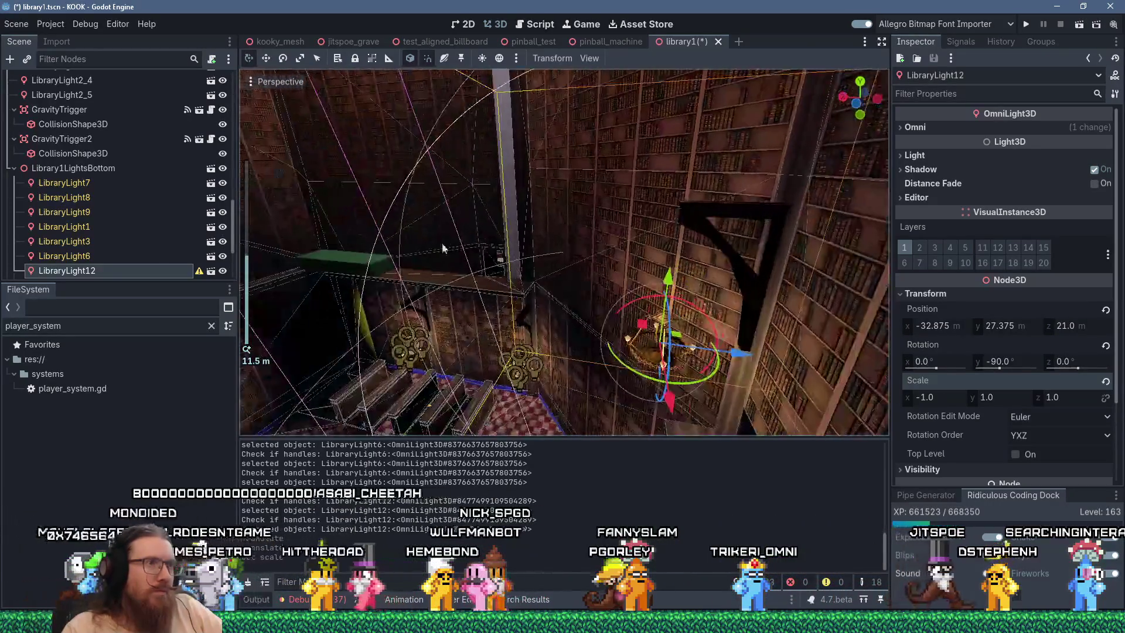
pyautogui.scroll(-3, 427, 248)
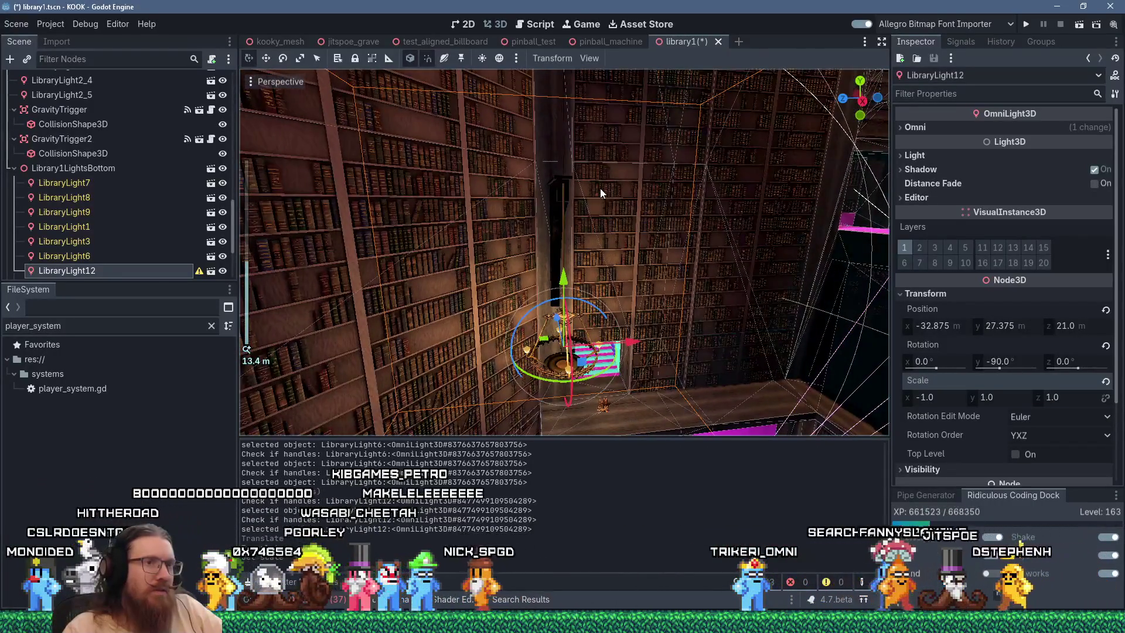
pyautogui.click(988, 396)
pyautogui.write('-1')
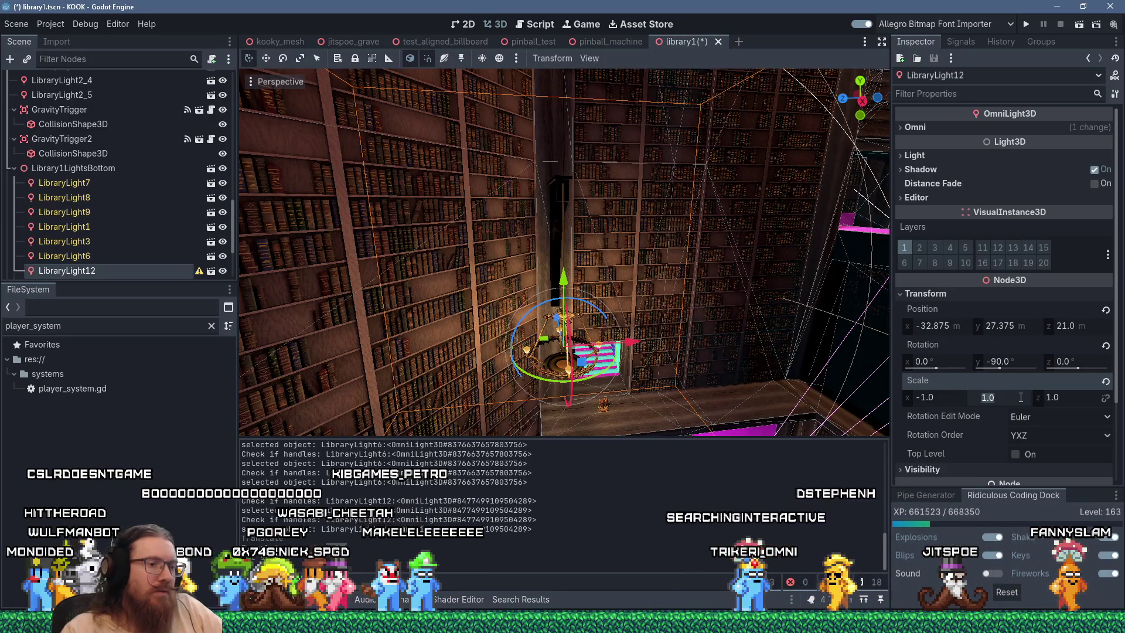
pyautogui.press('Return')
pyautogui.scroll(-3, 1021, 398)
# Orbit, pan and fly around the room to inspect the mirrored LibraryLight12
pyautogui.moveTo(621, 281)
pyautogui.mouseDown()
pyautogui.moveTo(640, 256)
pyautogui.moveTo(632, 292)
pyautogui.mouseUp()
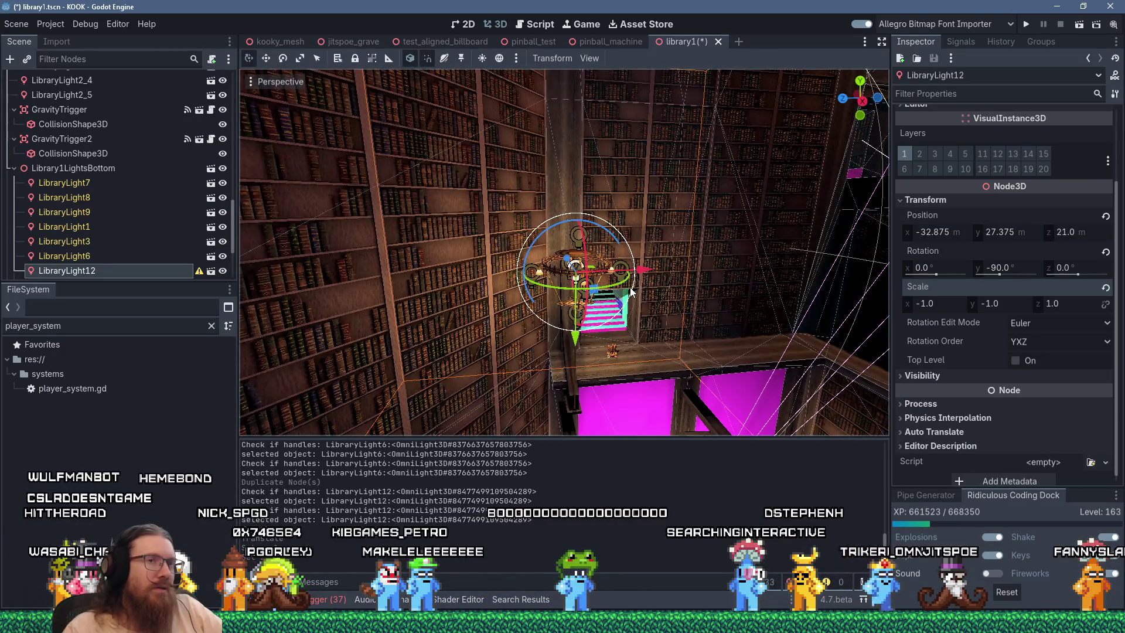
pyautogui.scroll(5, 577, 256)
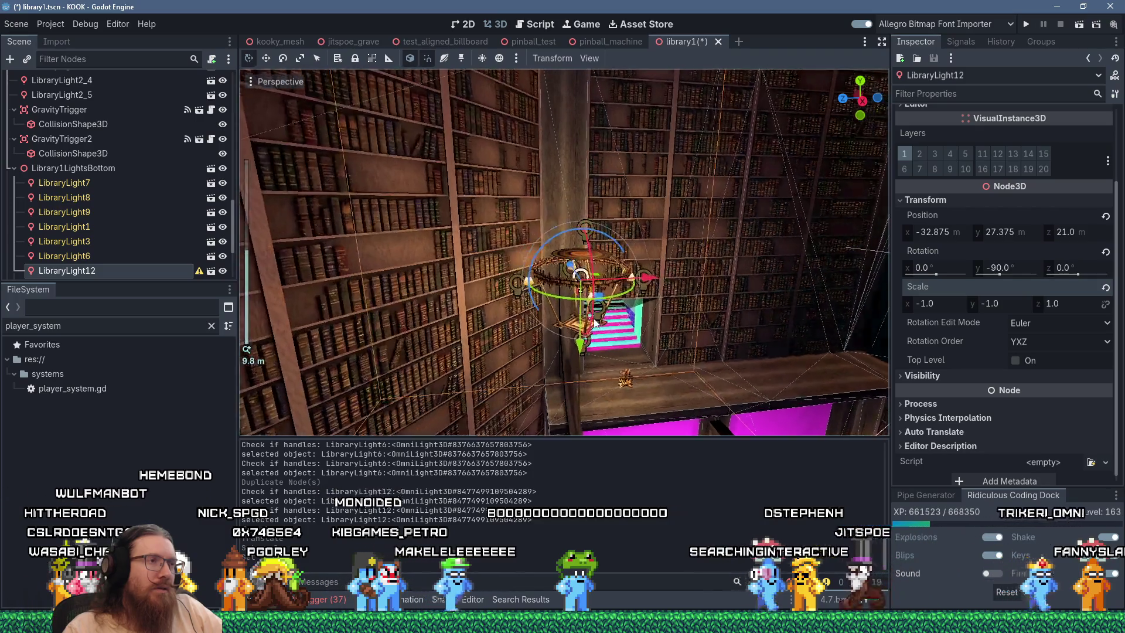
pyautogui.moveTo(577, 256)
pyautogui.mouseDown()
pyautogui.moveTo(515, 199)
pyautogui.moveTo(426, 151)
pyautogui.moveTo(524, 403)
pyautogui.moveTo(631, 364)
pyautogui.moveTo(661, 377)
pyautogui.moveTo(617, 108)
pyautogui.mouseUp()
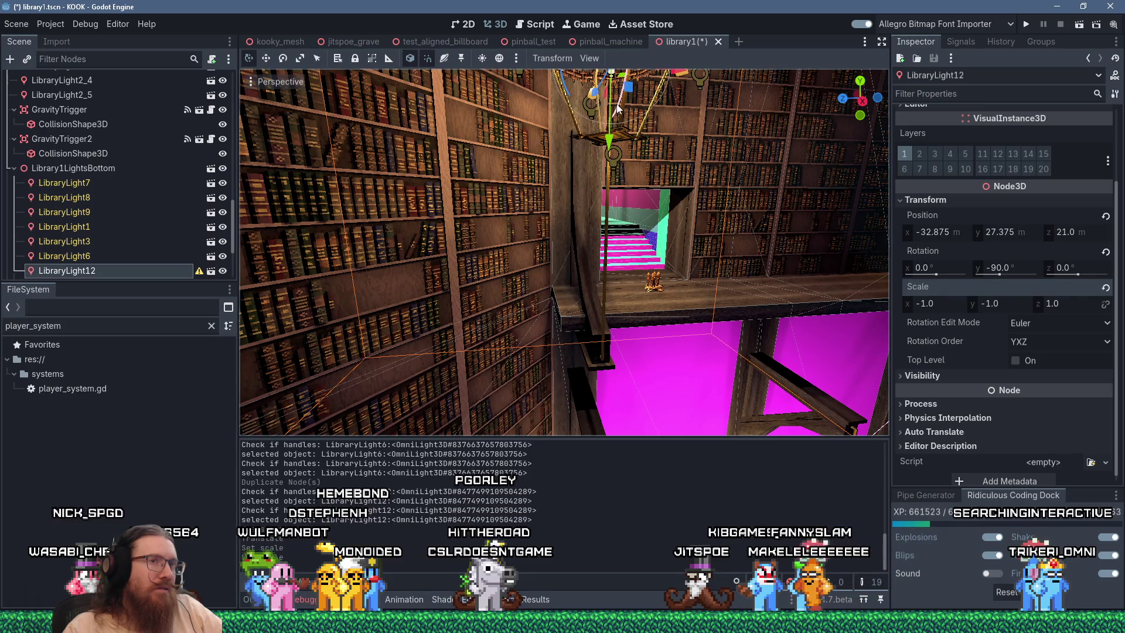
pyautogui.moveTo(617, 109); pyautogui.dragTo(520, 104)
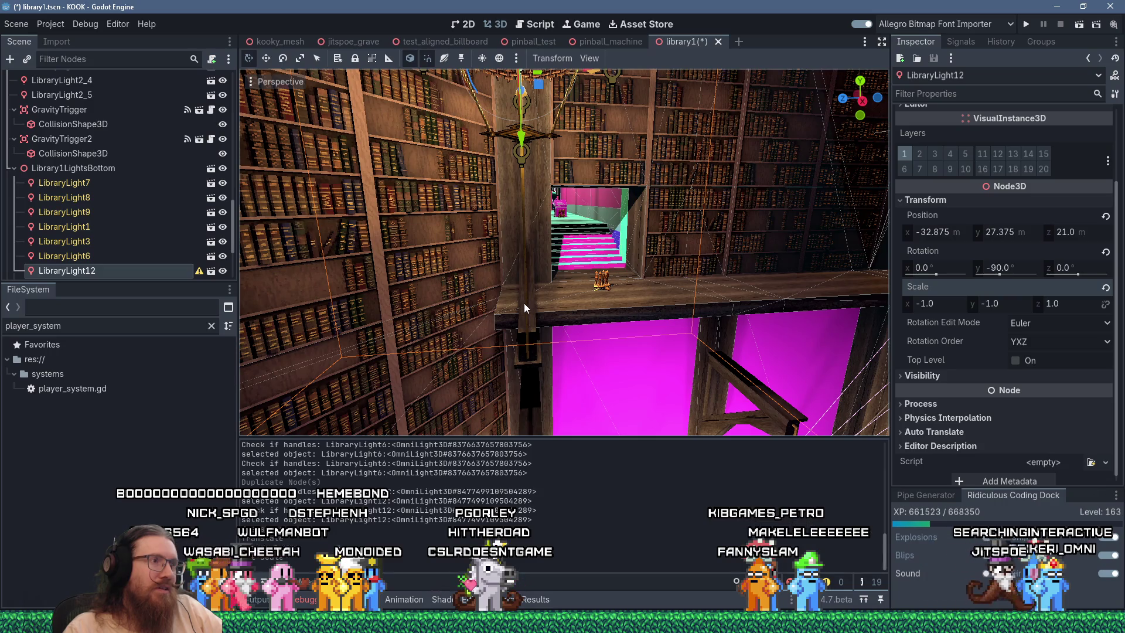
pyautogui.scroll(-5, 561, 294)
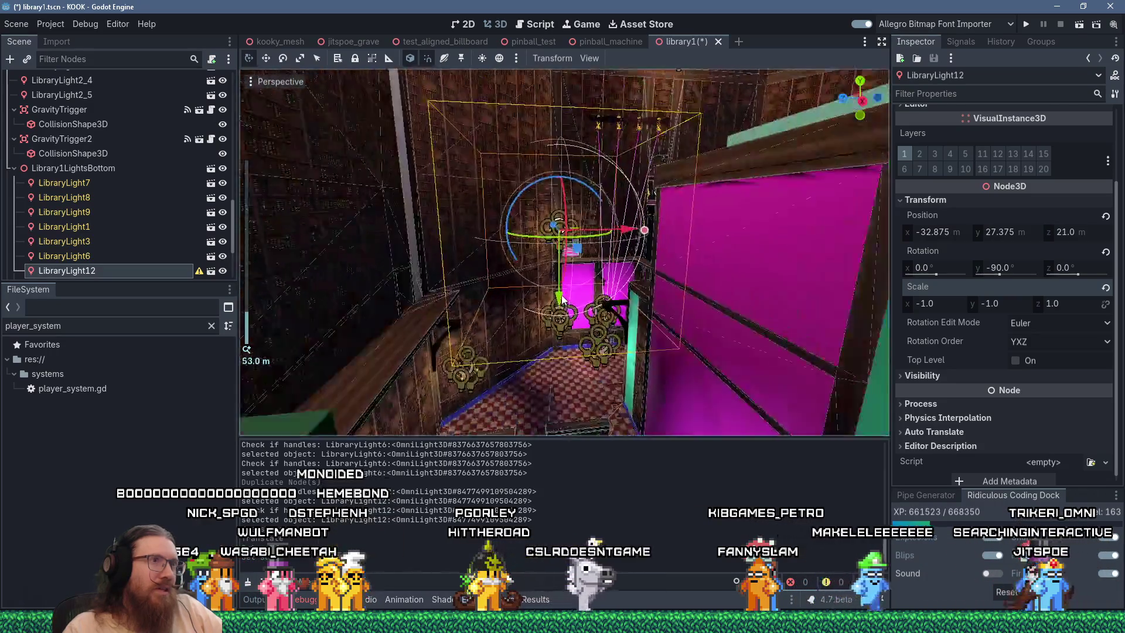
pyautogui.rightClick(561, 294)
pyautogui.scroll(2, 561, 294)
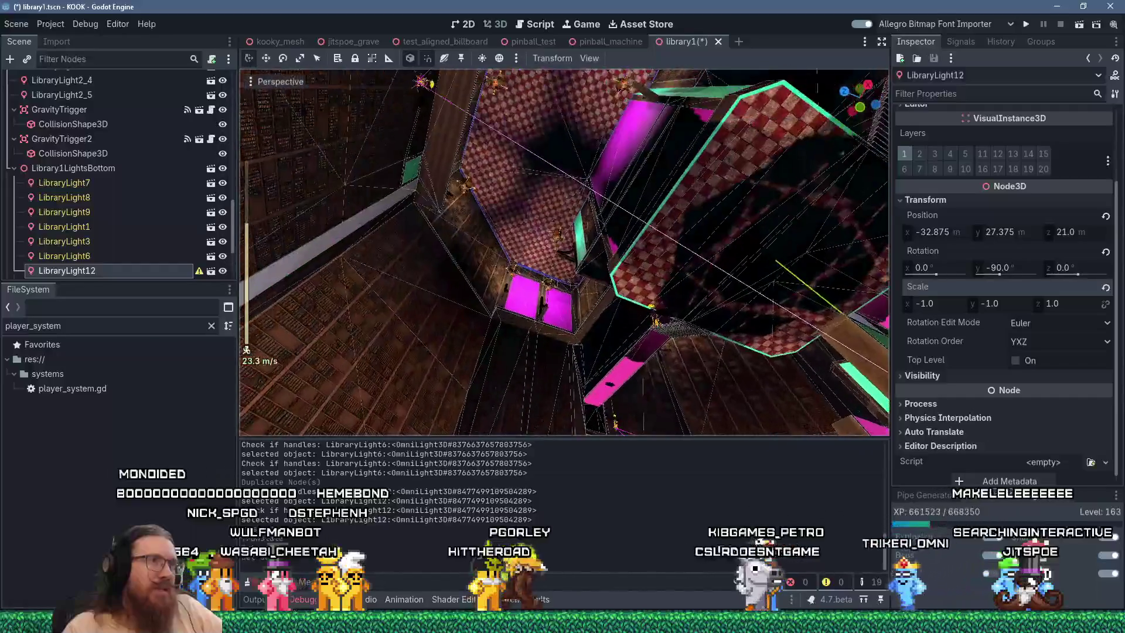
pyautogui.press('s')
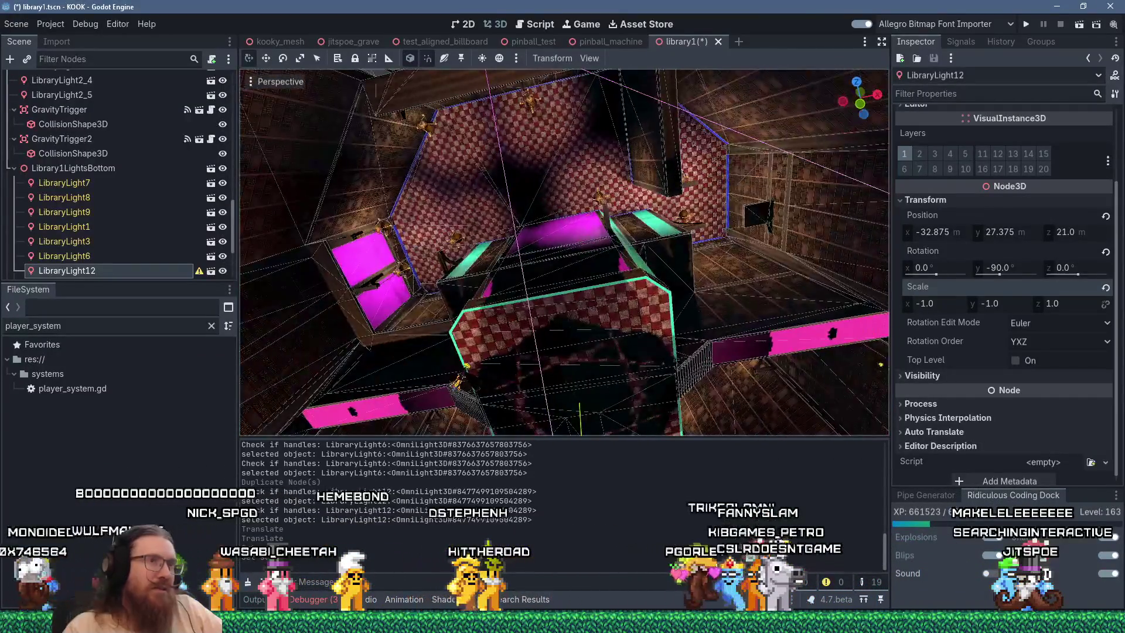
# Choose Delete on LibraryLight12 in the Scene dock, bringing up the confirmation
pyautogui.moveTo(508, 324)
pyautogui.mouseDown()
pyautogui.moveTo(379, 374)
pyautogui.moveTo(477, 312)
pyautogui.moveTo(572, 294)
pyautogui.moveTo(616, 264)
pyautogui.moveTo(570, 216)
pyautogui.moveTo(536, 206)
pyautogui.mouseUp()
pyautogui.scroll(5, 605, 252)
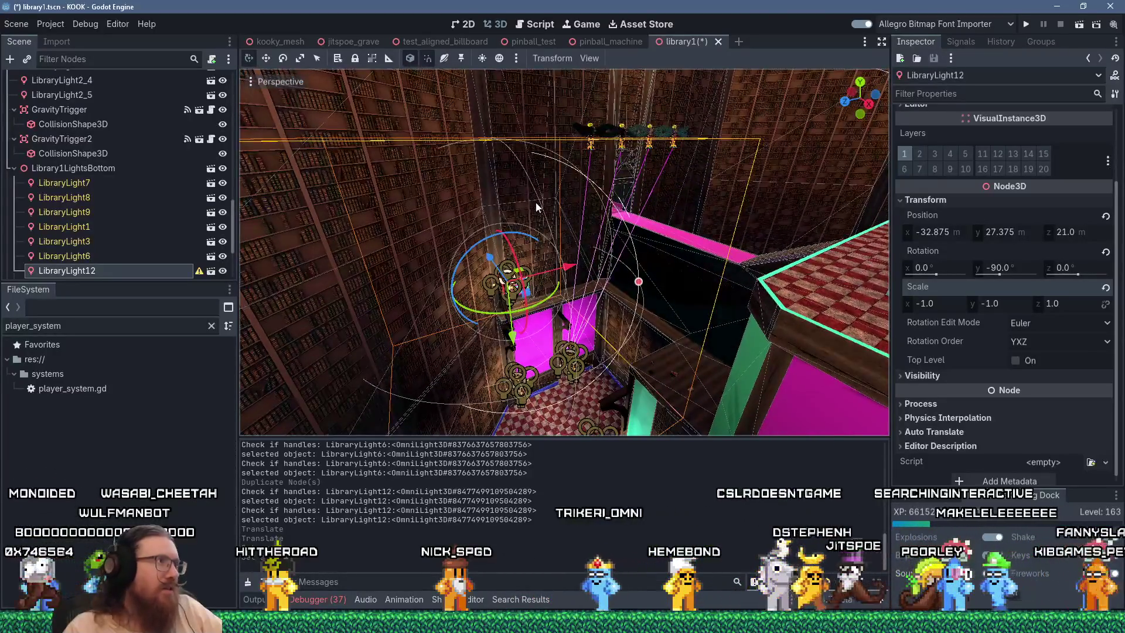
pyautogui.rightClick(136, 268)
pyautogui.click(170, 537)
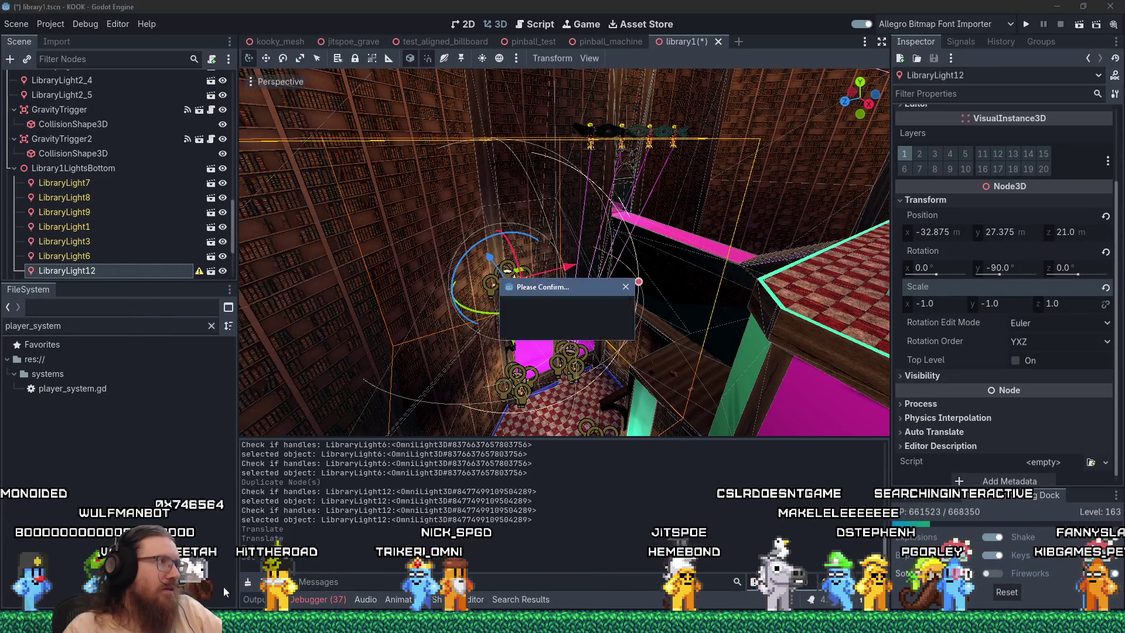
# Delete LibraryLight12 and turn off Editable Children on Library1LightsBottom, then switch to the browser
pyautogui.click(508, 326)
pyautogui.rightClick(102, 168)
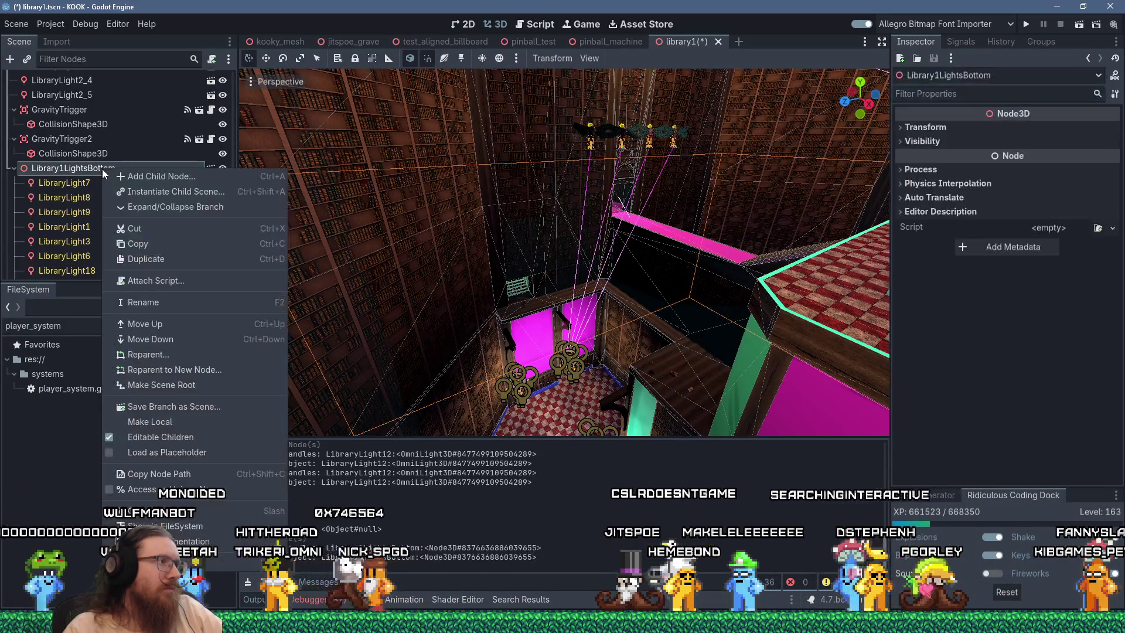
pyautogui.click(167, 436)
pyautogui.click(480, 326)
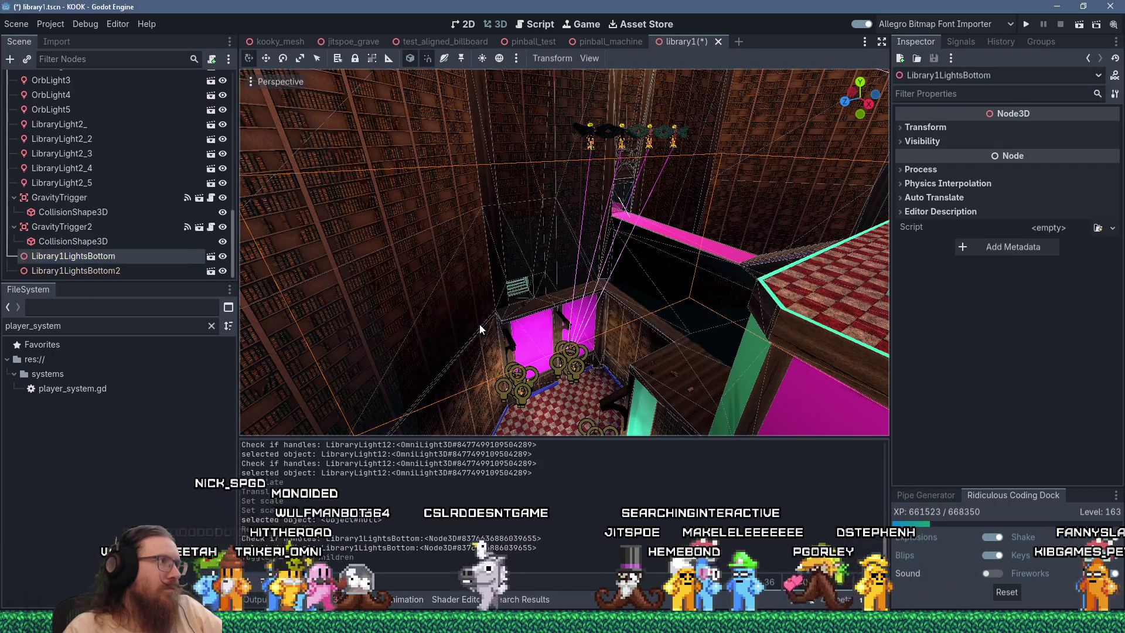
pyautogui.scroll(3, 439, 271)
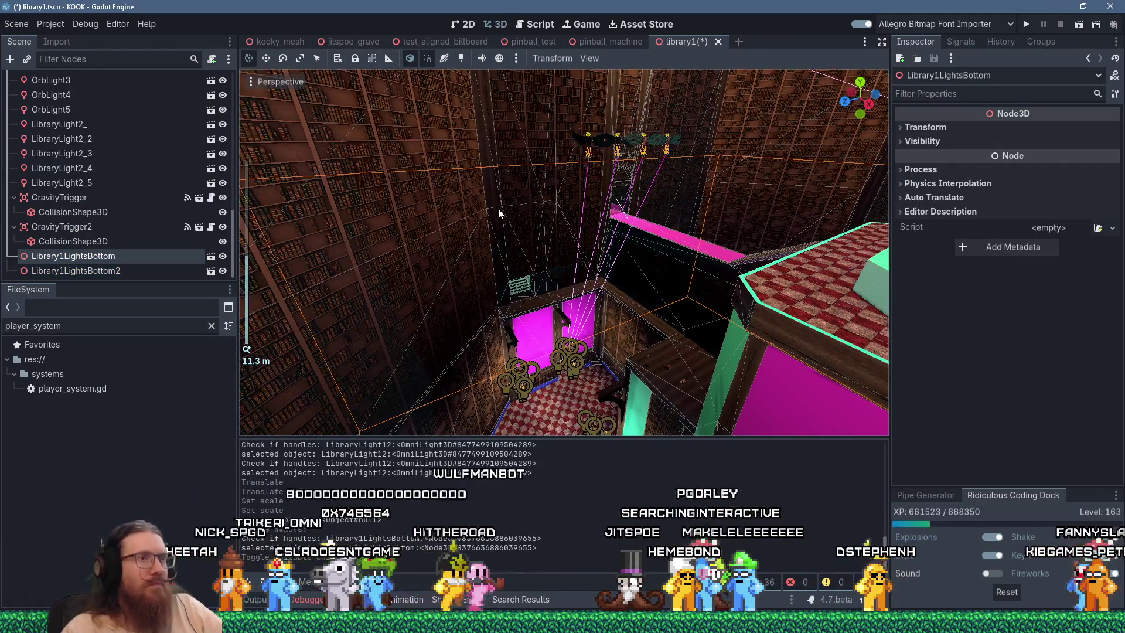
pyautogui.moveTo(514, 247); pyautogui.dragTo(614, 319)
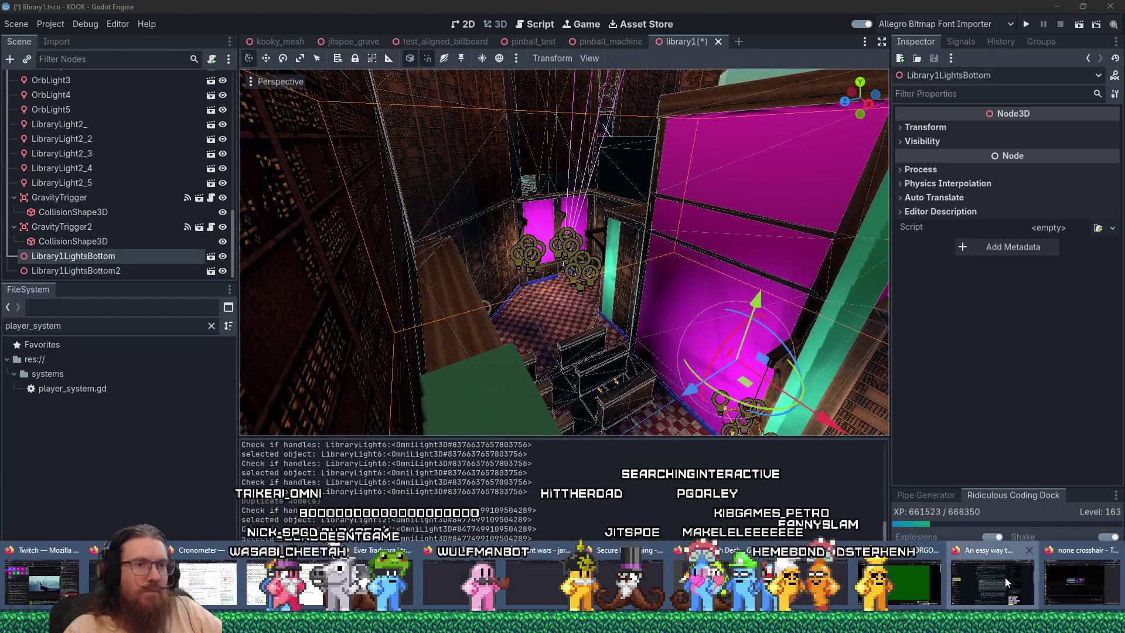
pyautogui.hotkey('alt', 'Tab')
# Search the web for 'godot mirror mesh normals' in a new tab
pyautogui.click(994, 16)
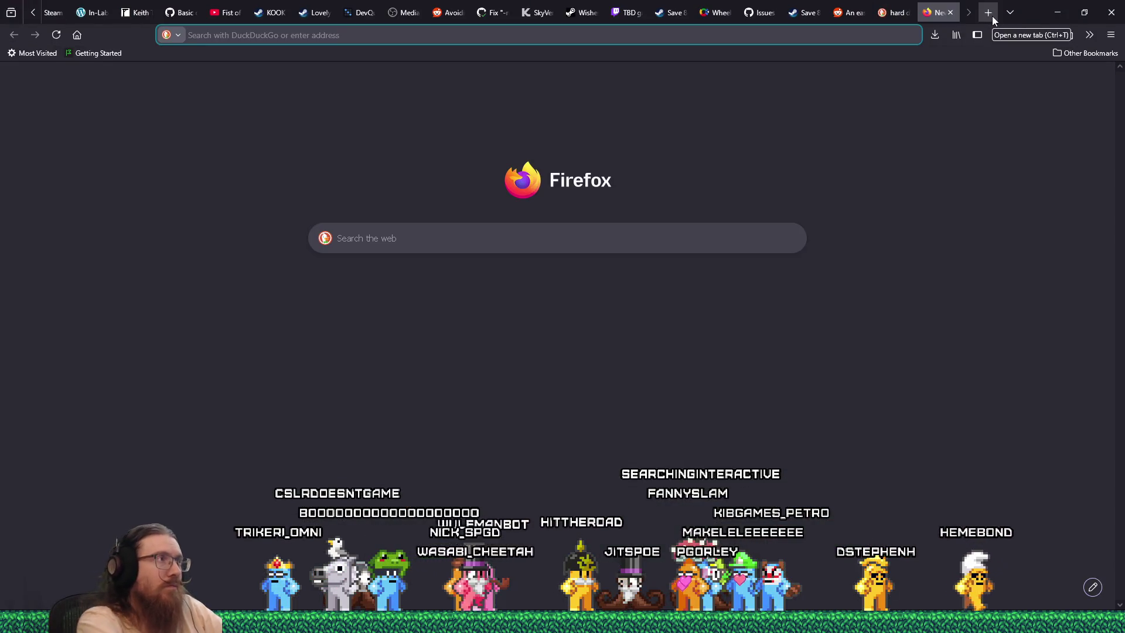
pyautogui.write('godot mirror me')
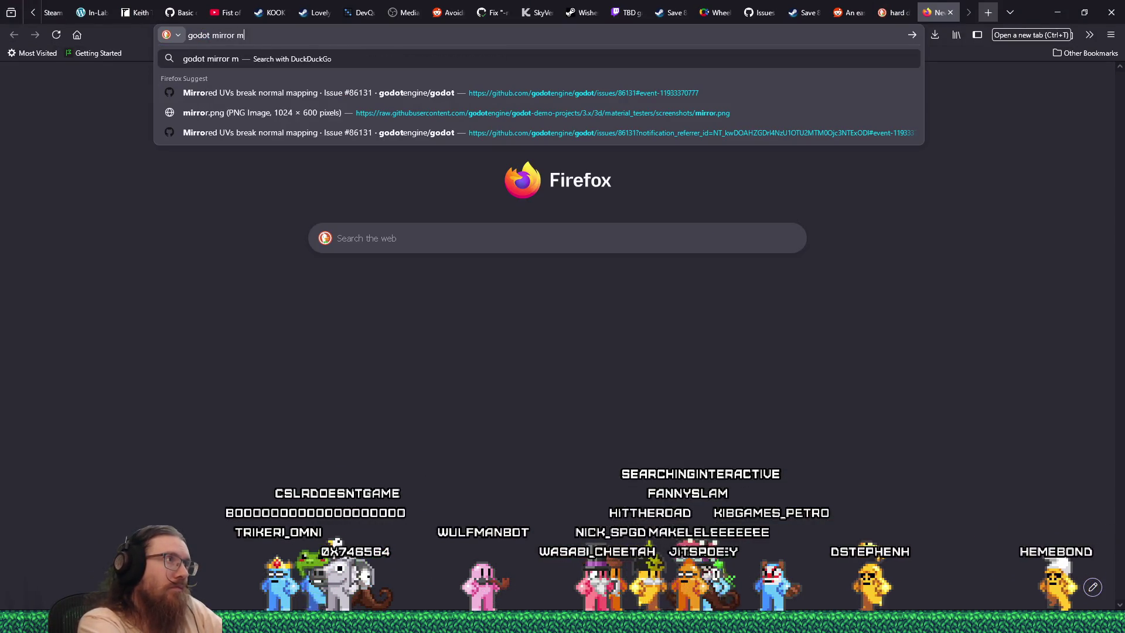
pyautogui.write('s://duckduckgo.com/?t=ffab&q=')
pyautogui.press('Return')
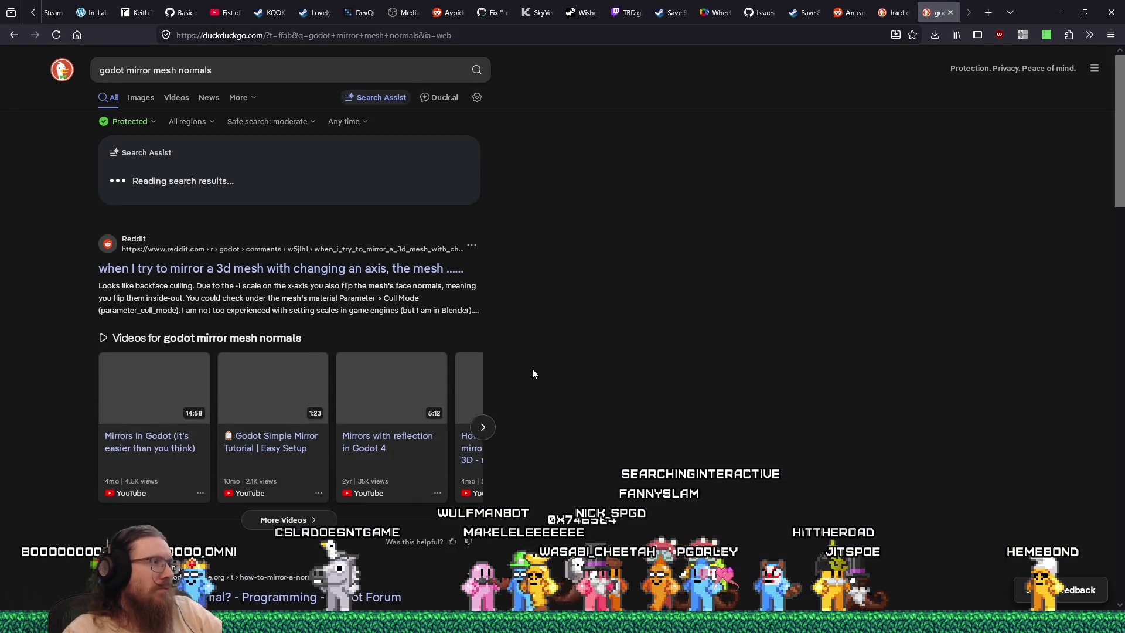
# Read the r/godot thread on mirrored meshes looking transparent, including the backface-culling comments
pyautogui.click(394, 268)
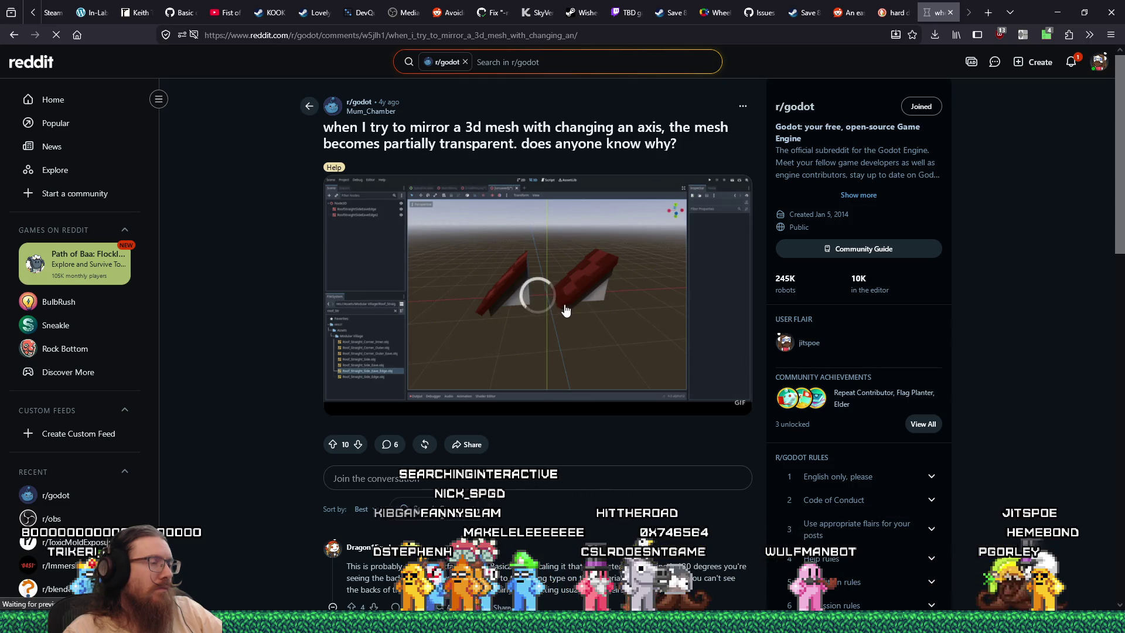
pyautogui.scroll(-2, 540, 393)
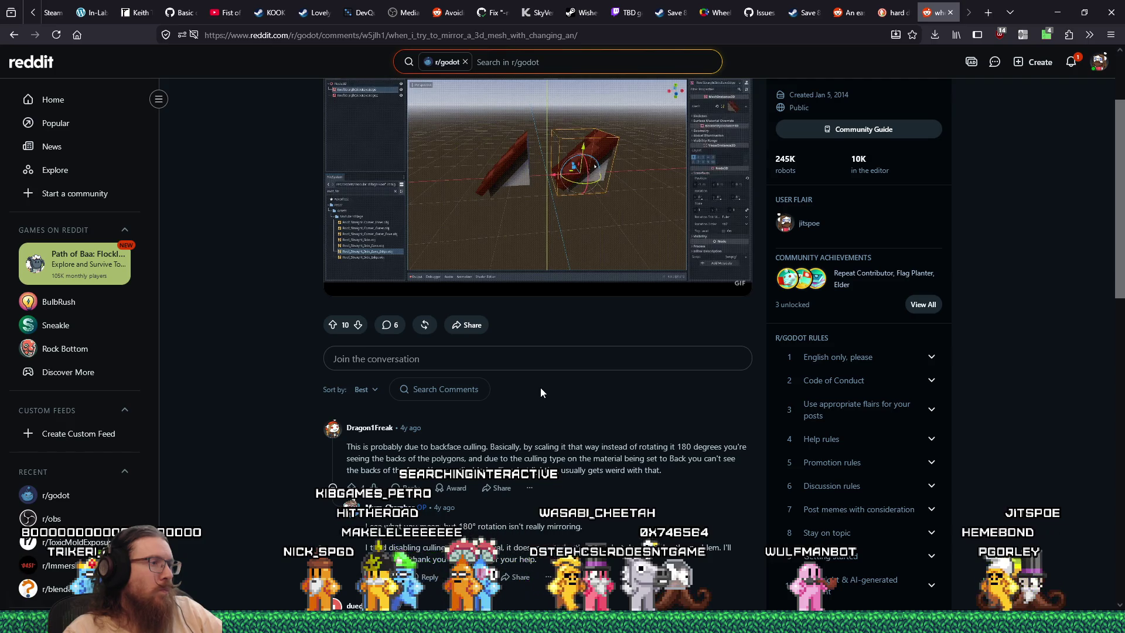
pyautogui.scroll(-3, 540, 392)
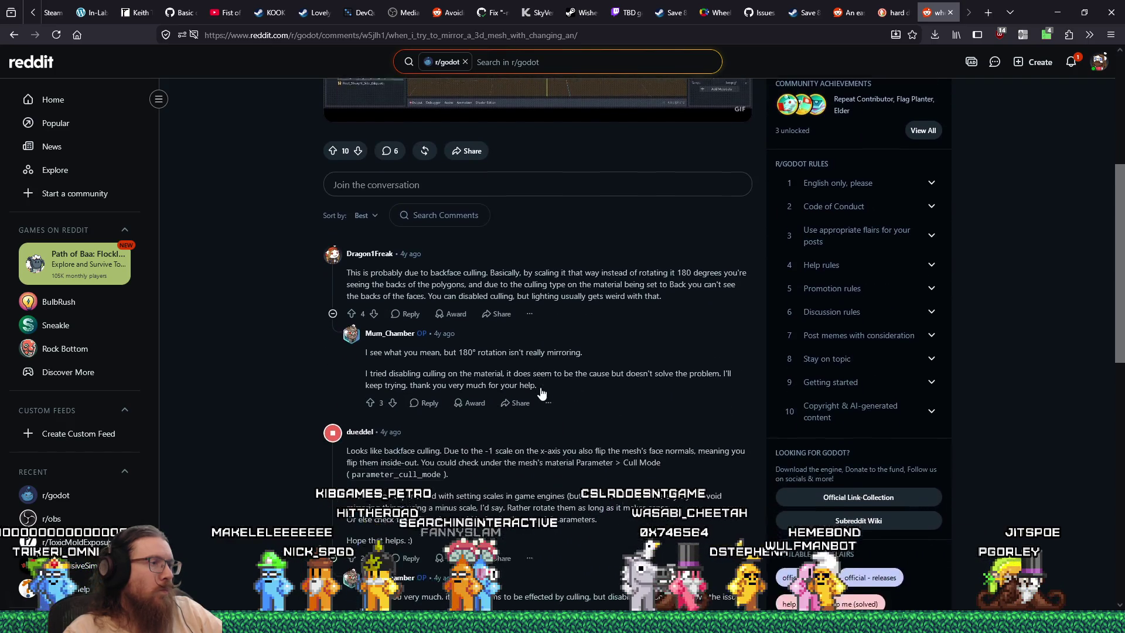
pyautogui.scroll(-1, 542, 393)
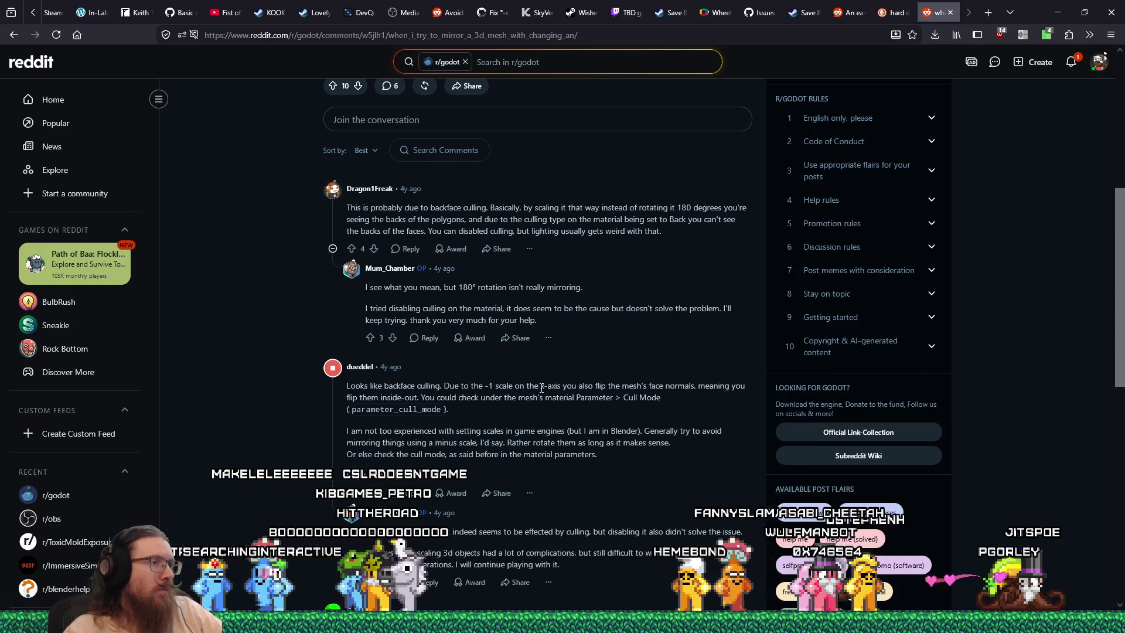
pyautogui.scroll(-3, 541, 388)
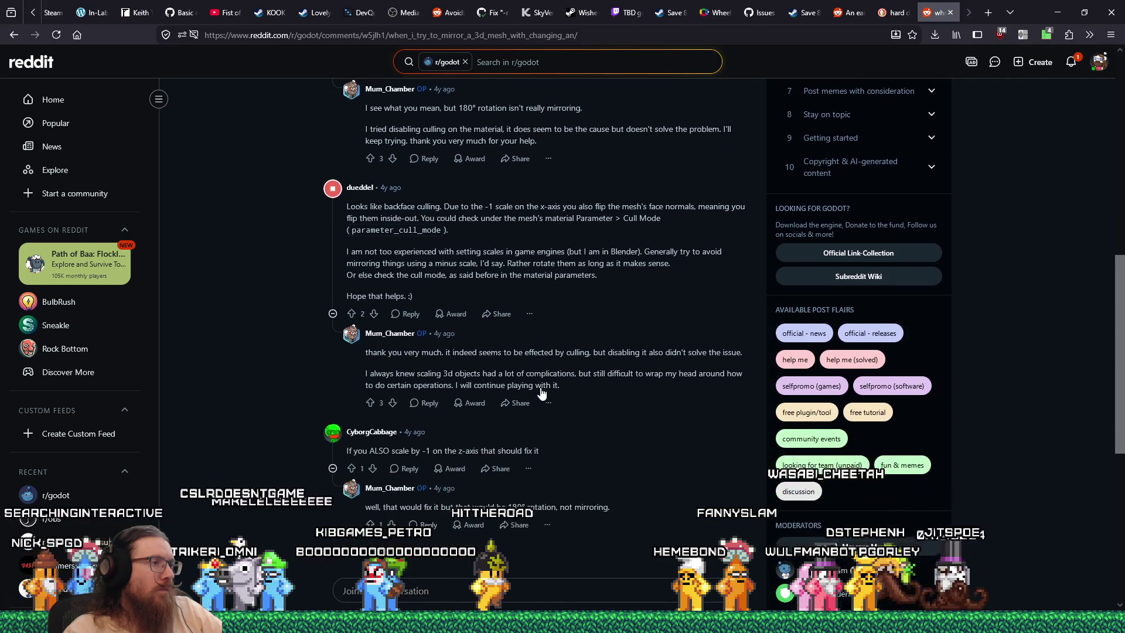
pyautogui.scroll(-1, 541, 388)
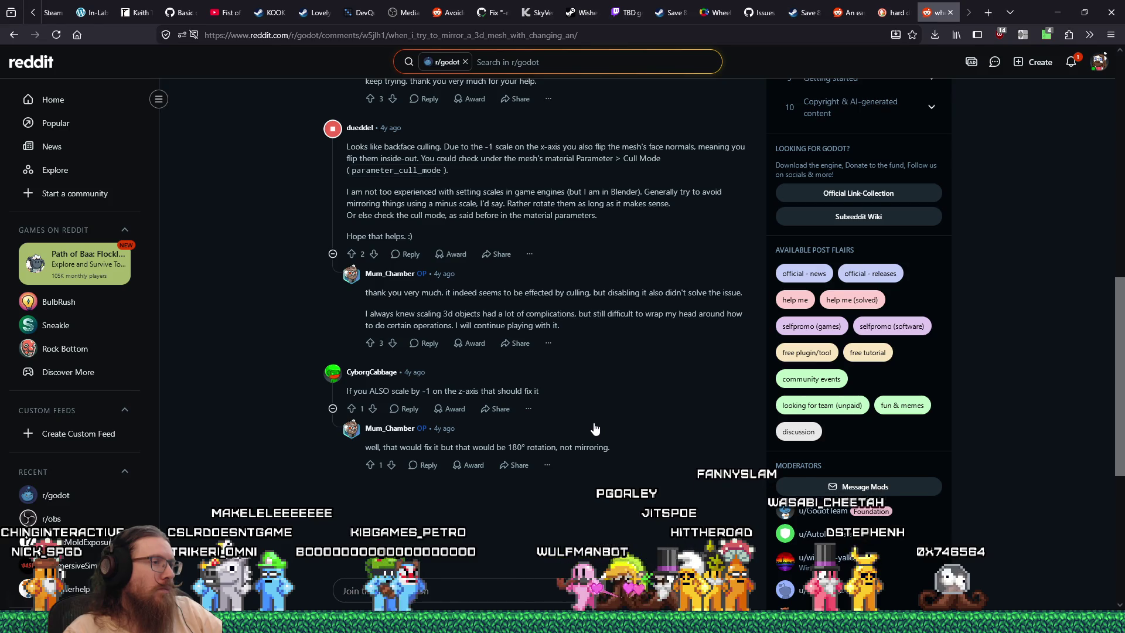
pyautogui.scroll(-5, 594, 428)
pyautogui.scroll(20, 594, 428)
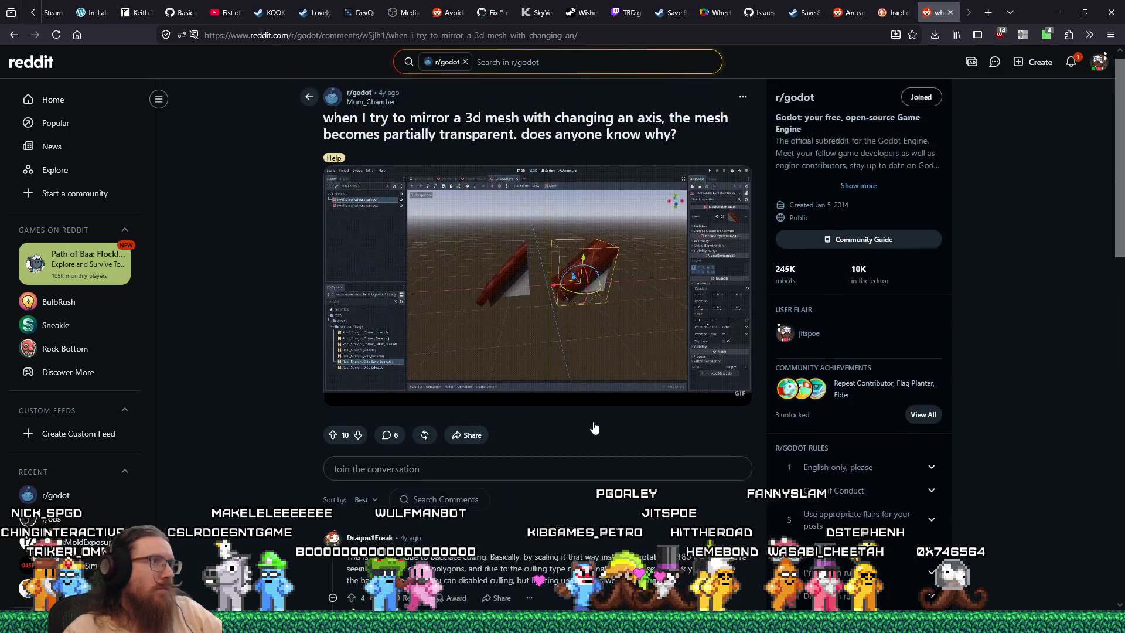
pyautogui.click(12, 36)
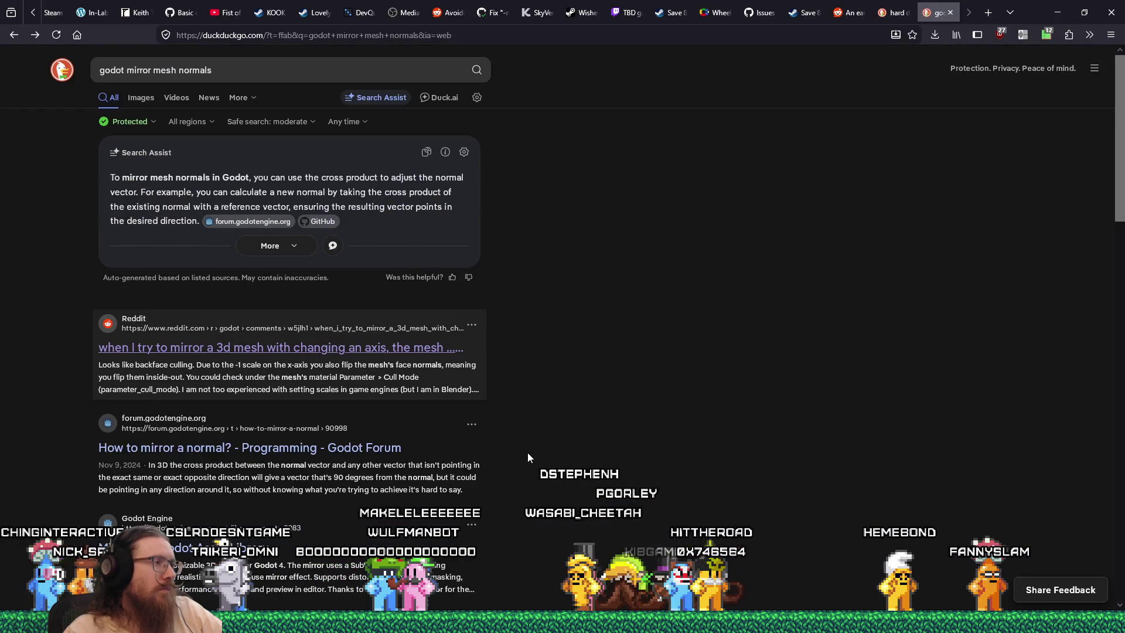
# Skim the mirror-normals results, close that search tab, and return to Godot
pyautogui.scroll(-4, 528, 456)
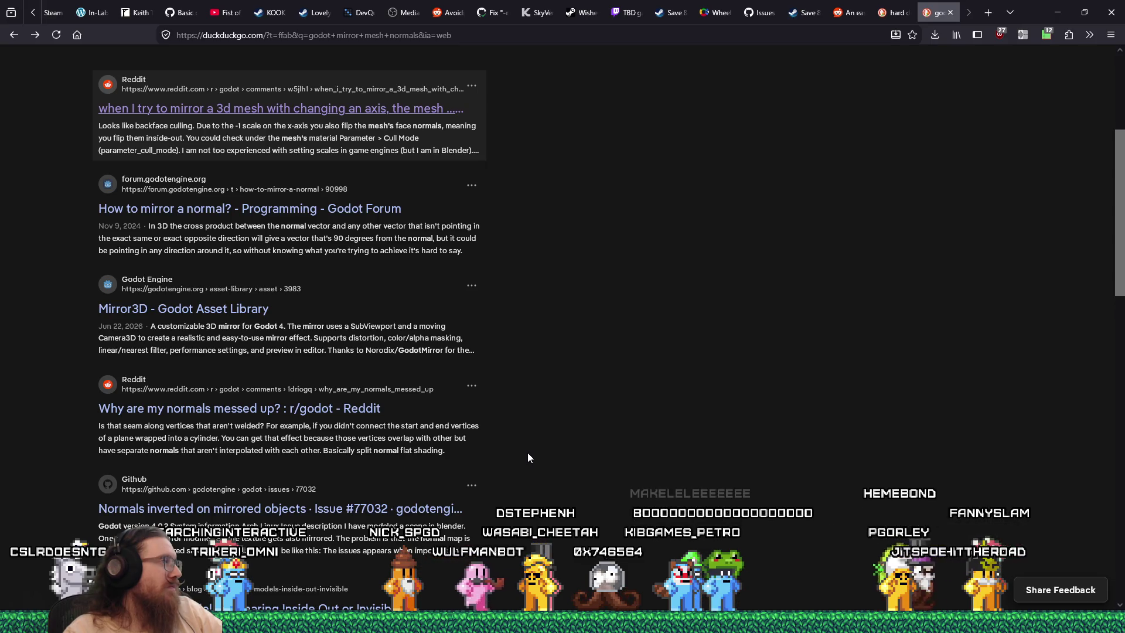
pyautogui.hotkey('ctrl', 'w')
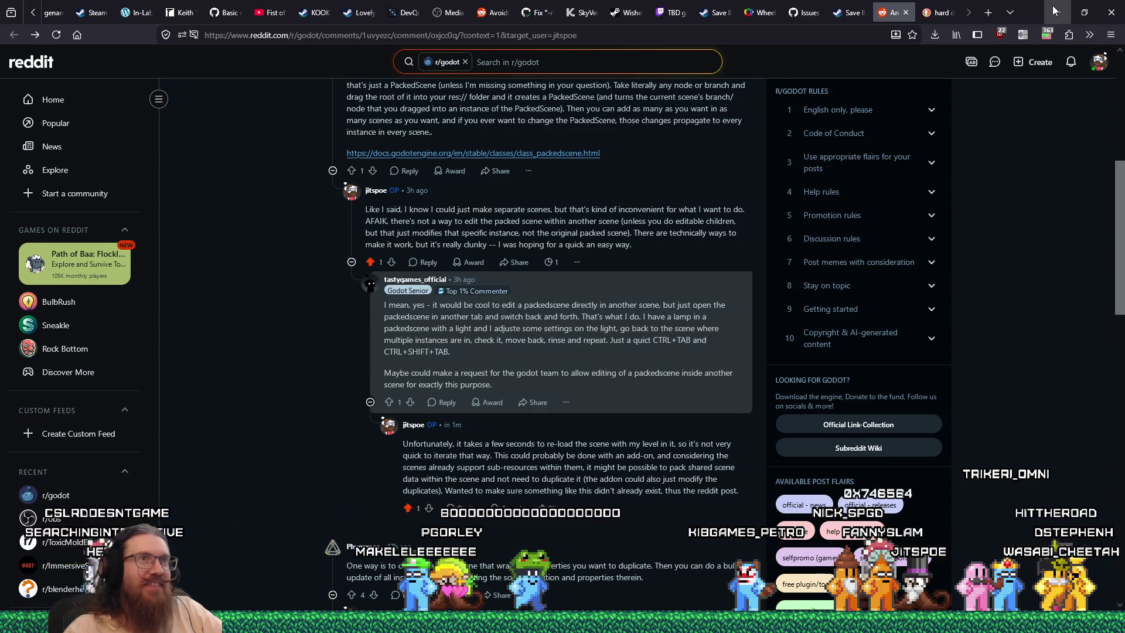
pyautogui.hotkey('alt', 'Tab')
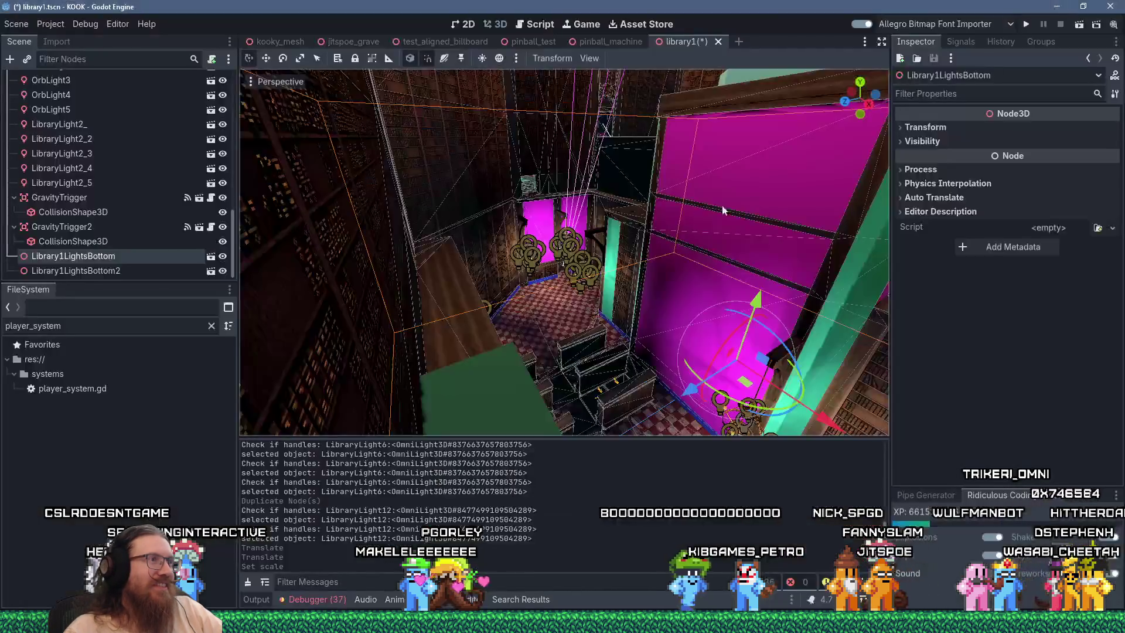
# Fly the camera around the pink-walled library area and select the Library1LightsBottom2 light group
pyautogui.scroll(-10, 604, 227)
pyautogui.moveTo(543, 245)
pyautogui.mouseDown()
pyautogui.moveTo(623, 205)
pyautogui.moveTo(607, 226)
pyautogui.mouseUp()
pyautogui.press('w')
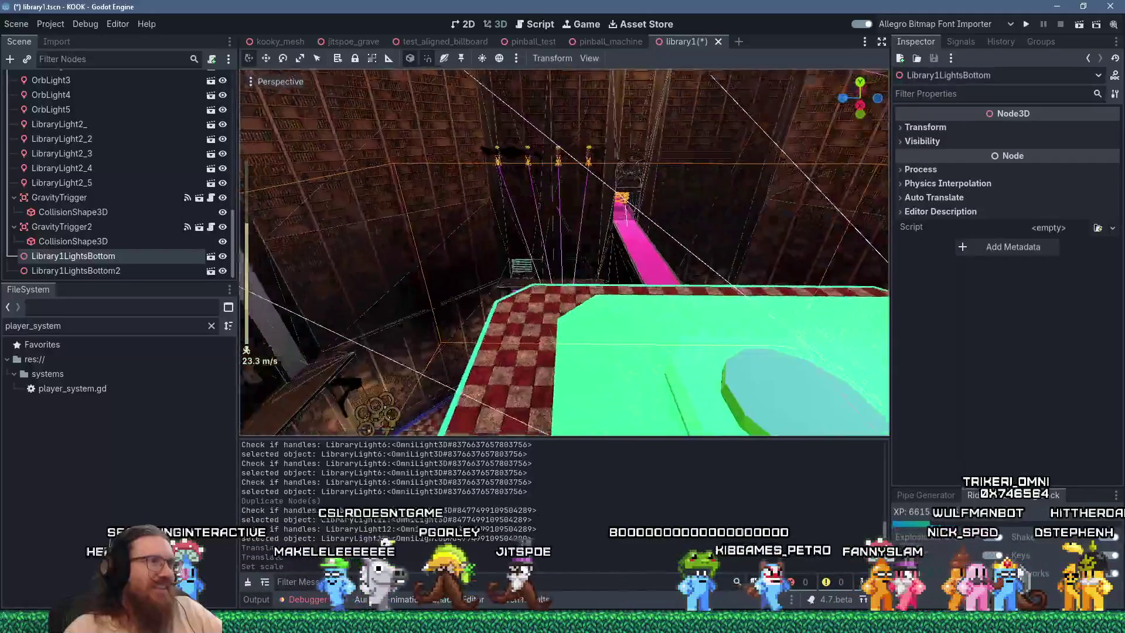
pyautogui.press('w')
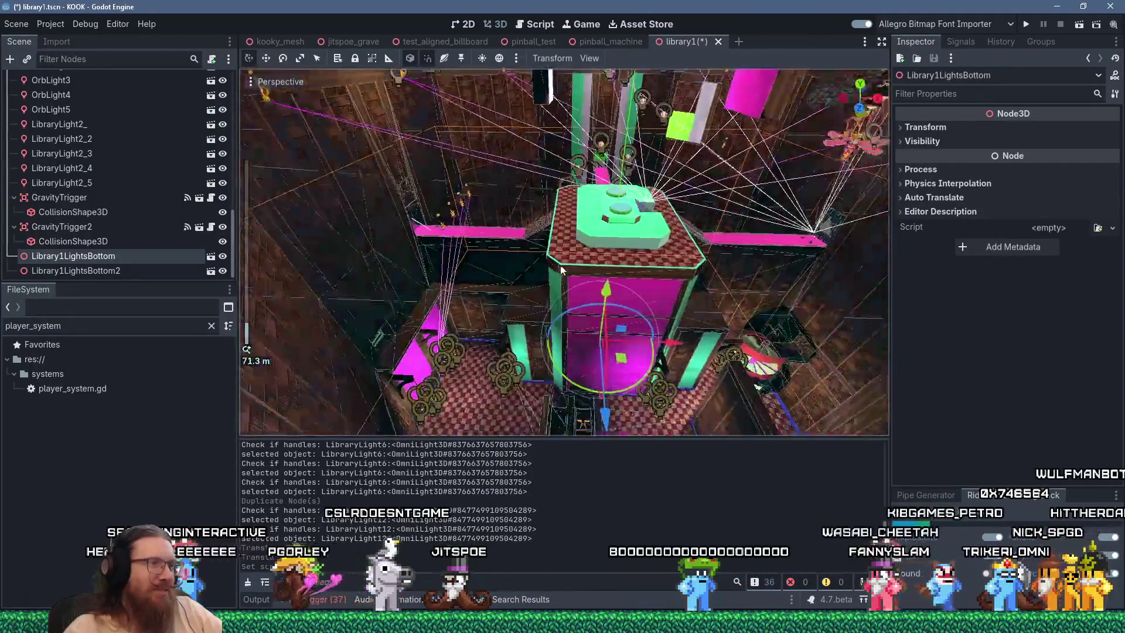
pyautogui.press('s')
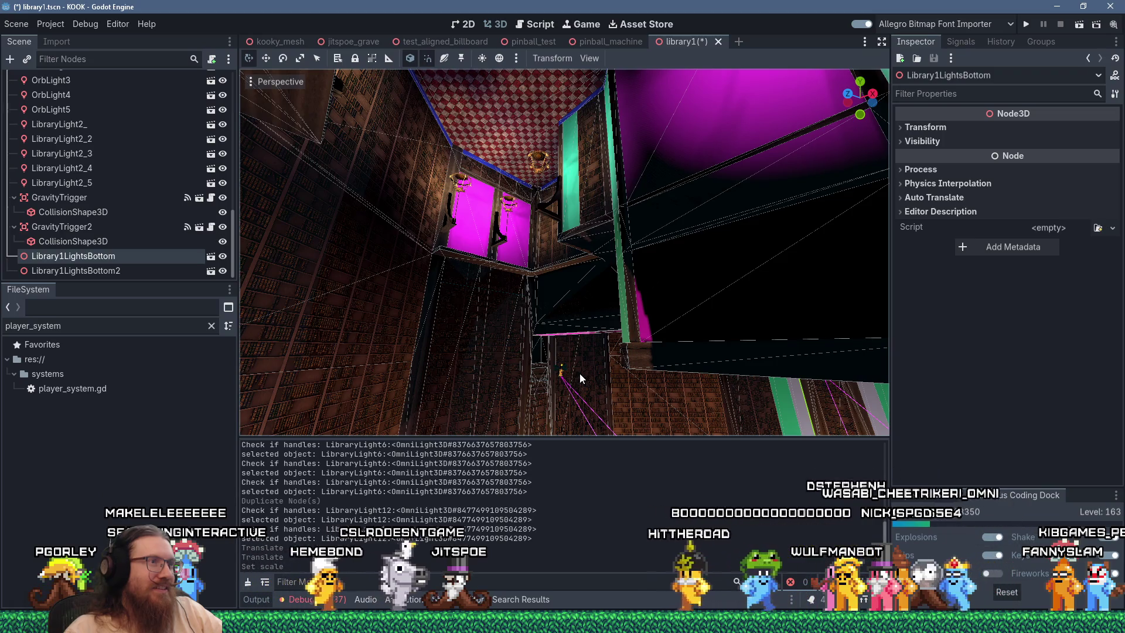
pyautogui.press('w')
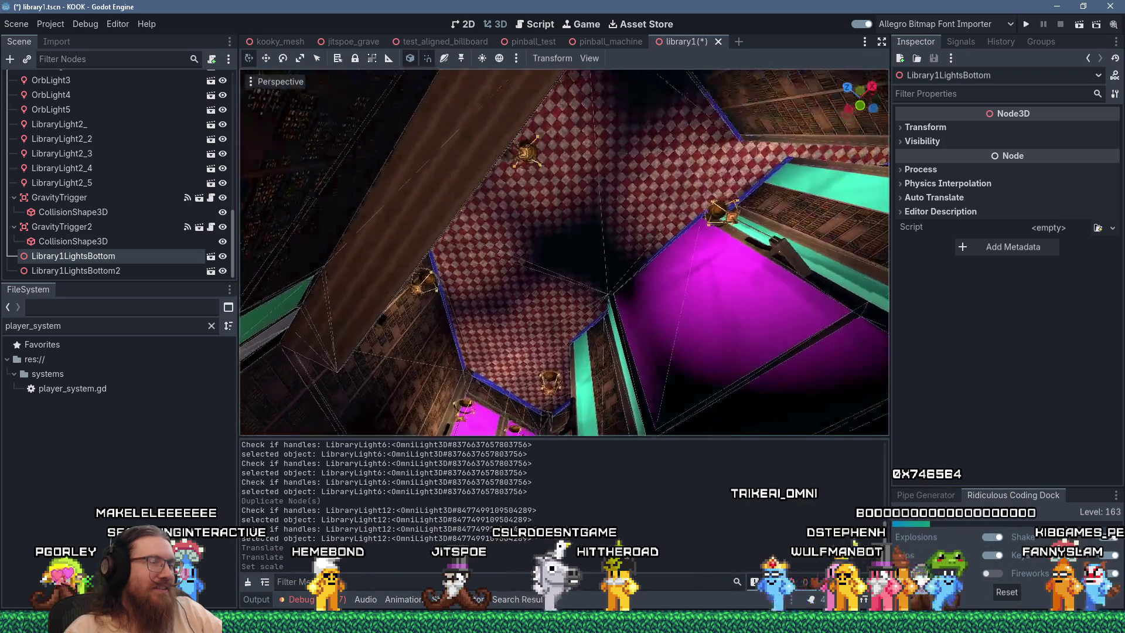
pyautogui.press('w')
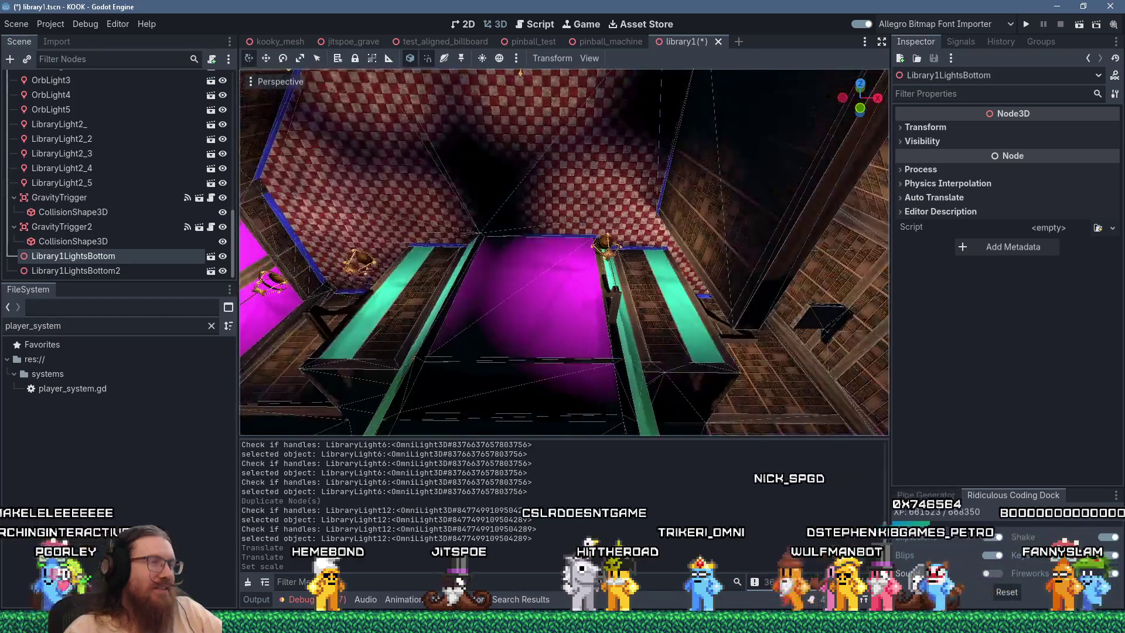
pyautogui.press('w')
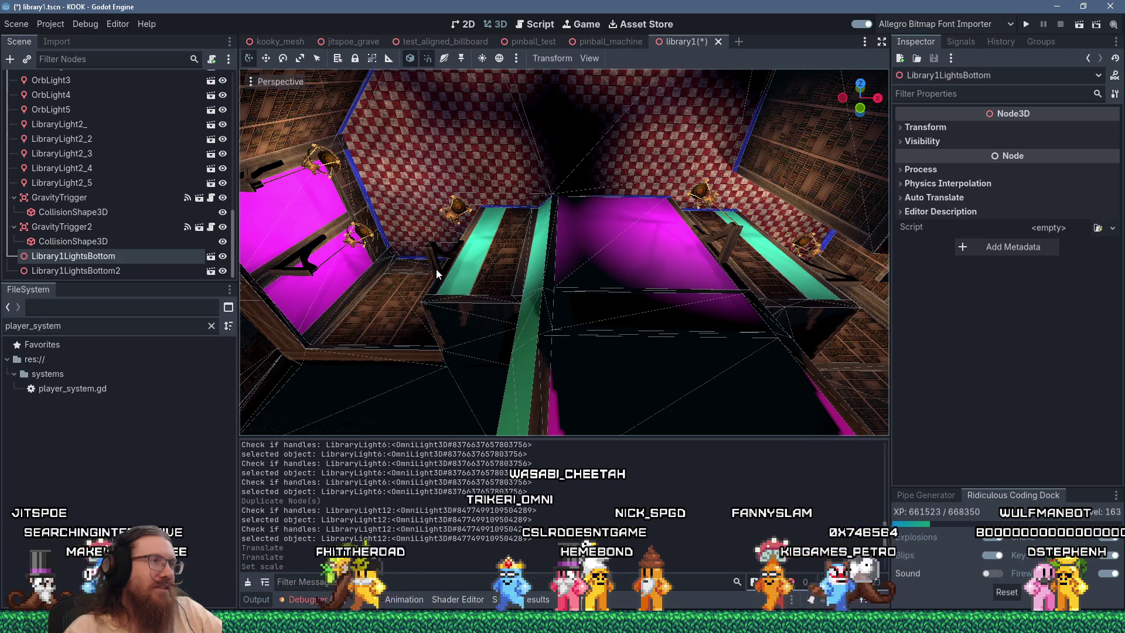
pyautogui.press('Down')
pyautogui.scroll(-3, 436, 268)
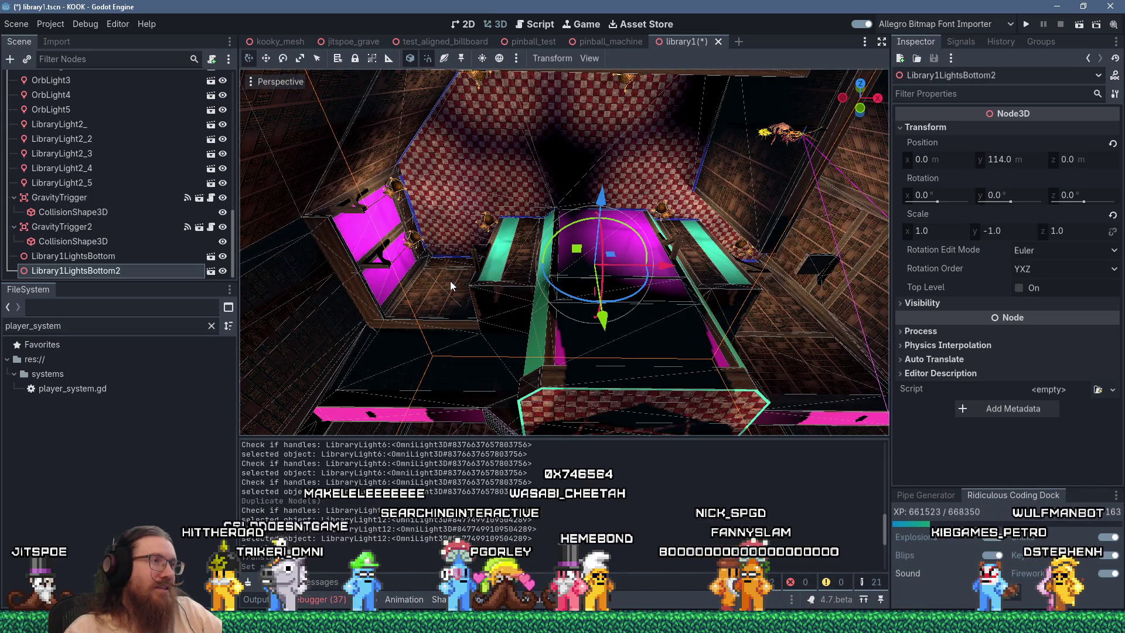
# Set Library1LightsBottom2's X scale to -1 in the Inspector
pyautogui.moveTo(450, 280)
pyautogui.mouseDown()
pyautogui.moveTo(474, 310)
pyautogui.moveTo(500, 270)
pyautogui.moveTo(451, 280)
pyautogui.mouseUp()
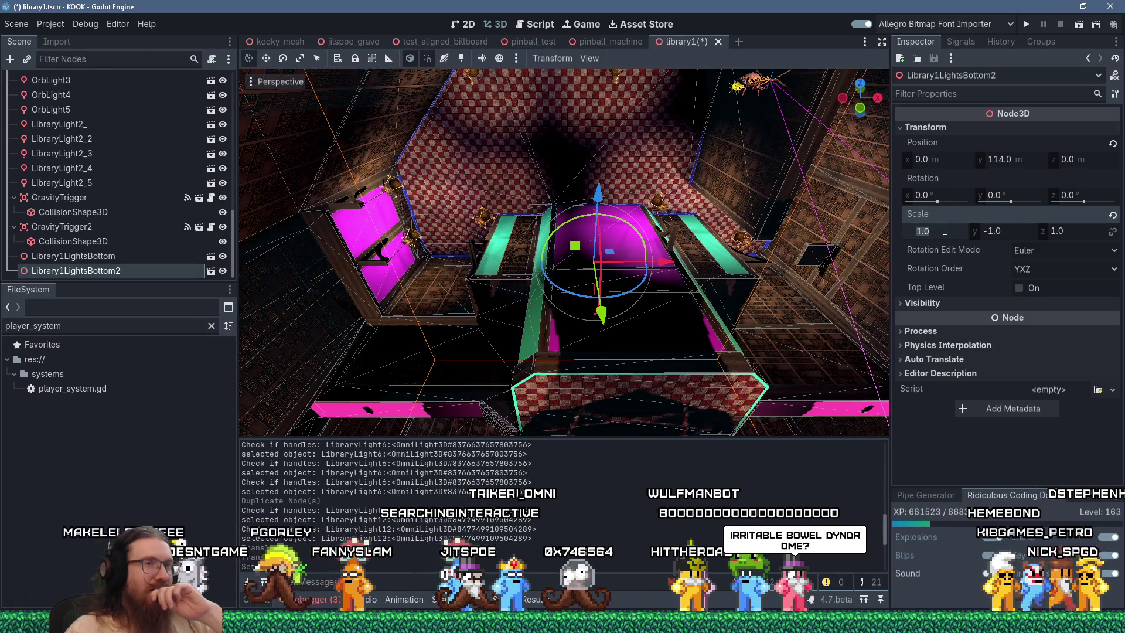
pyautogui.click(920, 233)
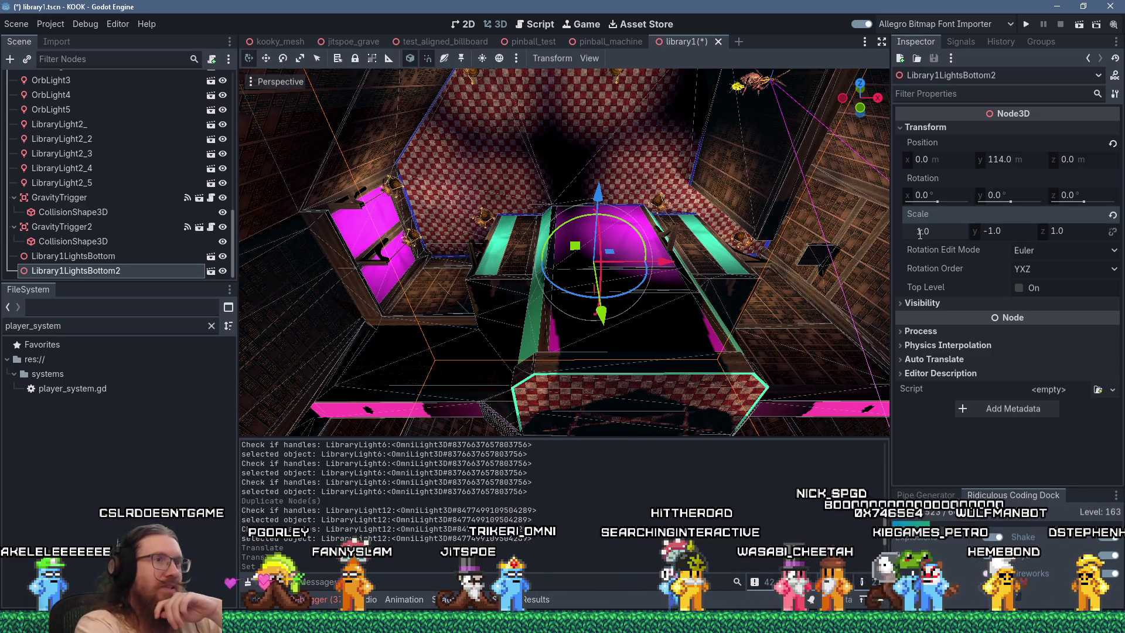
pyautogui.write('-')
pyautogui.press('Return')
# Rotate the group 180° around Y with the gizmo and set its Z scale to -1
pyautogui.moveTo(720, 247)
pyautogui.mouseDown()
pyautogui.moveTo(713, 225)
pyautogui.moveTo(674, 222)
pyautogui.moveTo(596, 244)
pyautogui.mouseUp()
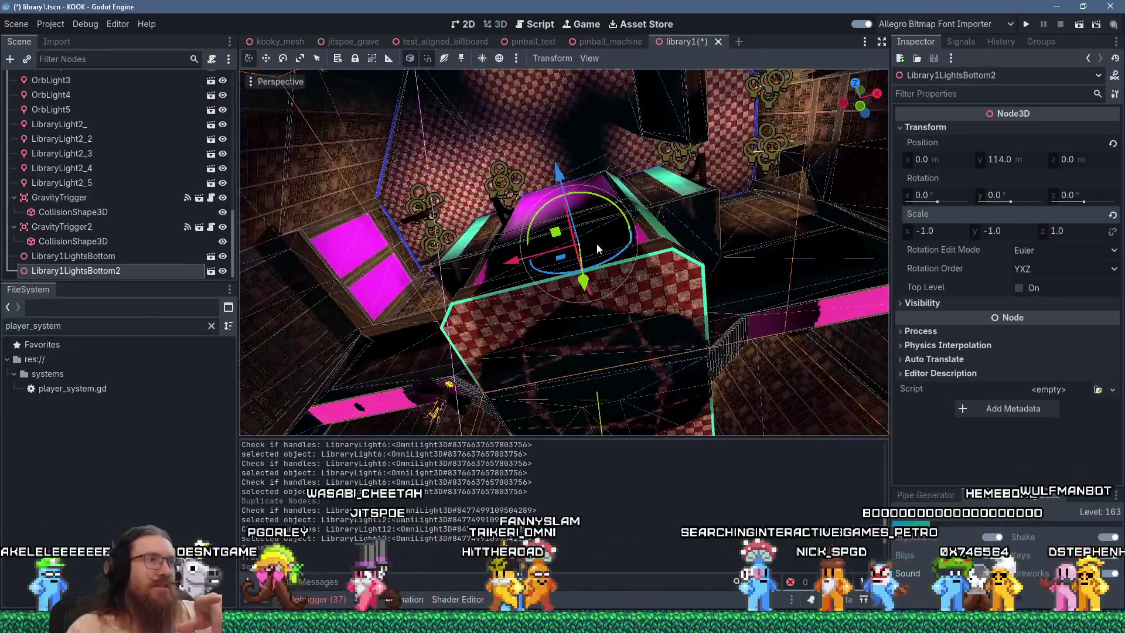
pyautogui.moveTo(585, 196)
pyautogui.mouseDown()
pyautogui.moveTo(639, 223)
pyautogui.moveTo(680, 343)
pyautogui.mouseUp()
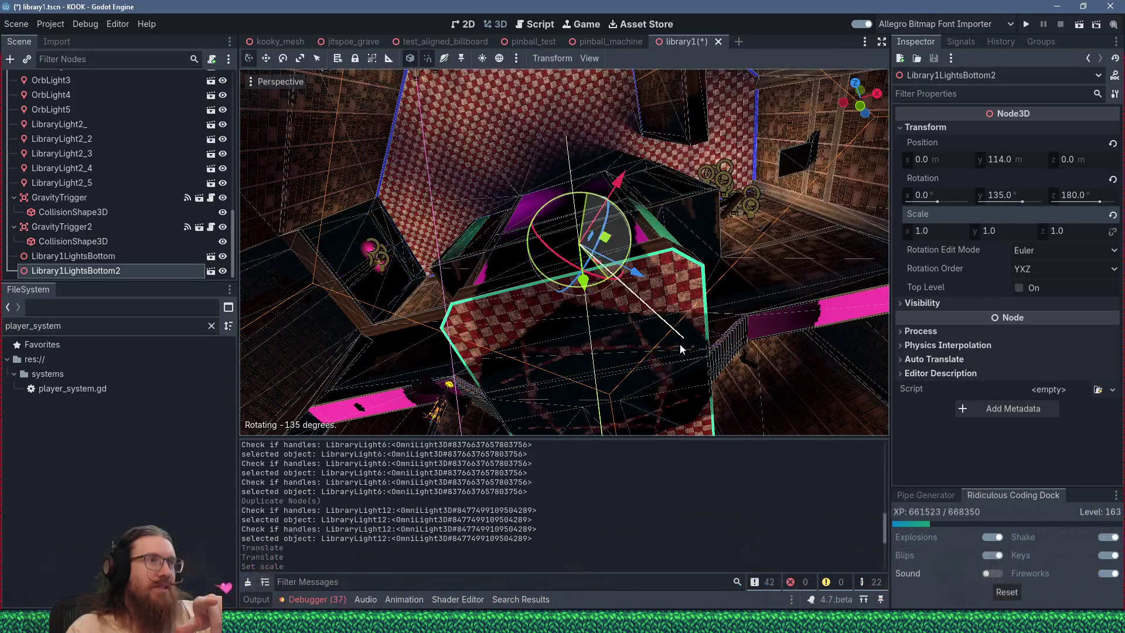
pyautogui.moveTo(620, 381)
pyautogui.mouseDown()
pyautogui.moveTo(547, 375)
pyautogui.moveTo(548, 294)
pyautogui.moveTo(437, 315)
pyautogui.moveTo(605, 224)
pyautogui.mouseUp()
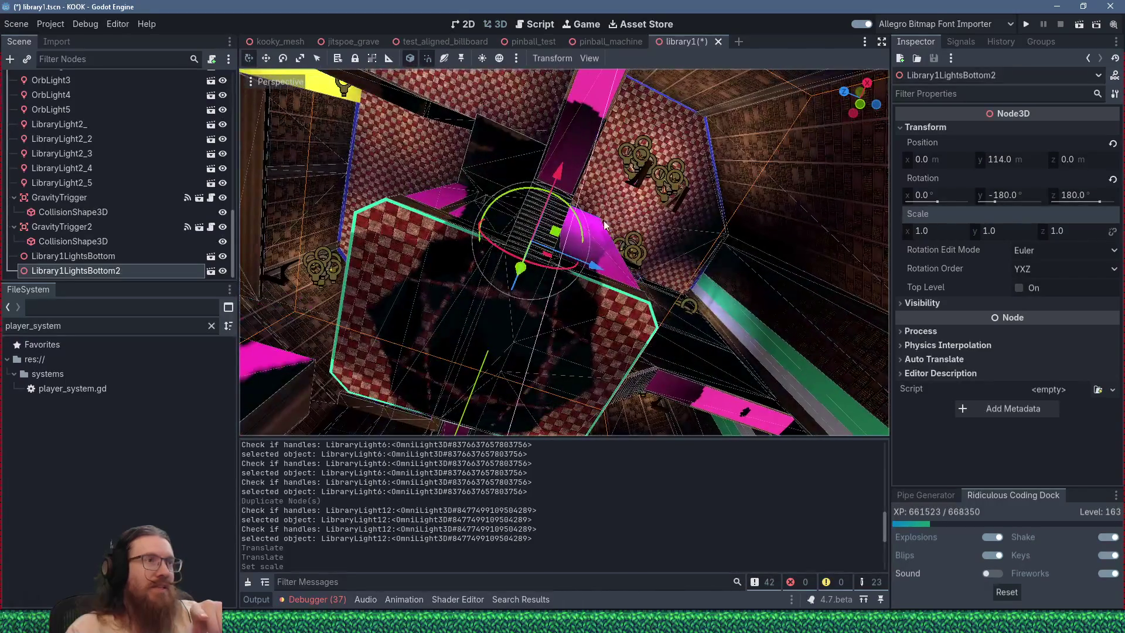
pyautogui.moveTo(669, 196); pyautogui.dragTo(666, 199)
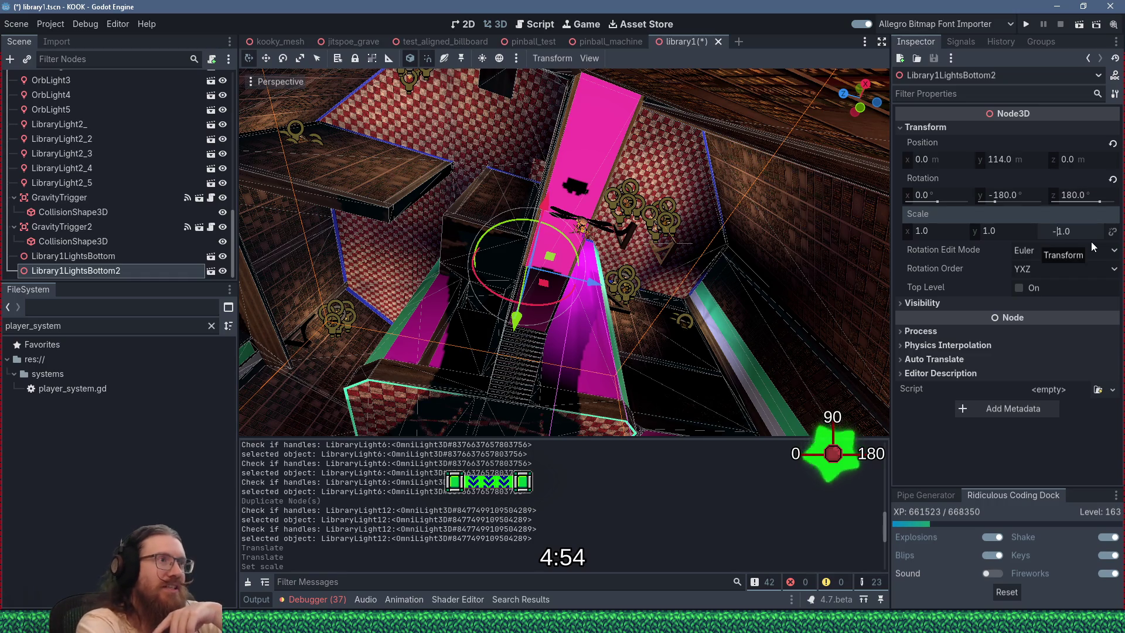
pyautogui.write('-')
pyautogui.press('Return')
# Orbit around Library1LightsBottom2 to inspect where its flipped lights sit in the level
pyautogui.moveTo(561, 223)
pyautogui.mouseDown()
pyautogui.moveTo(501, 197)
pyautogui.moveTo(527, 196)
pyautogui.moveTo(529, 173)
pyautogui.moveTo(566, 178)
pyautogui.mouseUp()
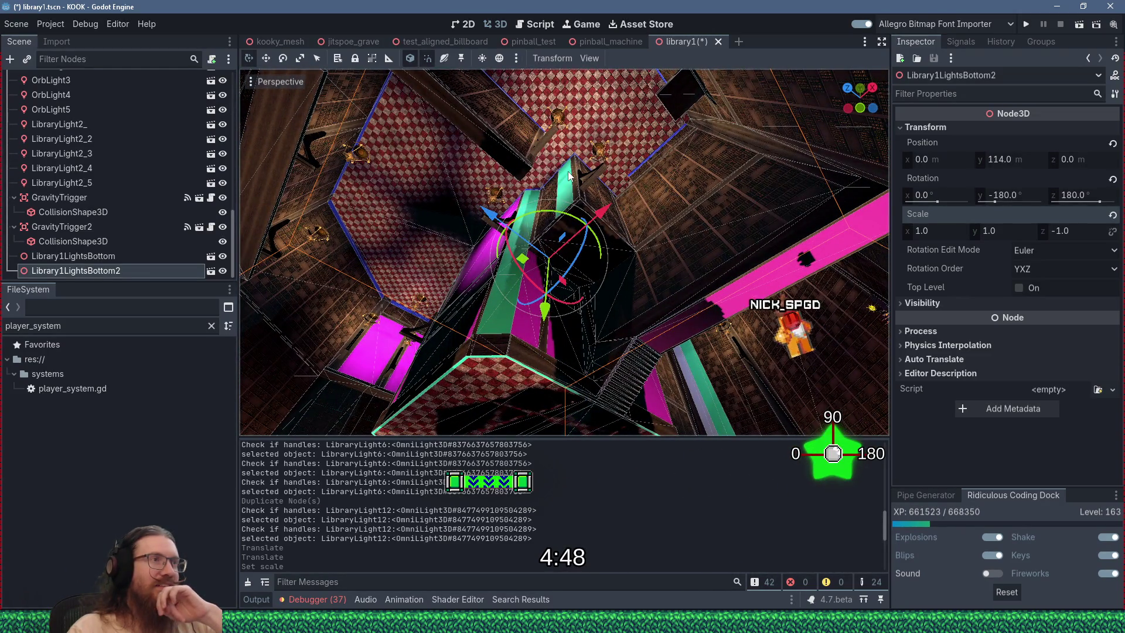
pyautogui.moveTo(568, 175)
pyautogui.mouseDown()
pyautogui.moveTo(578, 164)
pyautogui.moveTo(632, 163)
pyautogui.moveTo(661, 179)
pyautogui.moveTo(686, 175)
pyautogui.moveTo(561, 186)
pyautogui.mouseUp()
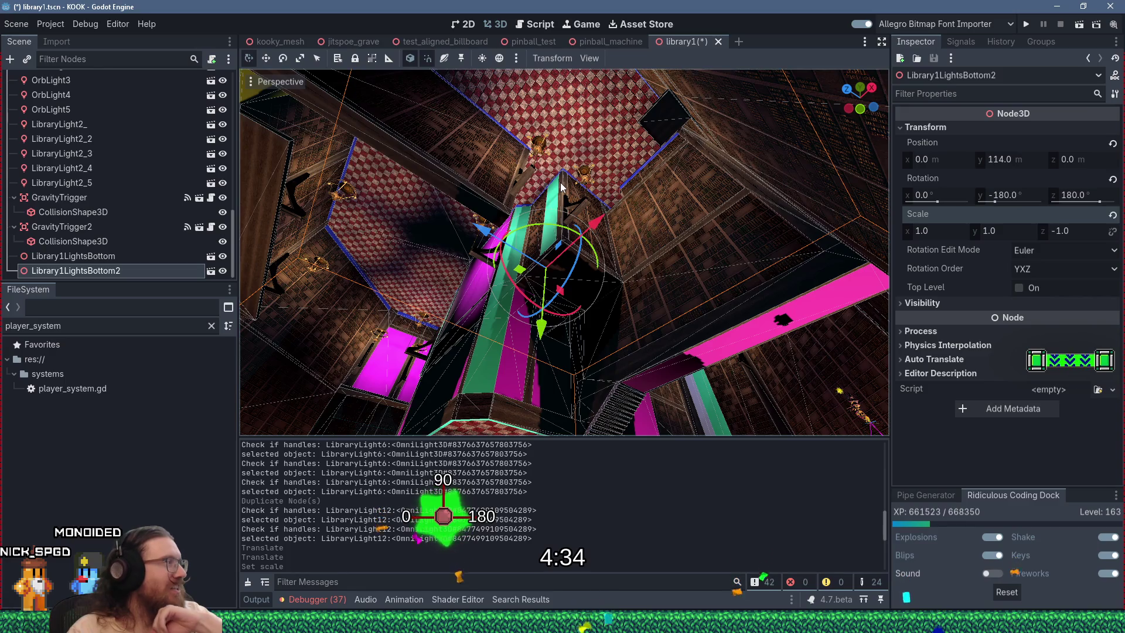
pyautogui.moveTo(561, 186)
pyautogui.mouseDown()
pyautogui.moveTo(631, 160)
pyautogui.moveTo(688, 164)
pyautogui.moveTo(743, 145)
pyautogui.moveTo(781, 106)
pyautogui.moveTo(840, 120)
pyautogui.moveTo(824, 148)
pyautogui.moveTo(626, 184)
pyautogui.moveTo(571, 171)
pyautogui.moveTo(578, 136)
pyautogui.moveTo(621, 163)
pyautogui.mouseUp()
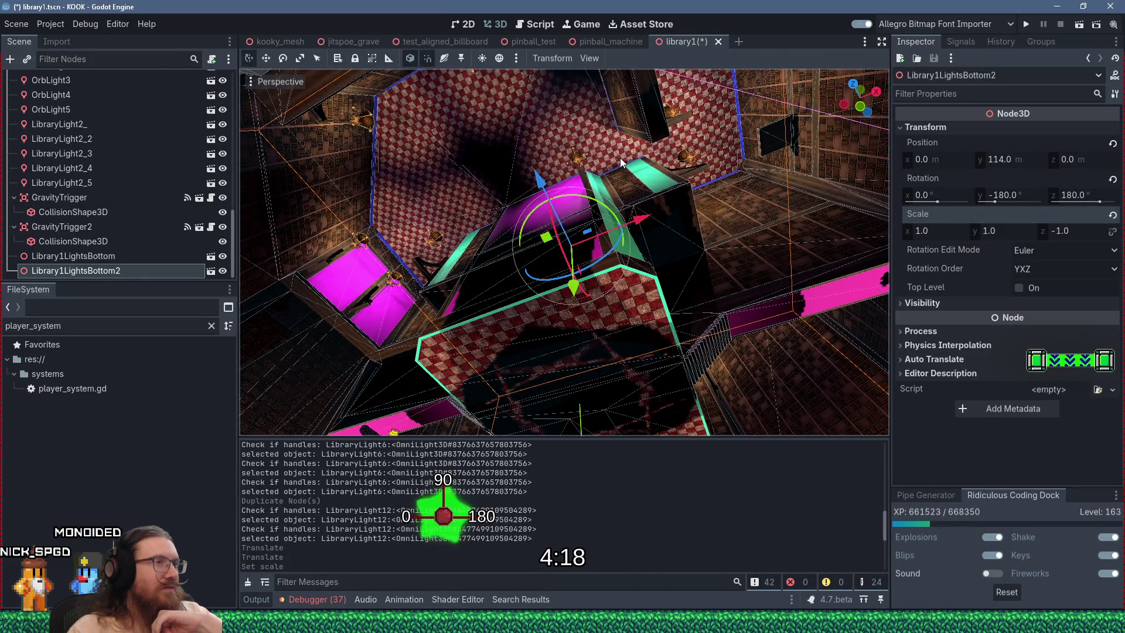
pyautogui.moveTo(619, 157); pyautogui.dragTo(646, 160)
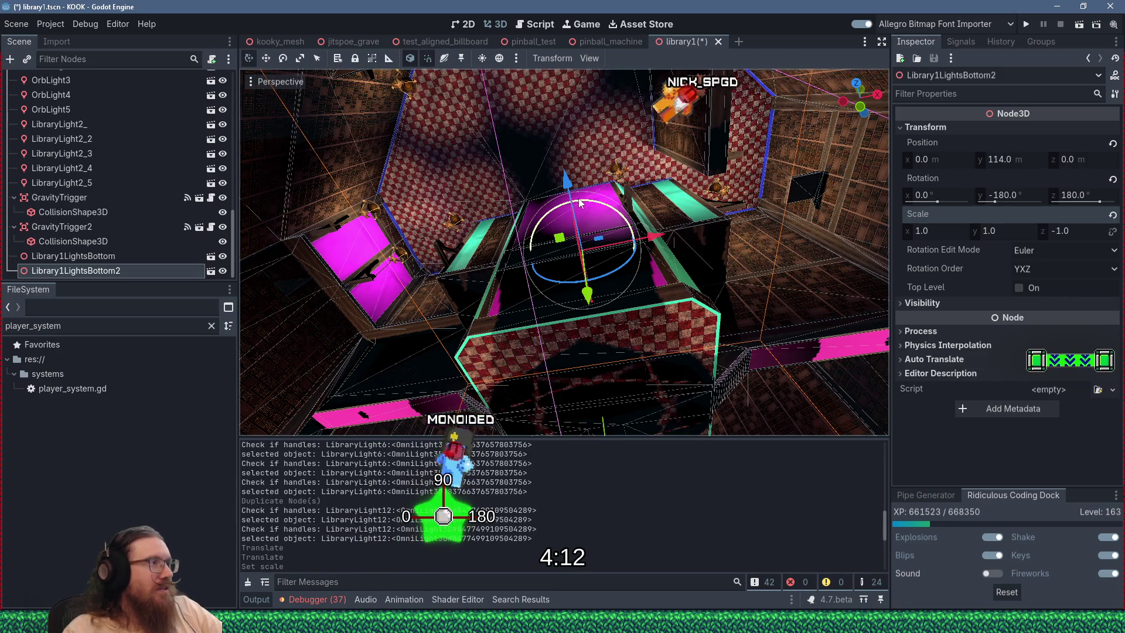
pyautogui.rightClick(106, 269)
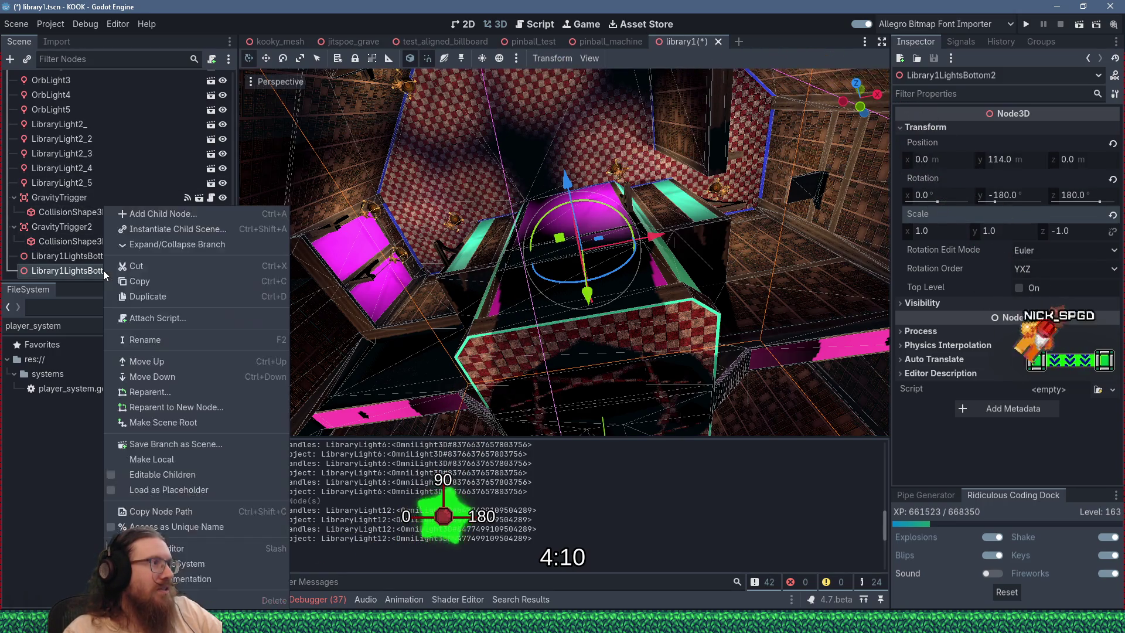
# Delete the Library1LightsBottom2 group and confirm the removal
pyautogui.click(193, 600)
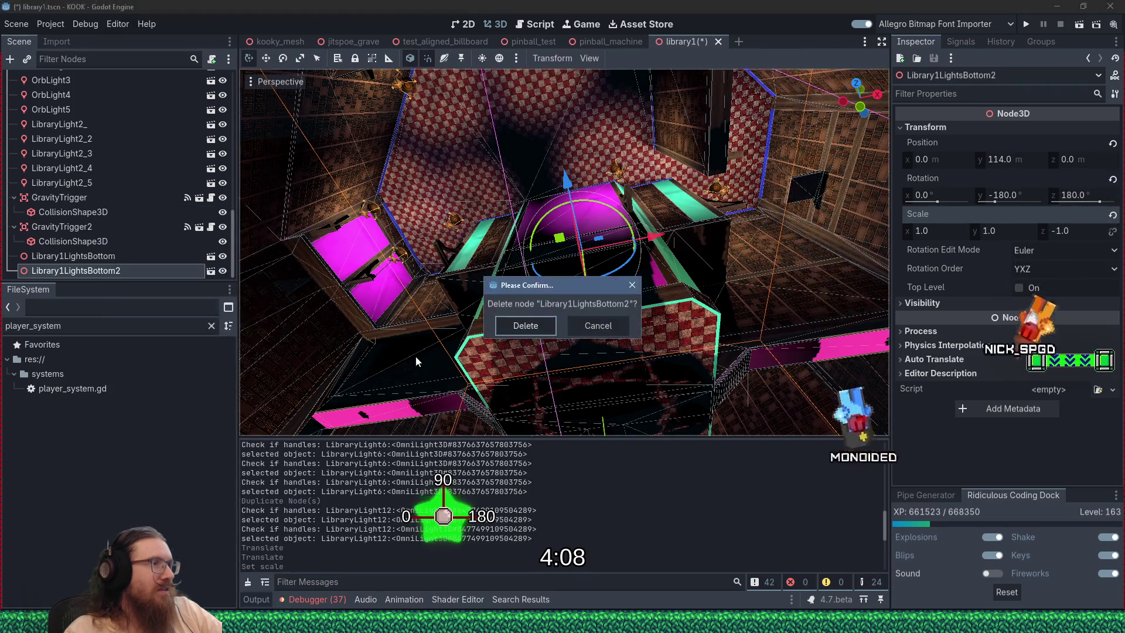
pyautogui.click(506, 329)
pyautogui.click(111, 271)
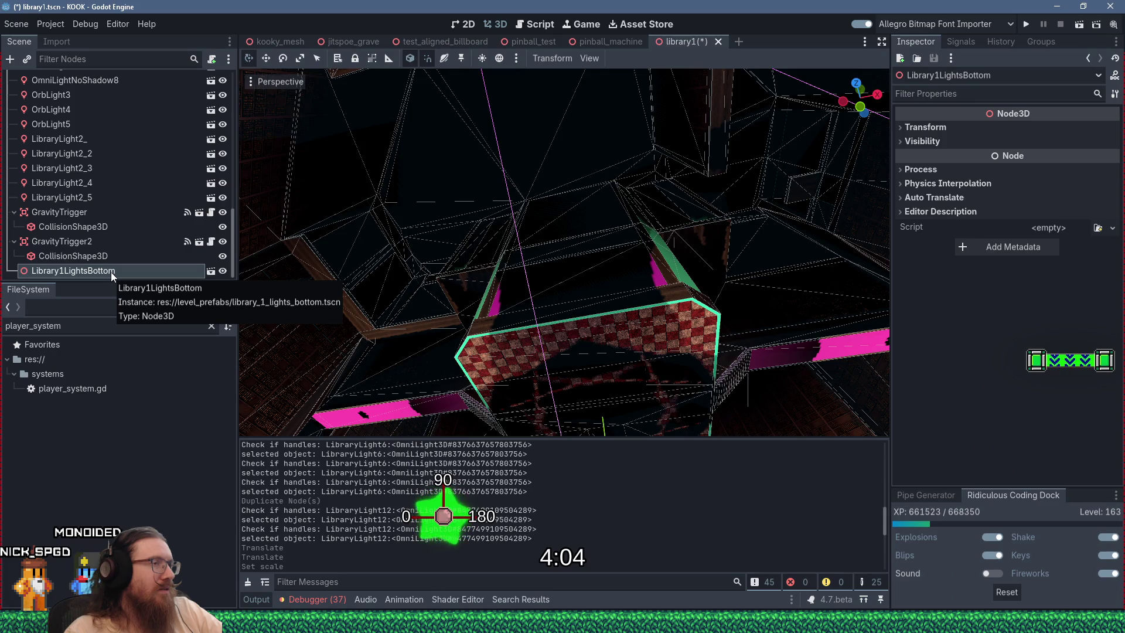
pyautogui.moveTo(459, 311)
pyautogui.mouseDown()
pyautogui.moveTo(486, 367)
pyautogui.moveTo(506, 360)
pyautogui.moveTo(496, 199)
pyautogui.moveTo(539, 158)
pyautogui.moveTo(598, 163)
pyautogui.moveTo(486, 257)
pyautogui.moveTo(508, 437)
pyautogui.moveTo(537, 398)
pyautogui.mouseUp()
# Focus the 3D view on Library1LightsBottom and zoom in on it
pyautogui.rightClick(106, 271)
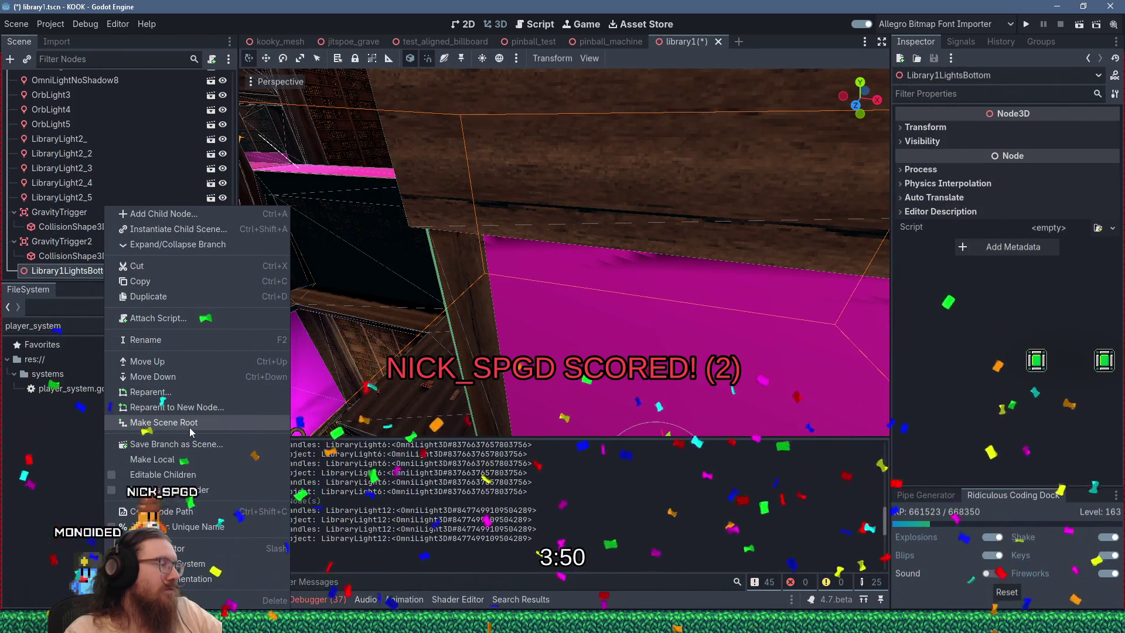
pyautogui.rightClick(75, 272)
pyautogui.rightClick(76, 272)
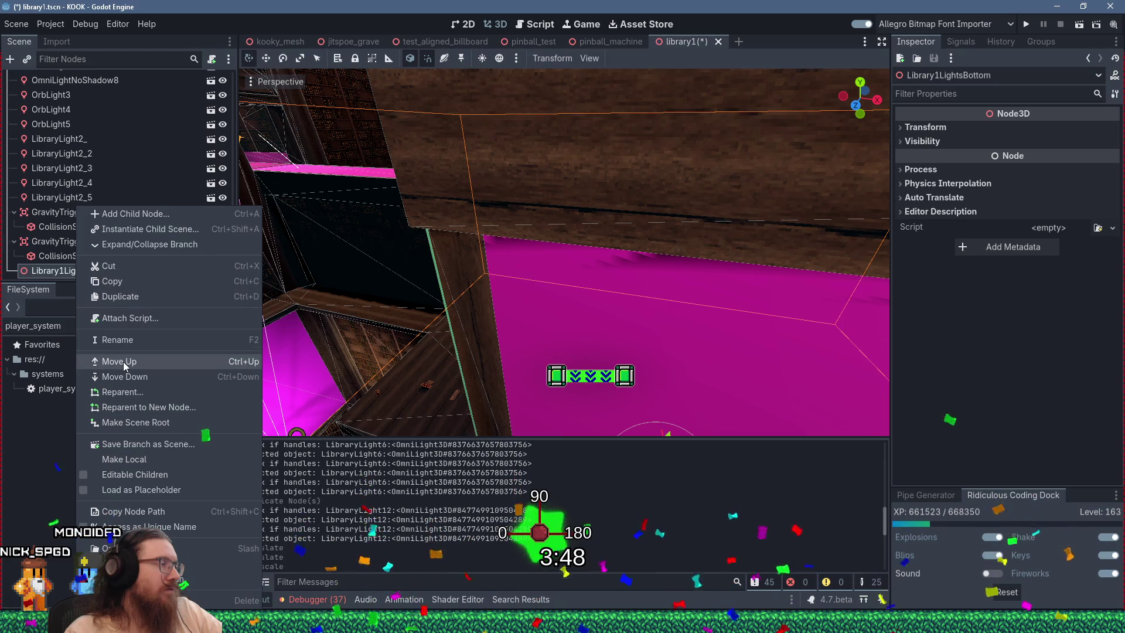
pyautogui.press('Escape')
pyautogui.press('f')
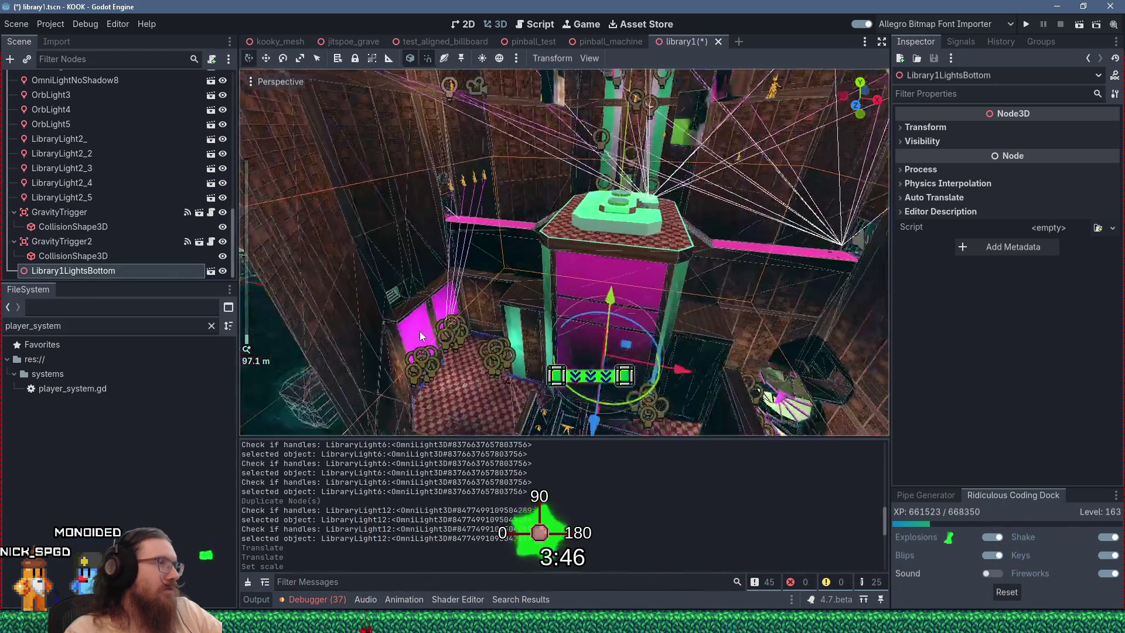
pyautogui.scroll(8, 483, 276)
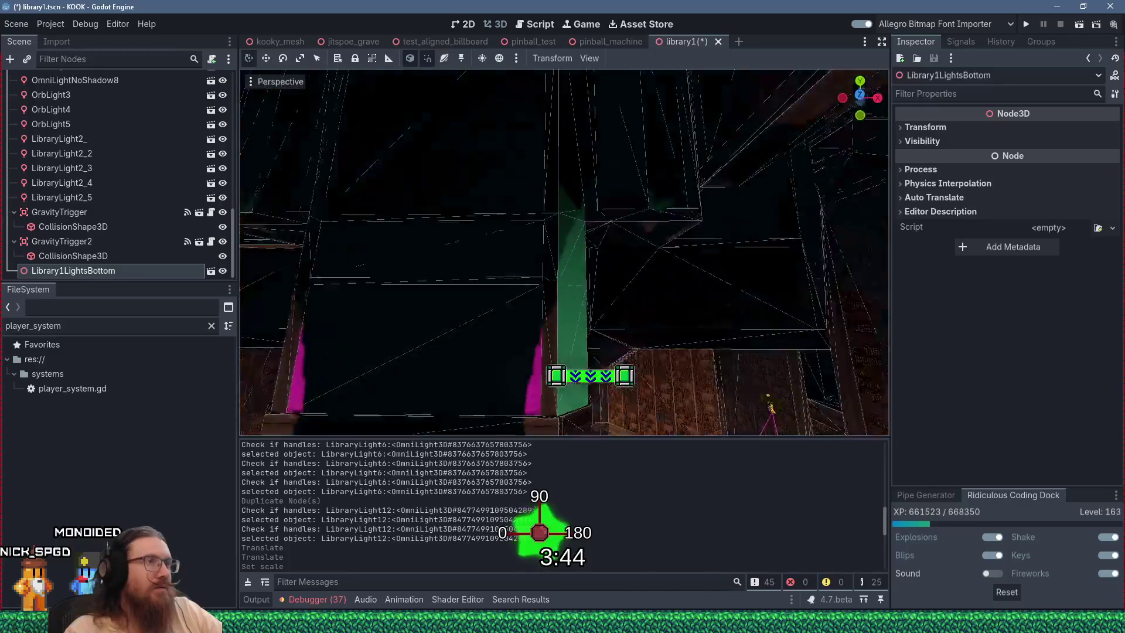
pyautogui.scroll(3, 498, 368)
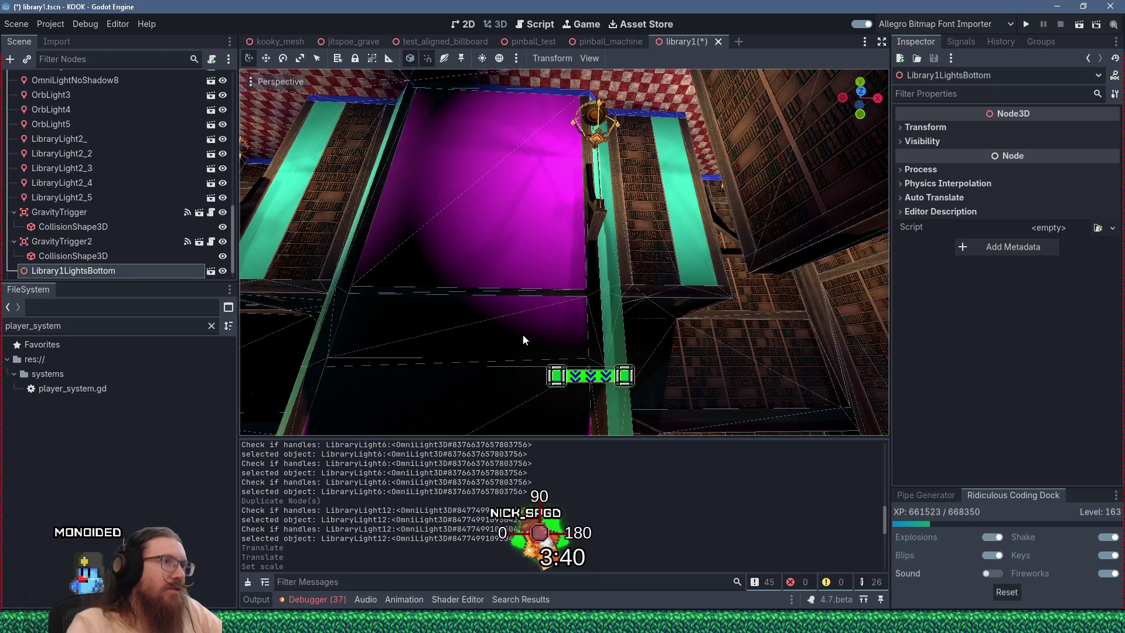
# Duplicate Library1LightsBottom into Library1LightsBottom2 and select the new copy
pyautogui.moveTo(522, 334)
pyautogui.mouseDown()
pyautogui.moveTo(593, 219)
pyautogui.moveTo(554, 301)
pyautogui.moveTo(540, 269)
pyautogui.moveTo(543, 298)
pyautogui.moveTo(485, 311)
pyautogui.moveTo(523, 317)
pyautogui.mouseUp()
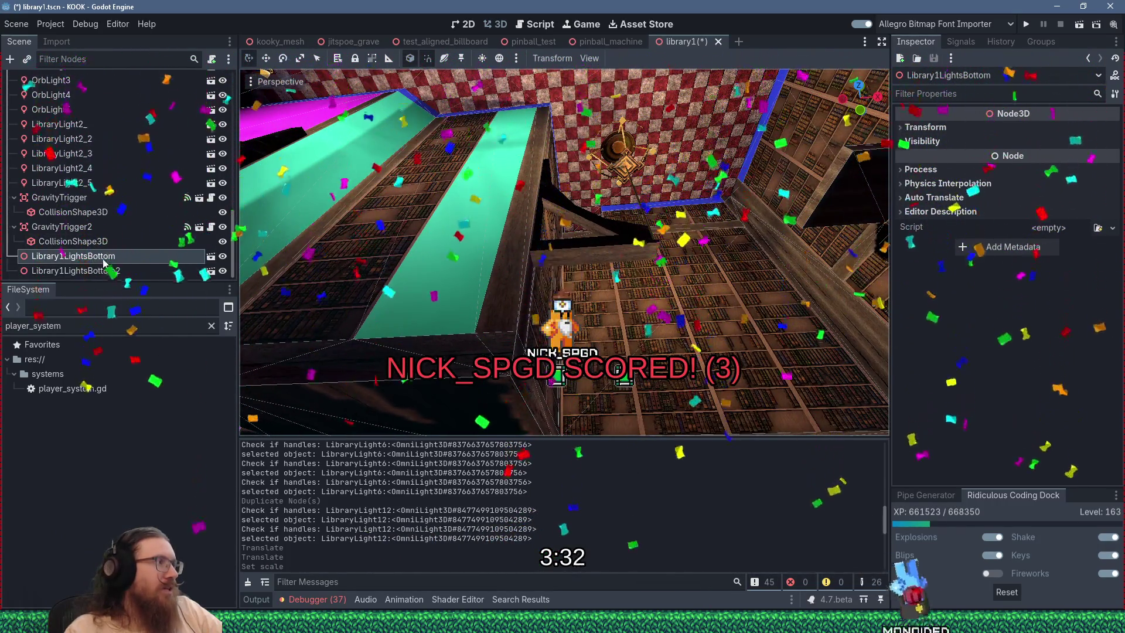
pyautogui.hotkey('ctrl', 'd')
pyautogui.click(108, 272)
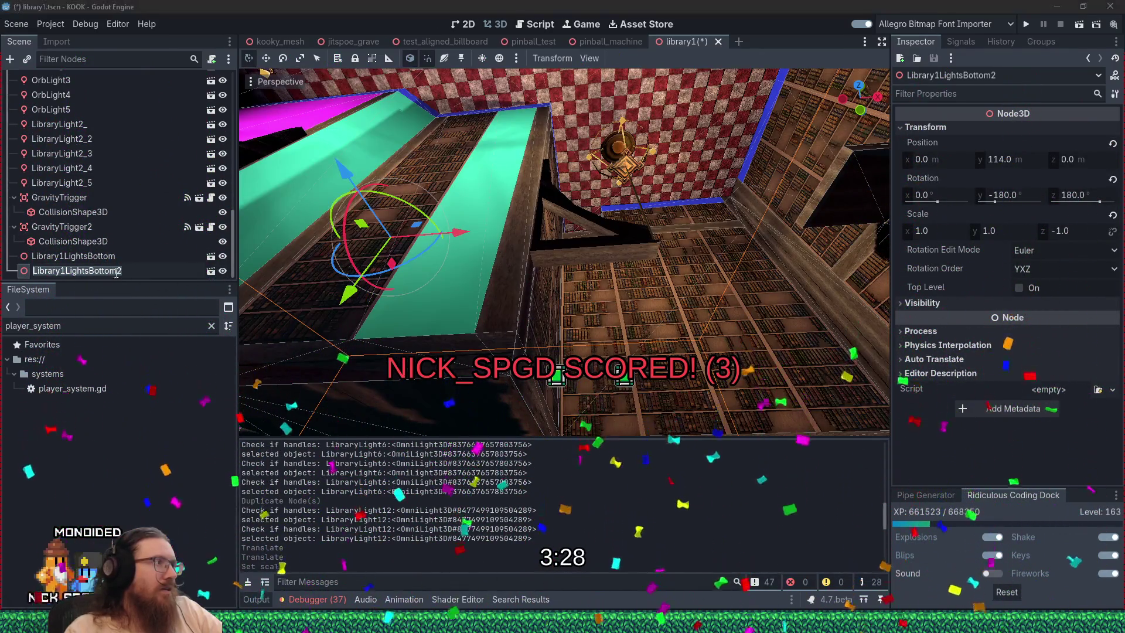
pyautogui.rightClick(32, 271)
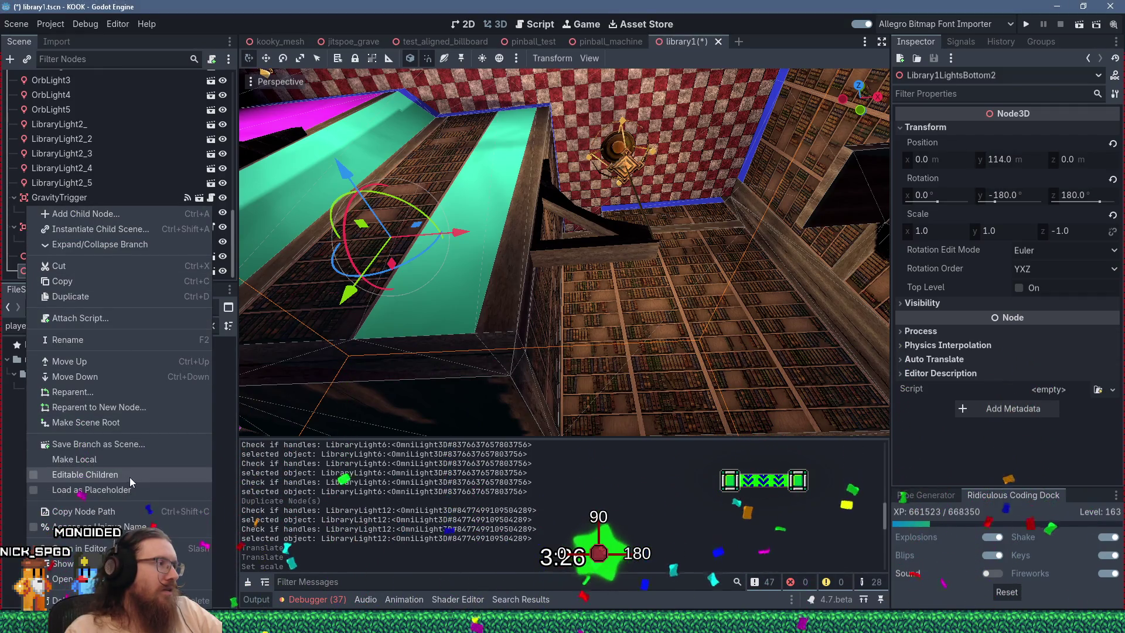
# Make Library1LightsBottom2's children editable and drag its twelve lights out to the scene root
pyautogui.click(129, 476)
pyautogui.scroll(-3, 96, 239)
pyautogui.press('Down')
pyautogui.scroll(-3, 74, 248)
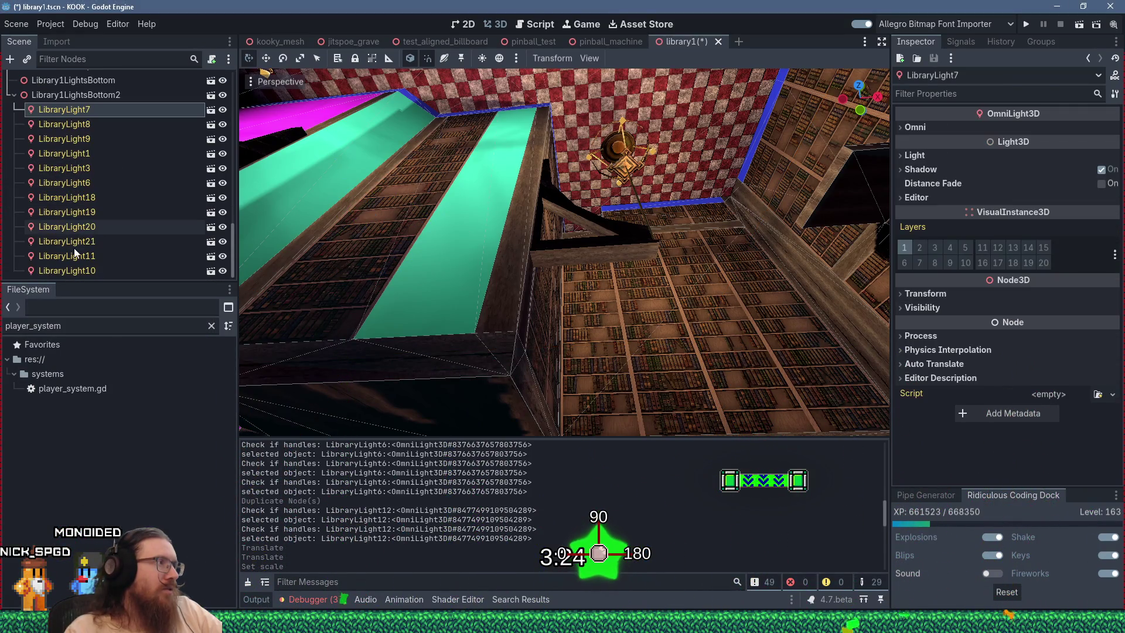
pyautogui.keyDown('shift'); pyautogui.click(83, 273); pyautogui.keyUp('shift')
pyautogui.rightClick(82, 273)
pyautogui.click(113, 315)
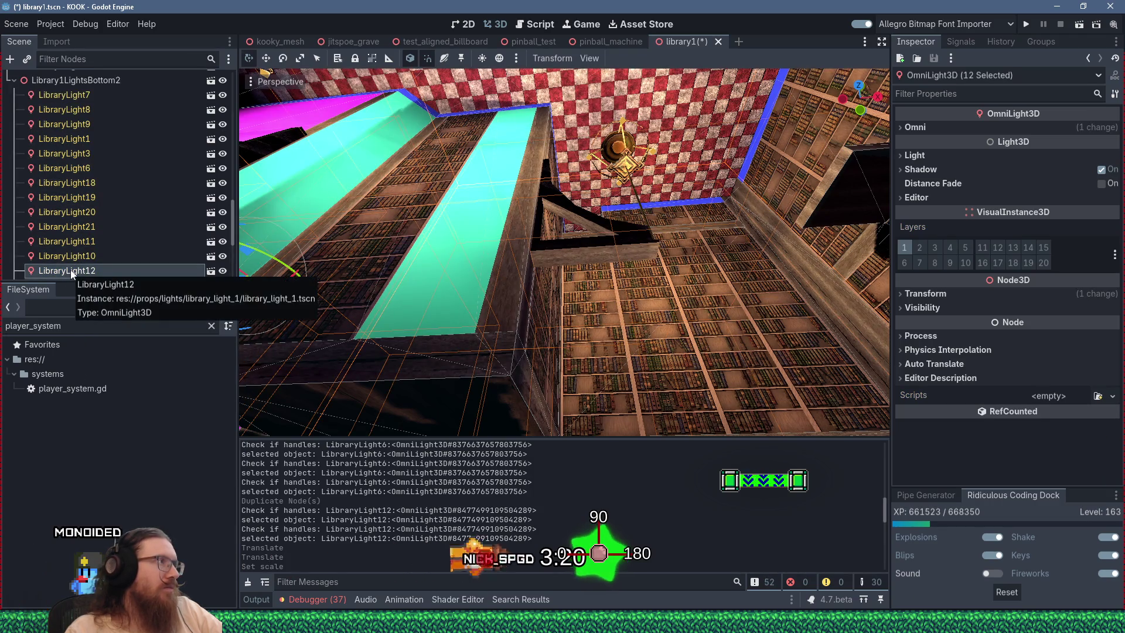
pyautogui.moveTo(70, 270)
pyautogui.mouseDown()
pyautogui.moveTo(68, 279)
pyautogui.moveTo(71, 250)
pyautogui.moveTo(120, 225)
pyautogui.moveTo(75, 187)
pyautogui.moveTo(60, 154)
pyautogui.mouseUp()
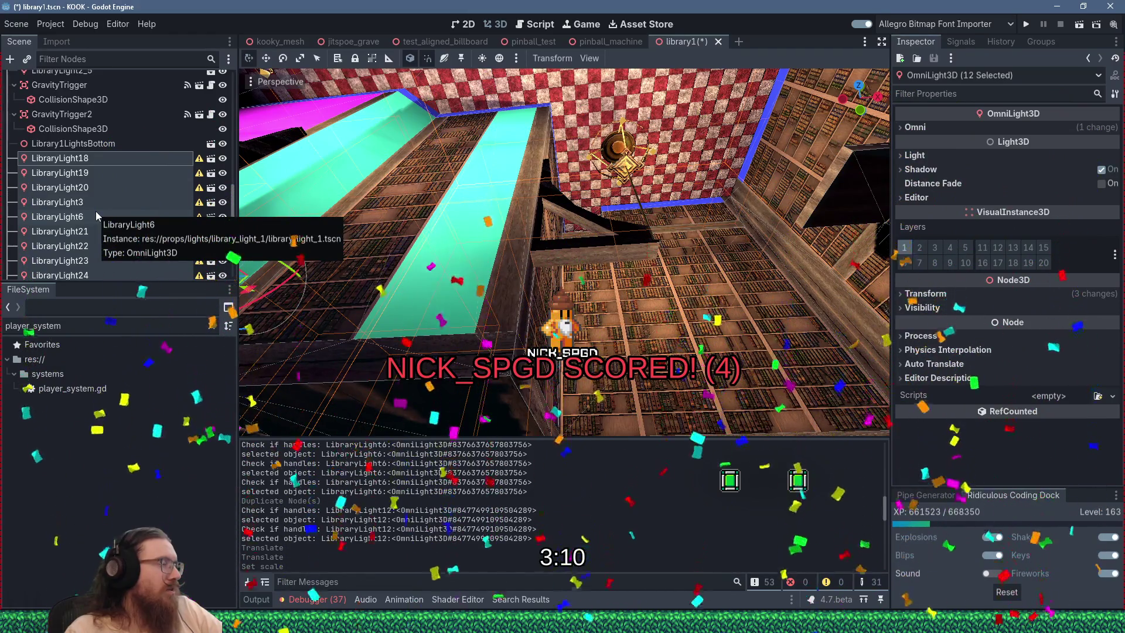
# Delete the emptied Library1LightsBottom2 group and select LibraryLight18
pyautogui.scroll(-3, 96, 215)
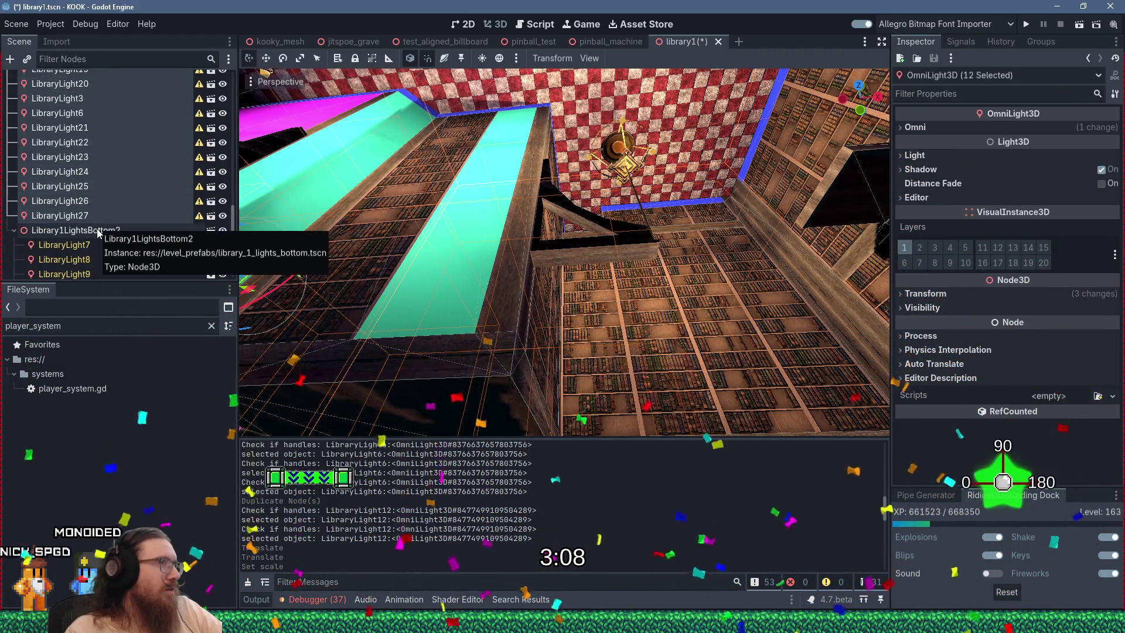
pyautogui.rightClick(96, 232)
pyautogui.click(194, 600)
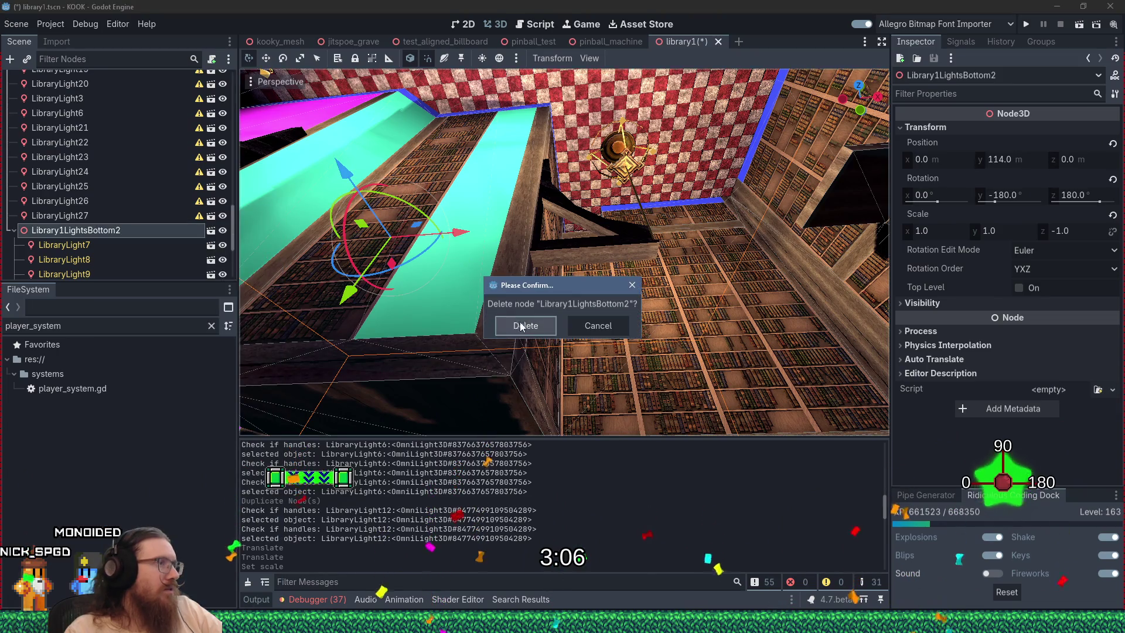
pyautogui.click(521, 327)
pyautogui.click(87, 109)
pyautogui.scroll(-5, 463, 294)
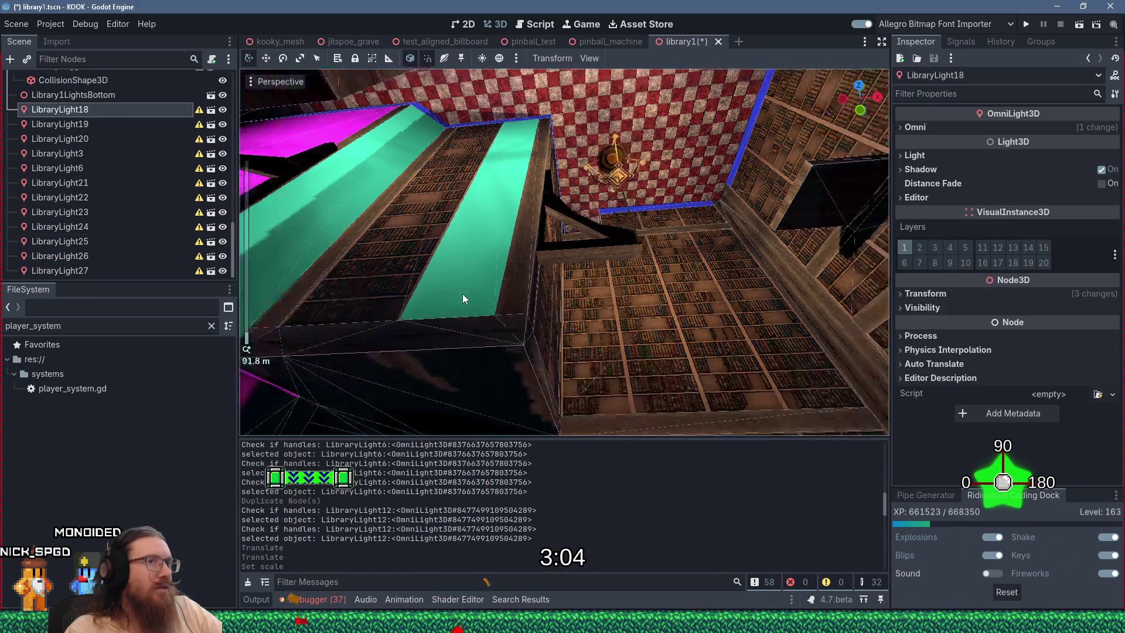
# Focus on LibraryLight18, expand its transform, and try a scale reset before undoing it
pyautogui.press('f')
pyautogui.scroll(2, 621, 311)
pyautogui.moveTo(603, 310)
pyautogui.mouseDown()
pyautogui.moveTo(593, 311)
pyautogui.moveTo(635, 309)
pyautogui.mouseUp()
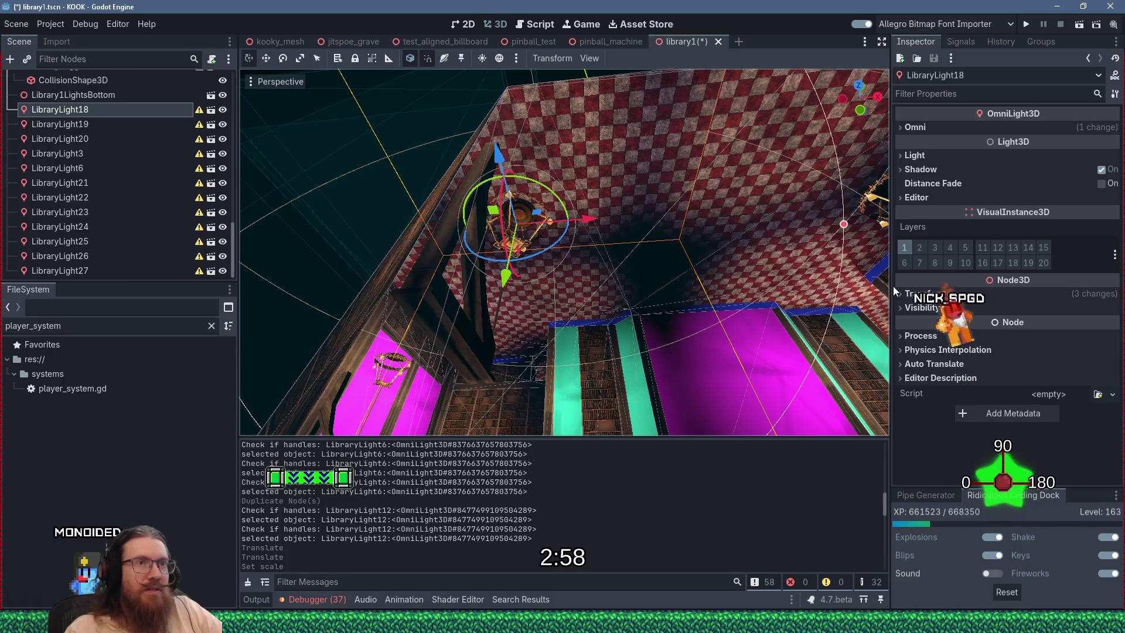
pyautogui.click(914, 294)
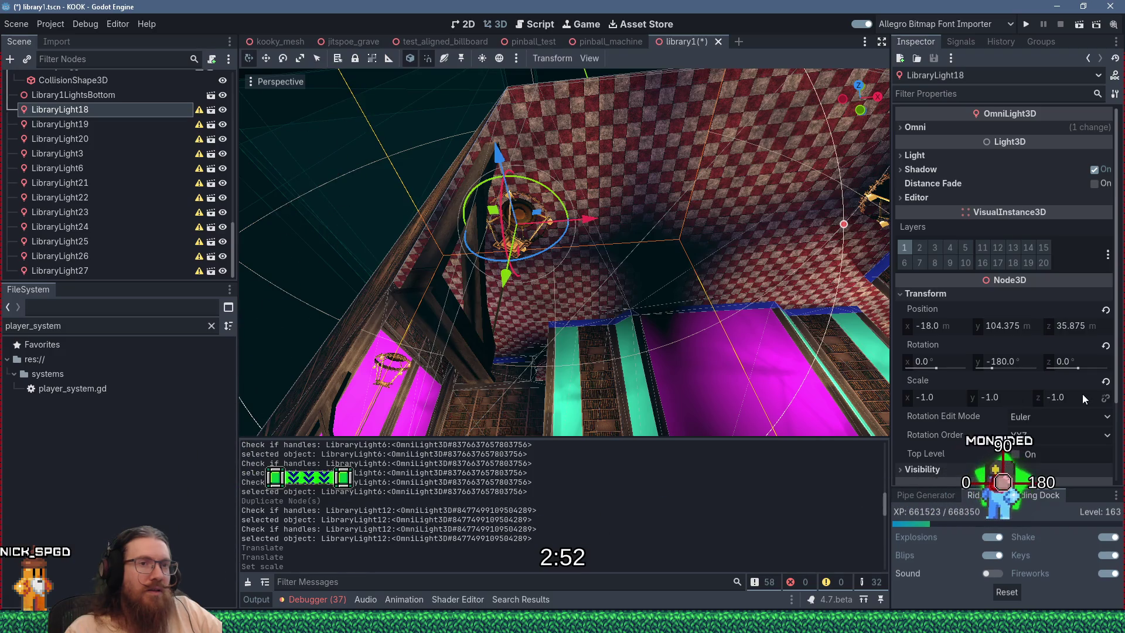
pyautogui.click(1107, 382)
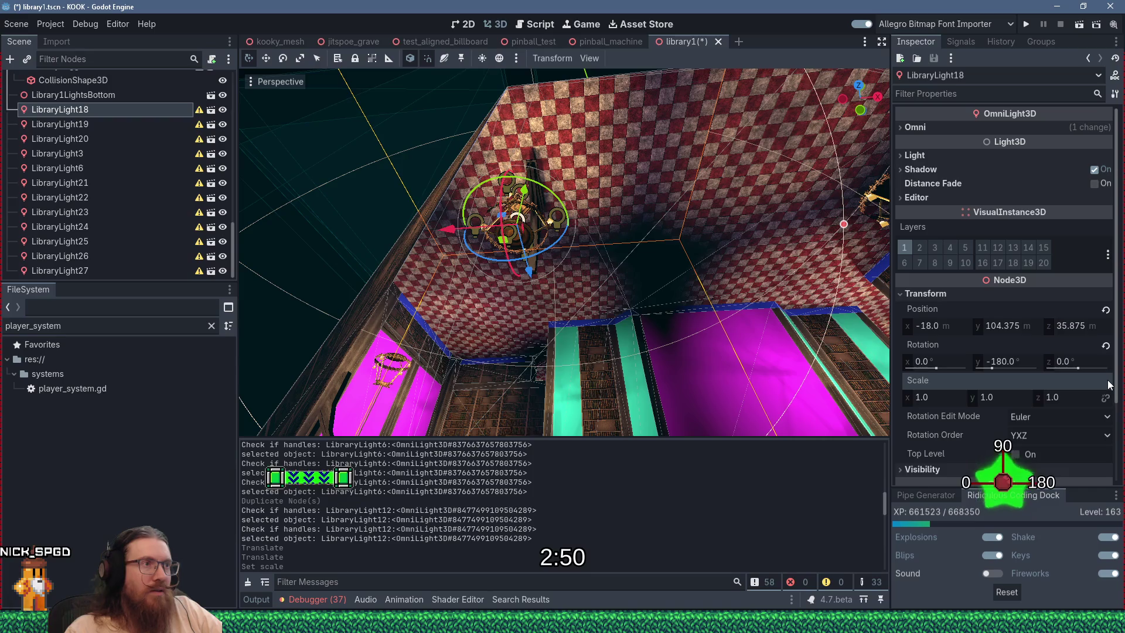
pyautogui.moveTo(652, 266); pyautogui.dragTo(634, 272)
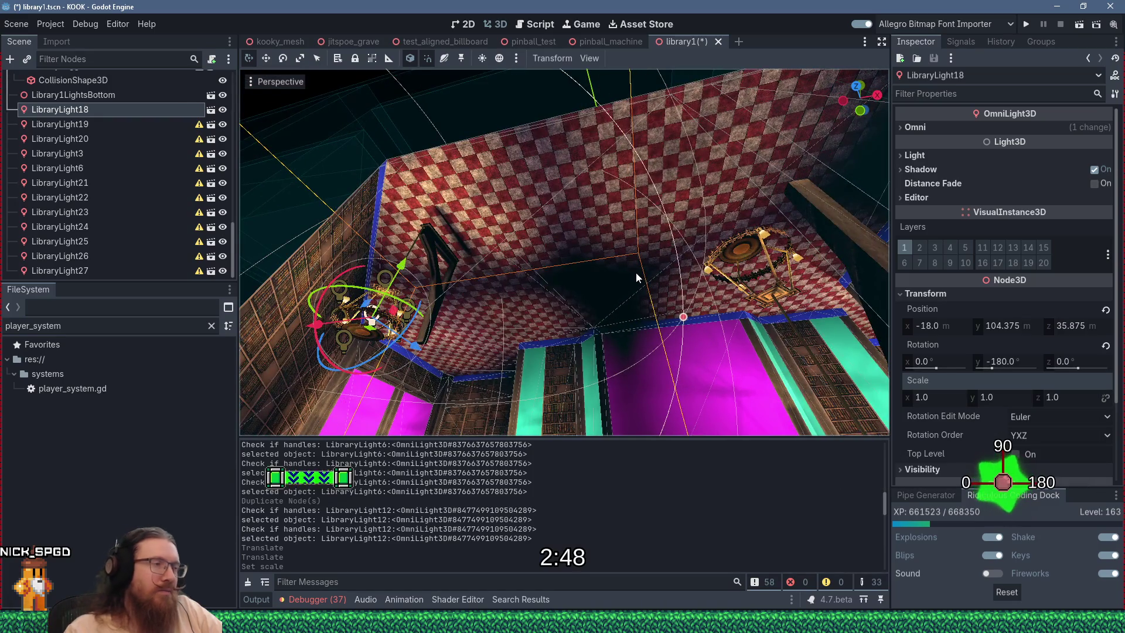
pyautogui.hotkey('ctrl', 'z')
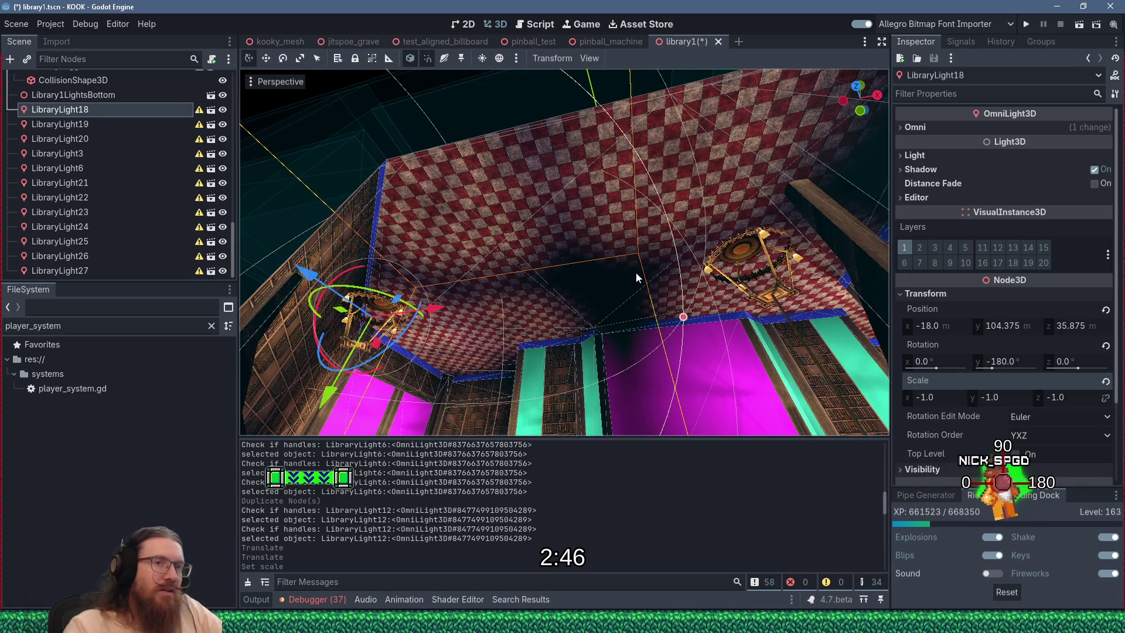
# Set LibraryLight18's X scale to 1, leaving Y and Z at -1
pyautogui.moveTo(351, 295); pyautogui.dragTo(507, 251)
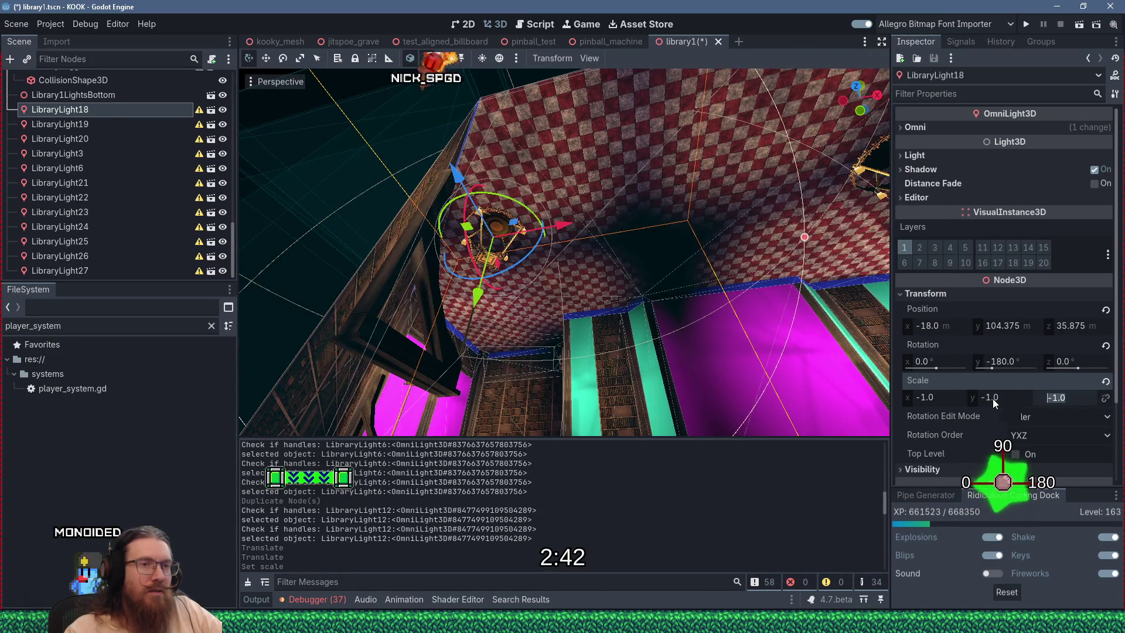
pyautogui.click(945, 396)
pyautogui.write('1')
pyautogui.press('Return')
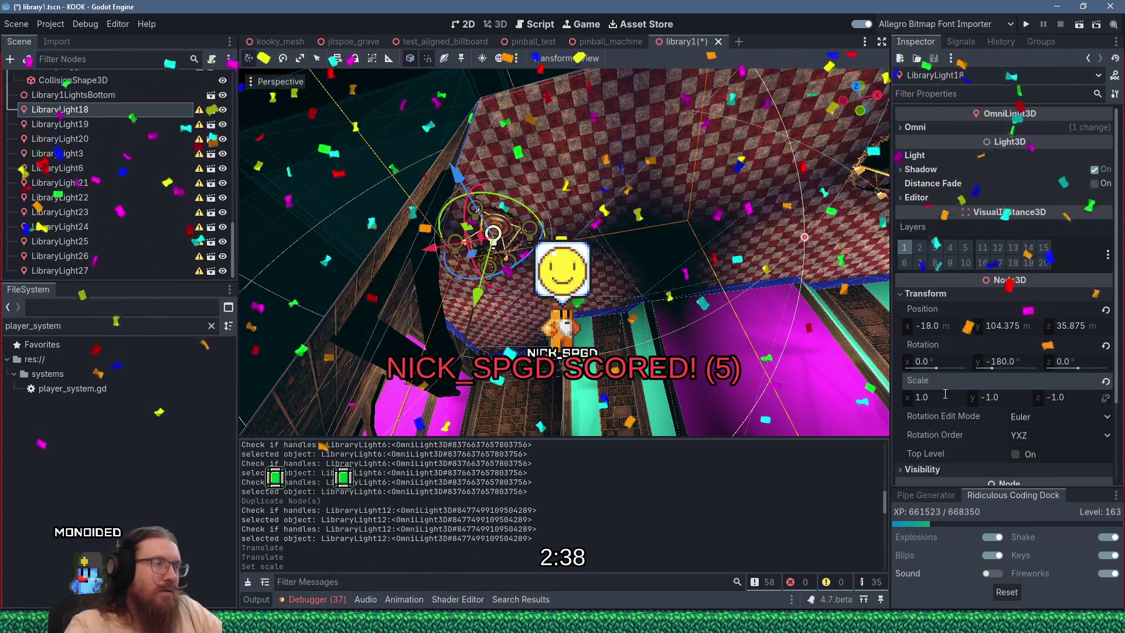
pyautogui.scroll(3, 633, 281)
pyautogui.moveTo(632, 281)
pyautogui.mouseDown()
pyautogui.moveTo(574, 240)
pyautogui.moveTo(562, 246)
pyautogui.moveTo(572, 308)
pyautogui.moveTo(595, 256)
pyautogui.moveTo(548, 280)
pyautogui.mouseUp()
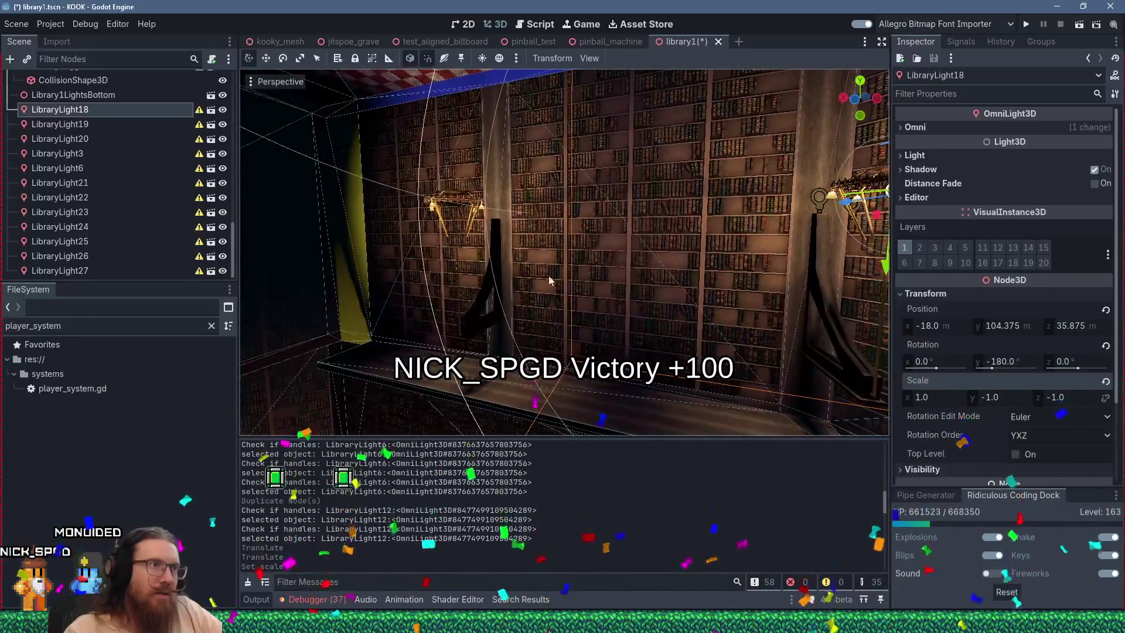
pyautogui.click(479, 290)
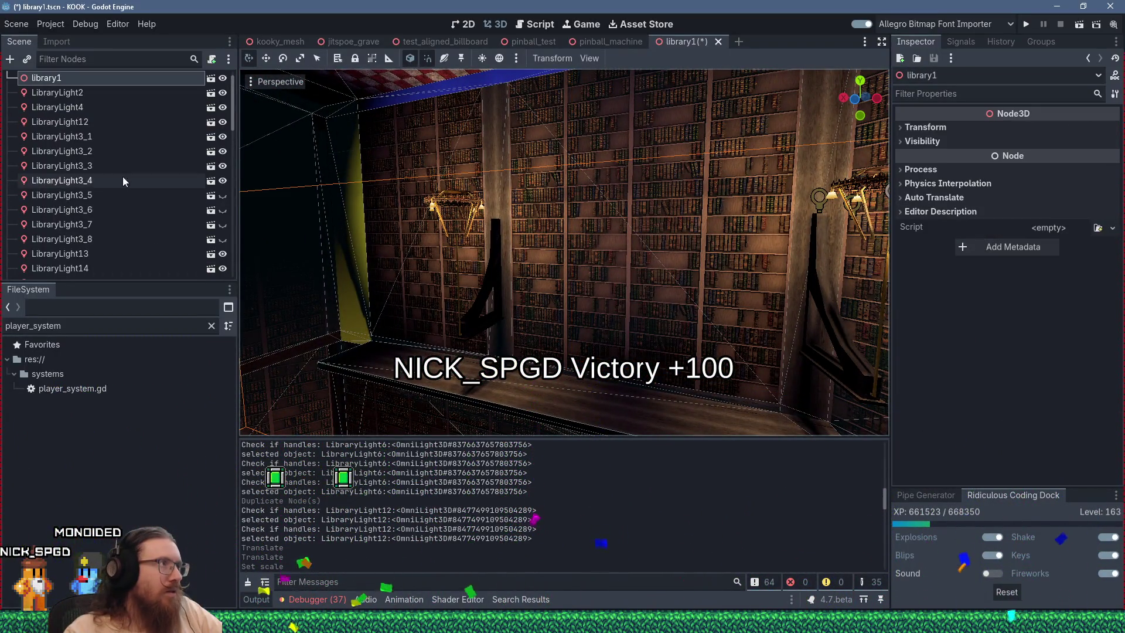
# Give LibraryLight19 scale 1, 1, 1 and a 180° Z rotation in place of its negative scale
pyautogui.scroll(-5, 174, 187)
pyautogui.scroll(-6, 174, 187)
pyautogui.scroll(2, 111, 129)
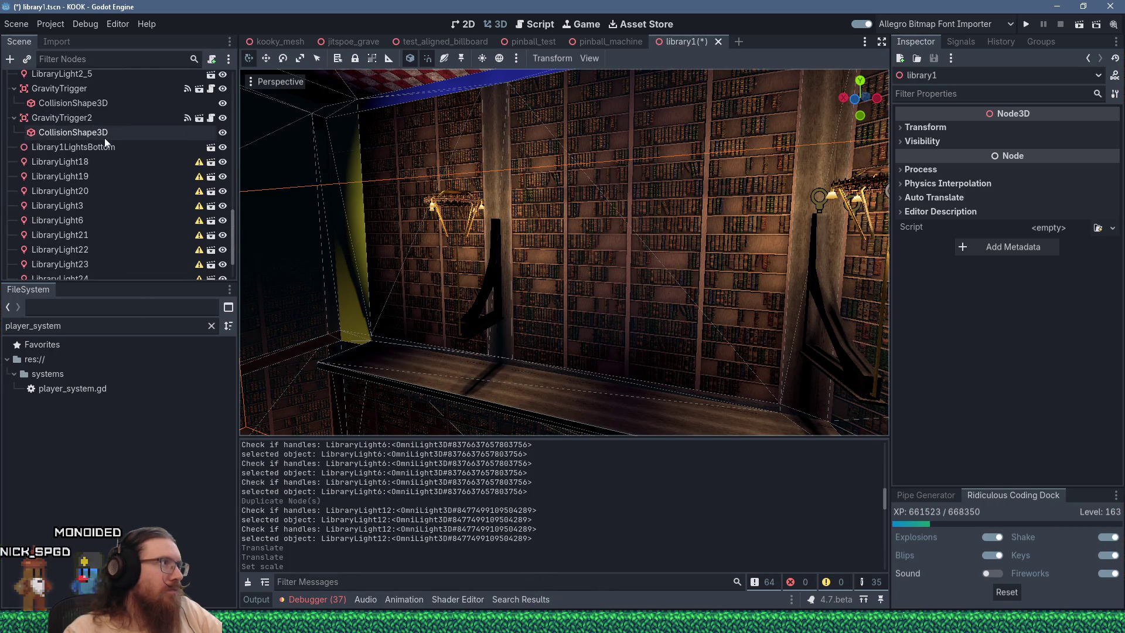
pyautogui.click(89, 160)
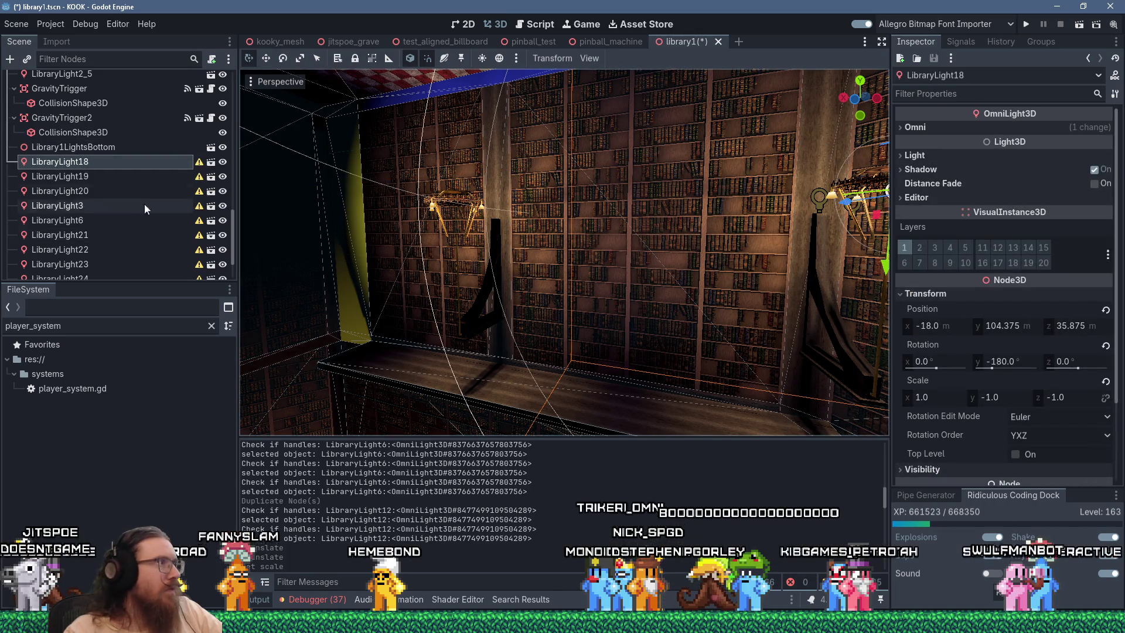
pyautogui.click(146, 176)
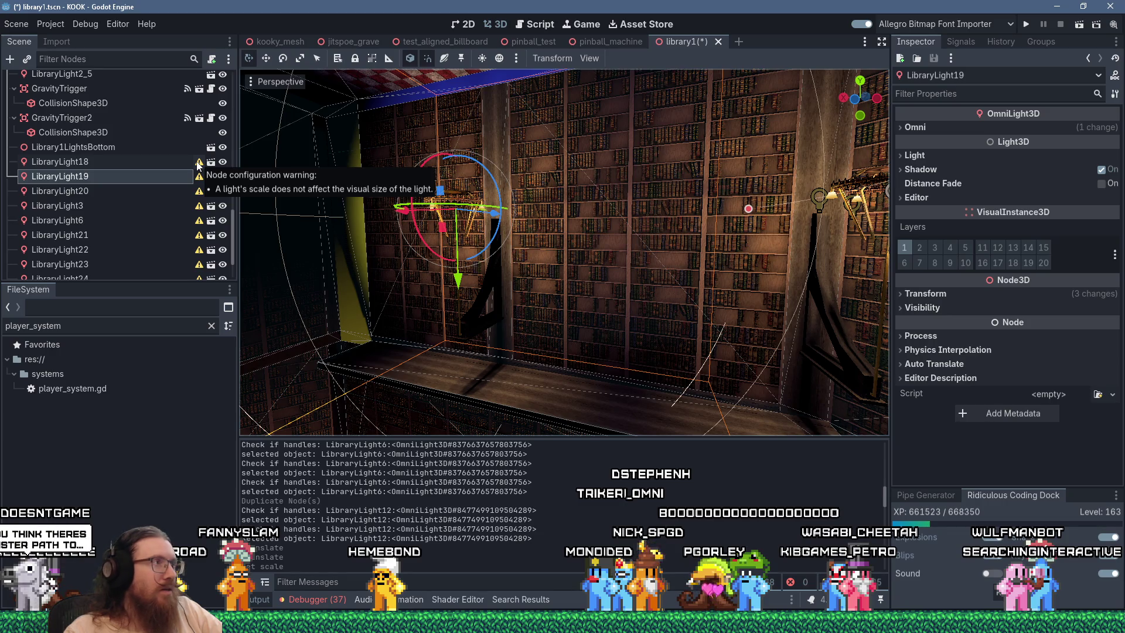
pyautogui.click(922, 295)
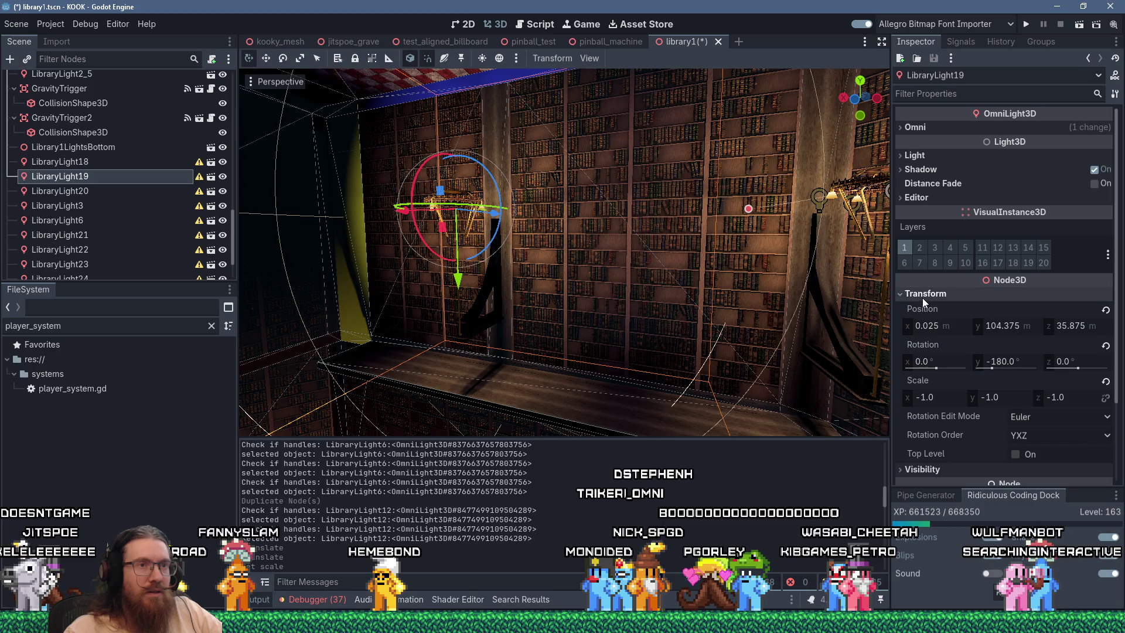
pyautogui.click(940, 398)
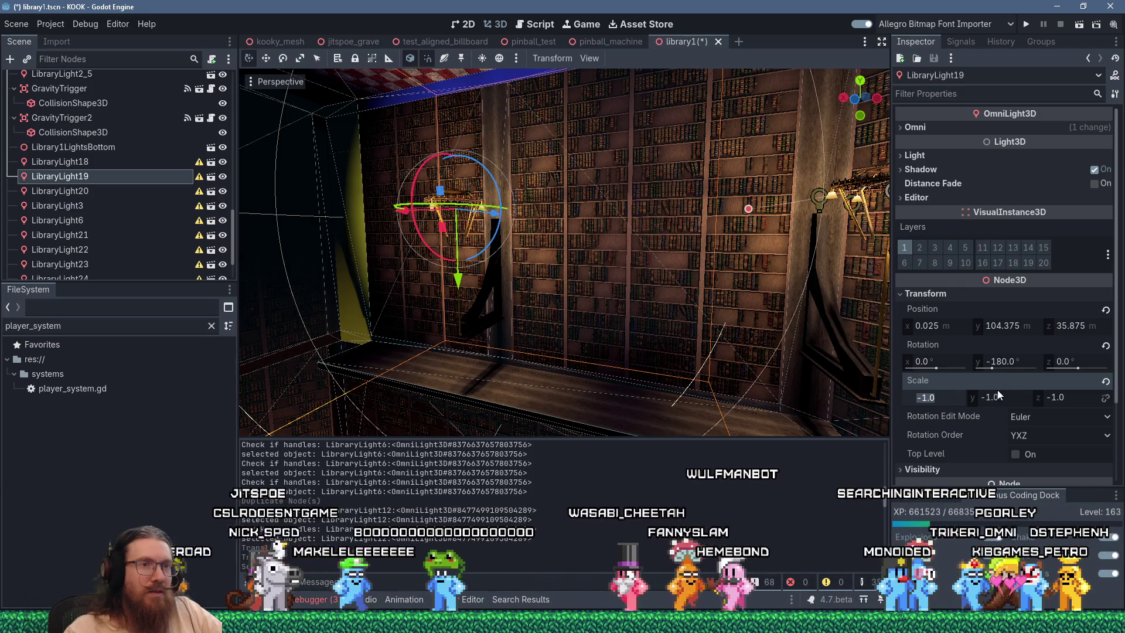
pyautogui.click(1106, 382)
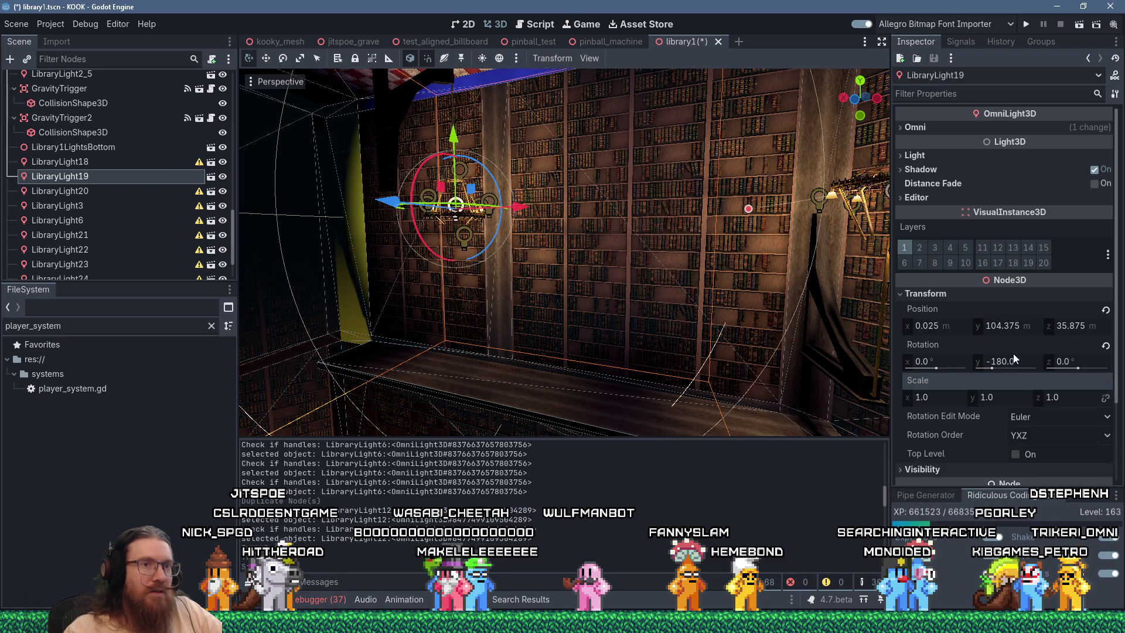
pyautogui.click(1104, 346)
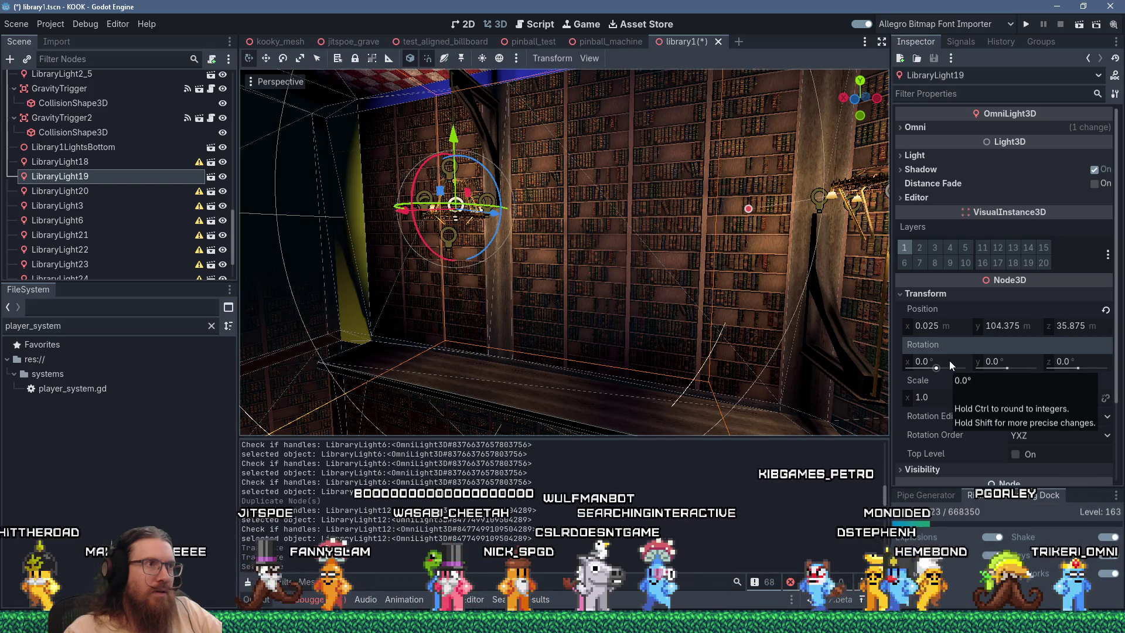
pyautogui.click(1067, 361)
pyautogui.write('180')
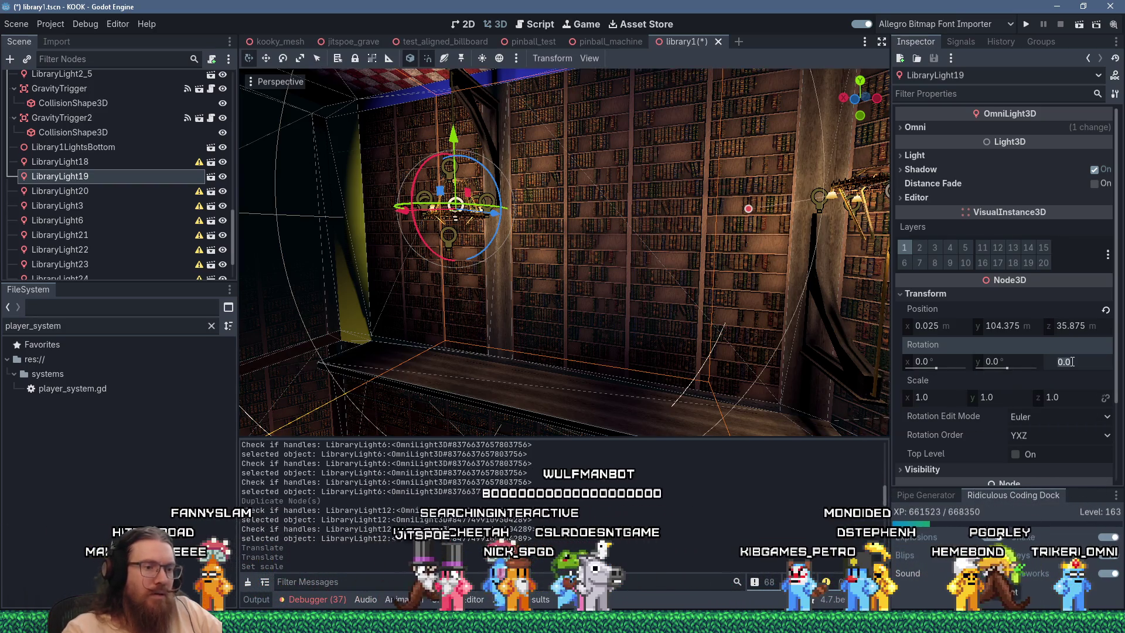
pyautogui.press('Return')
# Revert LibraryLight18's scale to 1 and set its rotation to Z 180, Y 0
pyautogui.moveTo(650, 275); pyautogui.dragTo(661, 283)
pyautogui.click(149, 162)
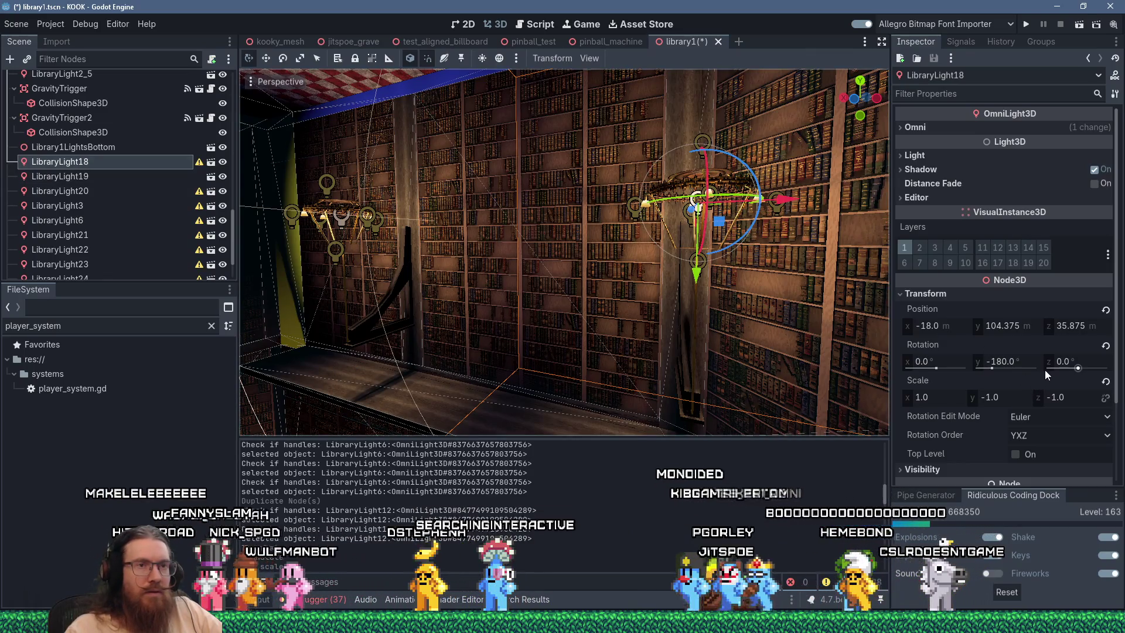
pyautogui.click(1106, 381)
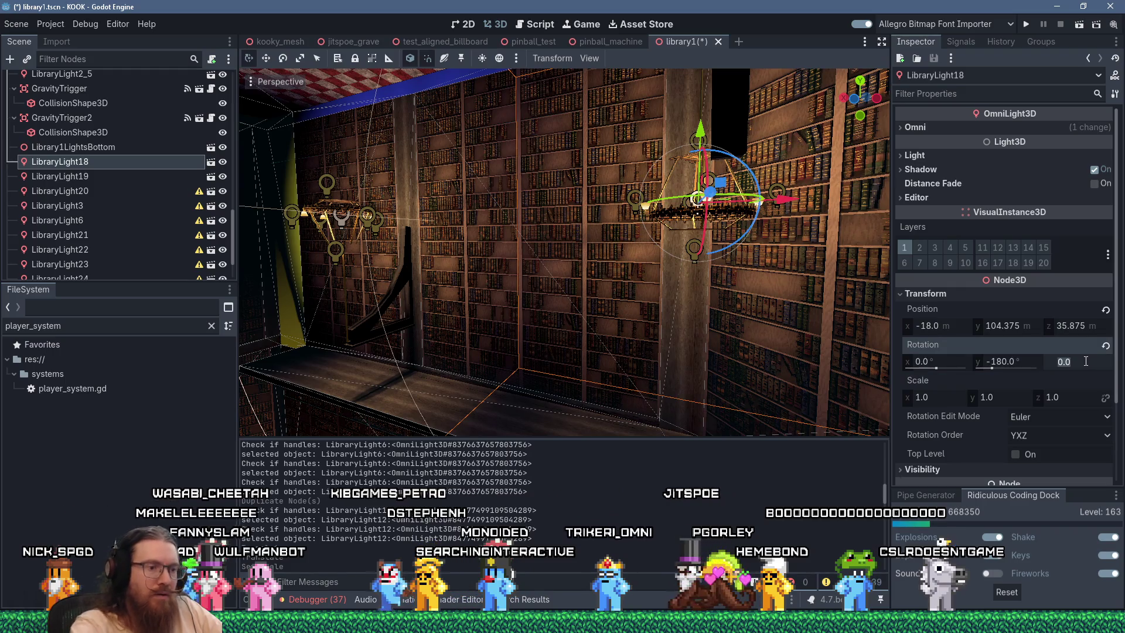
pyautogui.write('180')
pyautogui.press('Return')
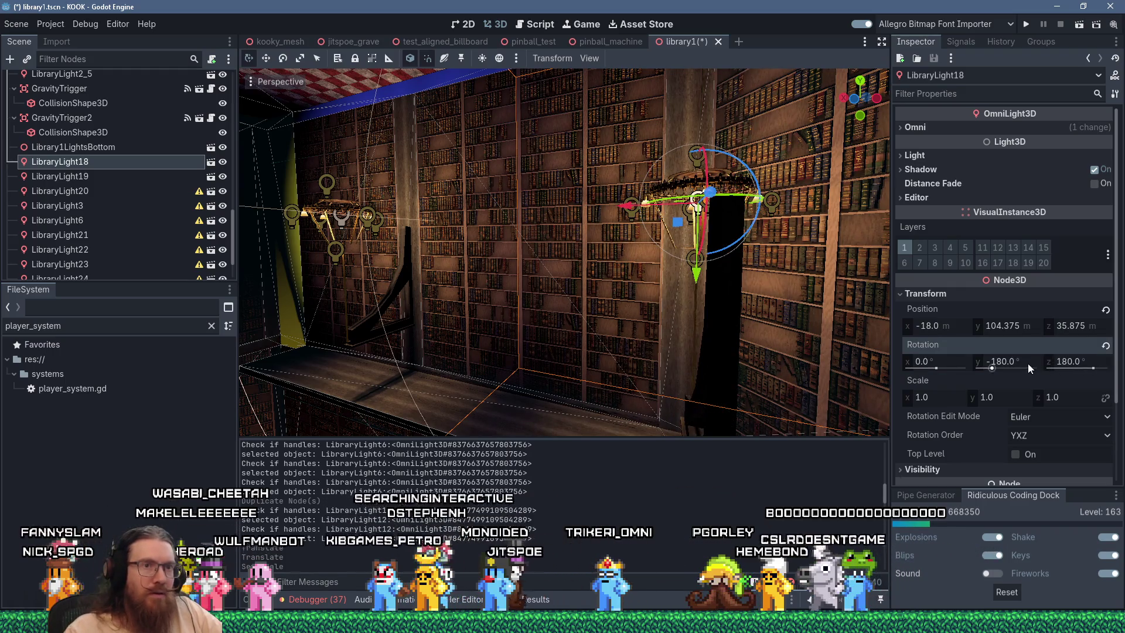
pyautogui.write('0')
pyautogui.press('Return')
pyautogui.moveTo(849, 328); pyautogui.dragTo(542, 282)
pyautogui.click(64, 190)
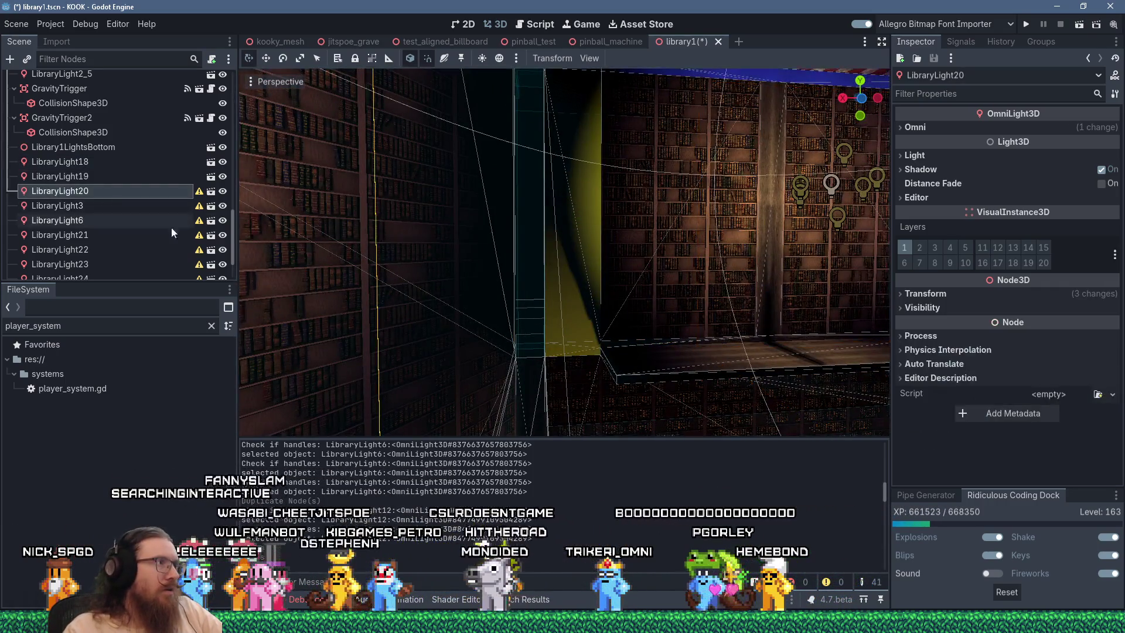
# Frame LibraryLight20, revert its scale to 1 and set Rotation X to 180
pyautogui.press('f')
pyautogui.scroll(5, 580, 320)
pyautogui.moveTo(574, 324)
pyautogui.mouseDown()
pyautogui.moveTo(673, 308)
pyautogui.moveTo(664, 273)
pyautogui.mouseUp()
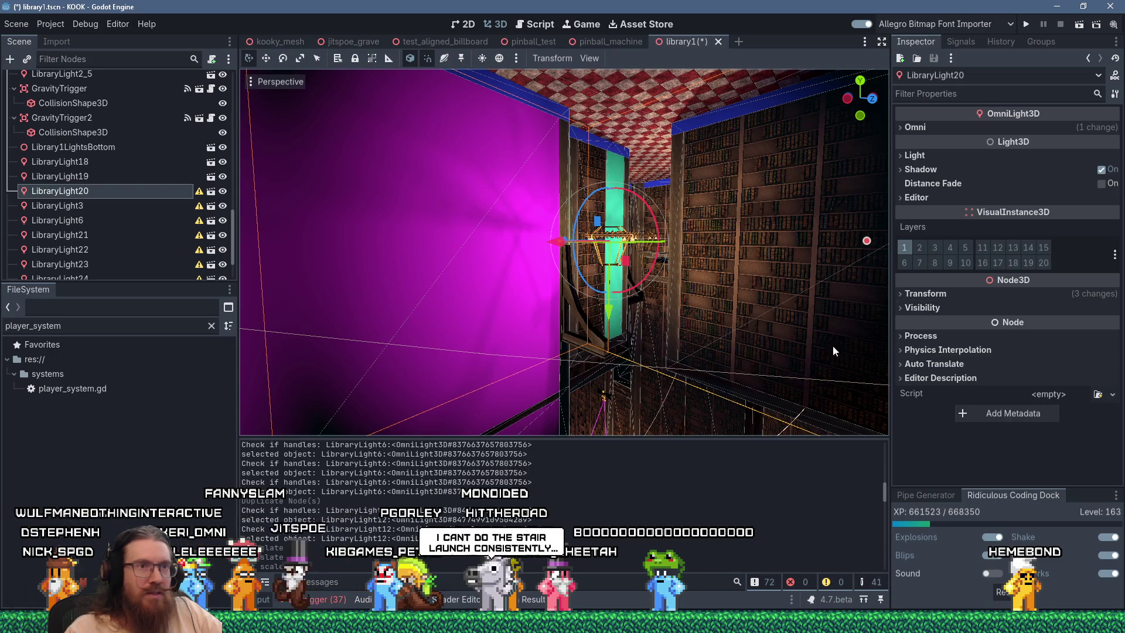
pyautogui.click(926, 293)
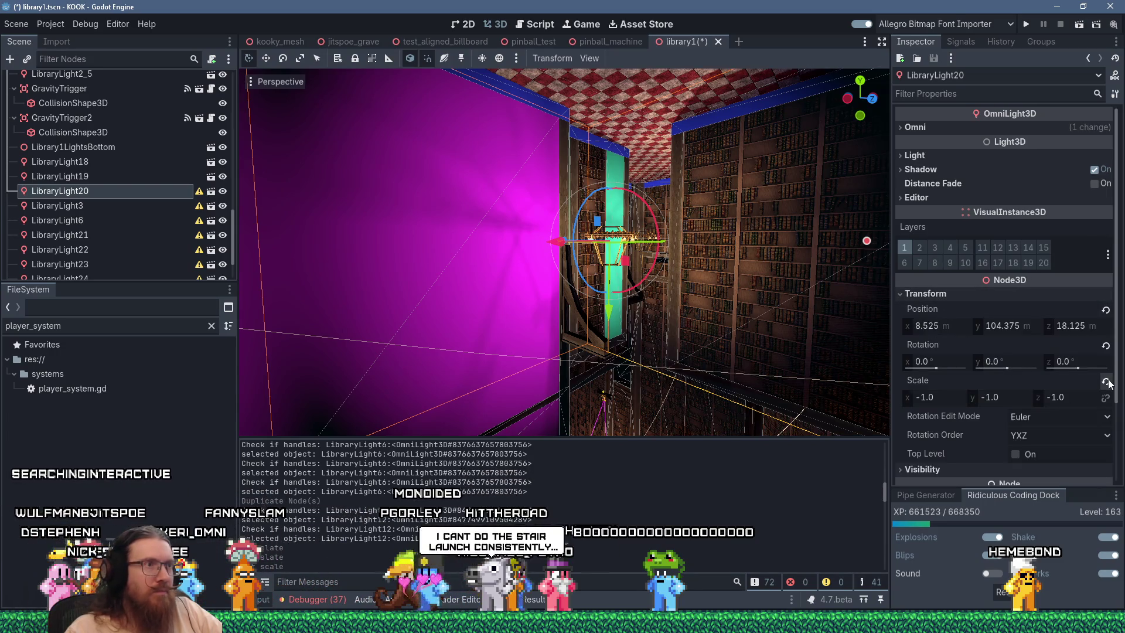
pyautogui.click(1107, 382)
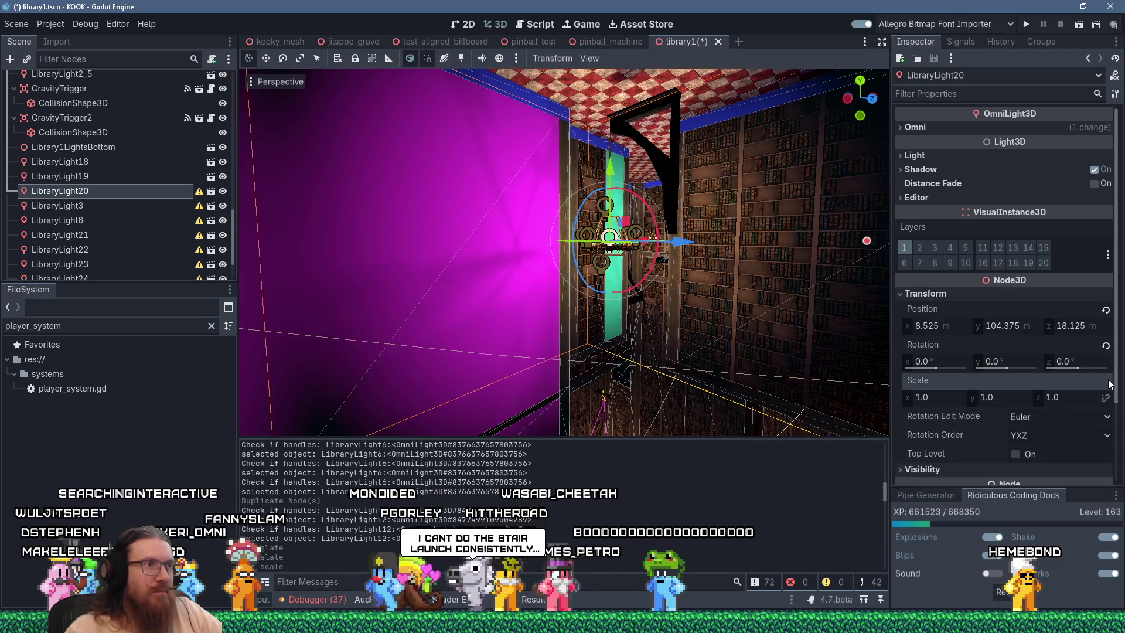
pyautogui.click(1067, 362)
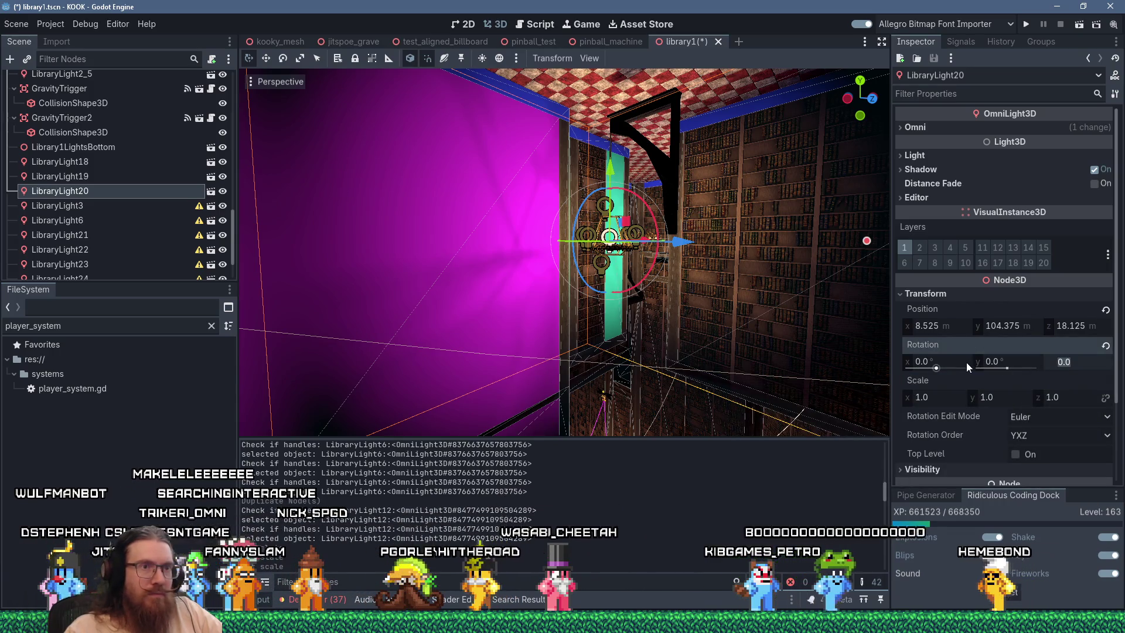
pyautogui.write('180')
pyautogui.press('Return')
pyautogui.moveTo(704, 361)
pyautogui.mouseDown()
pyautogui.moveTo(671, 360)
pyautogui.moveTo(586, 311)
pyautogui.moveTo(405, 320)
pyautogui.mouseUp()
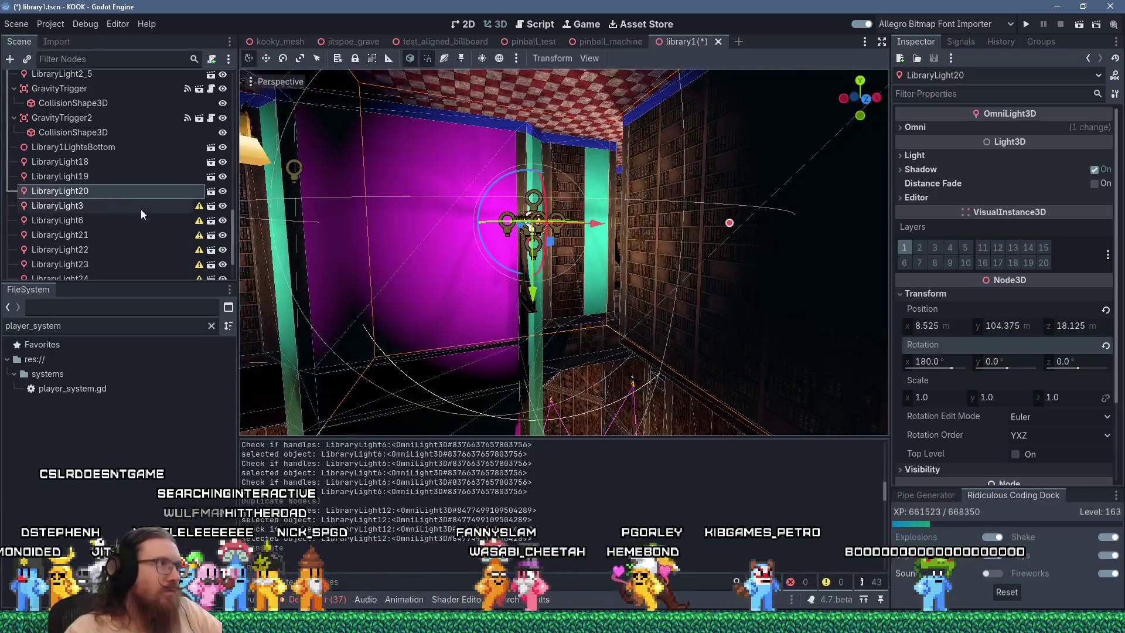
# Select LibraryLight3 and frame it in the viewport
pyautogui.click(57, 206)
pyautogui.moveTo(324, 236)
pyautogui.mouseDown()
pyautogui.moveTo(455, 251)
pyautogui.moveTo(518, 240)
pyautogui.mouseUp()
pyautogui.scroll(5, 516, 229)
pyautogui.press('f')
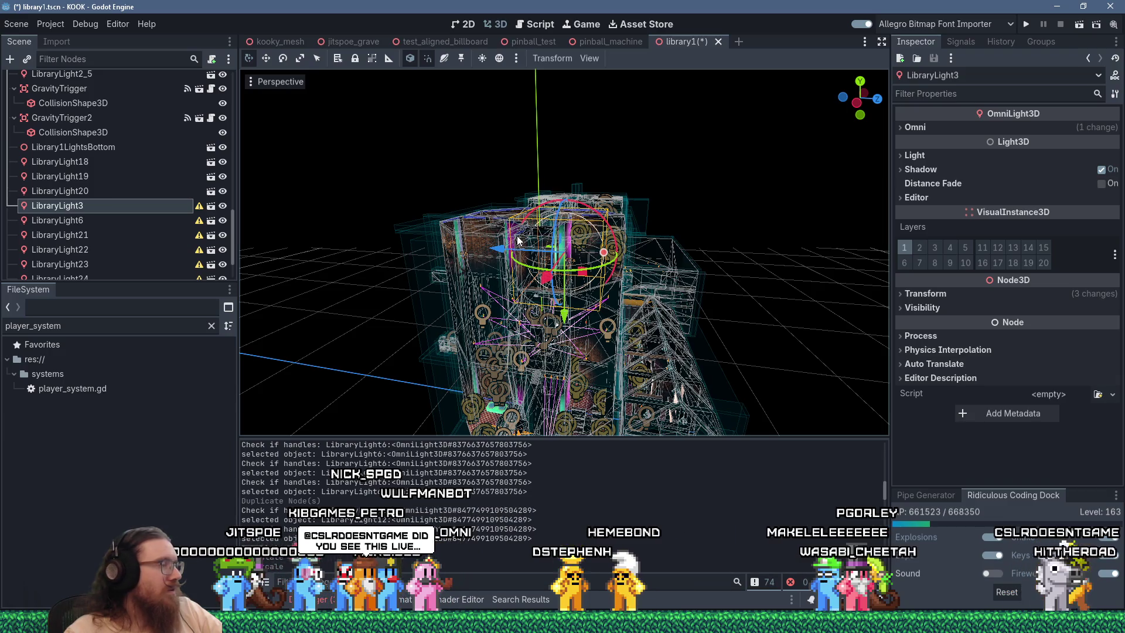
# Revert LibraryLight3's scale to 1 and set its X rotation to 180
pyautogui.scroll(10, 544, 251)
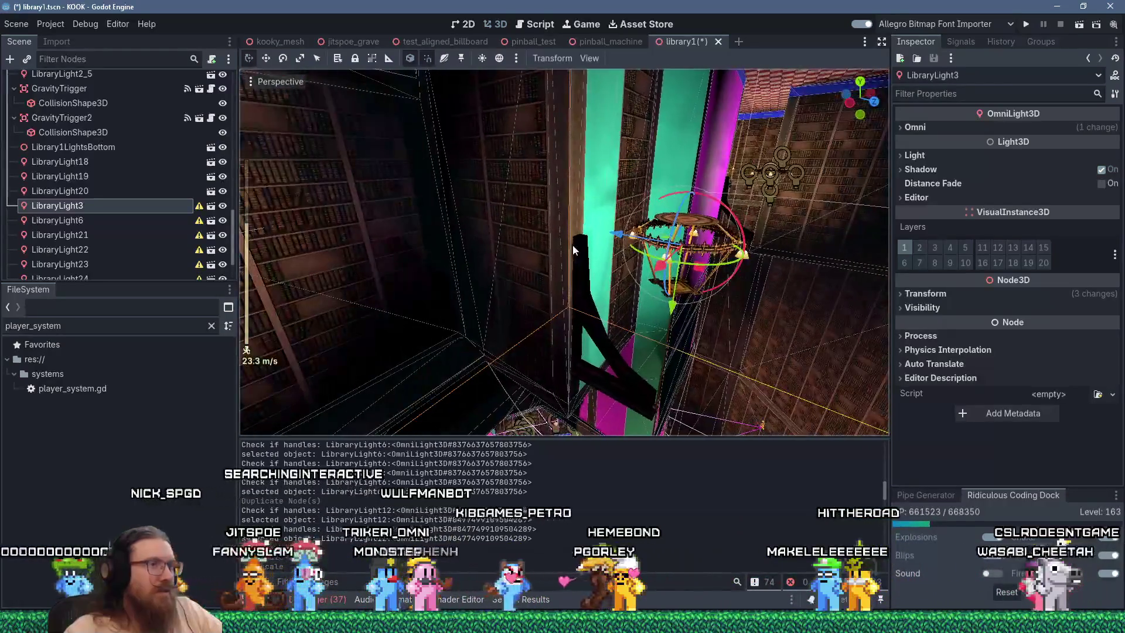
pyautogui.click(932, 294)
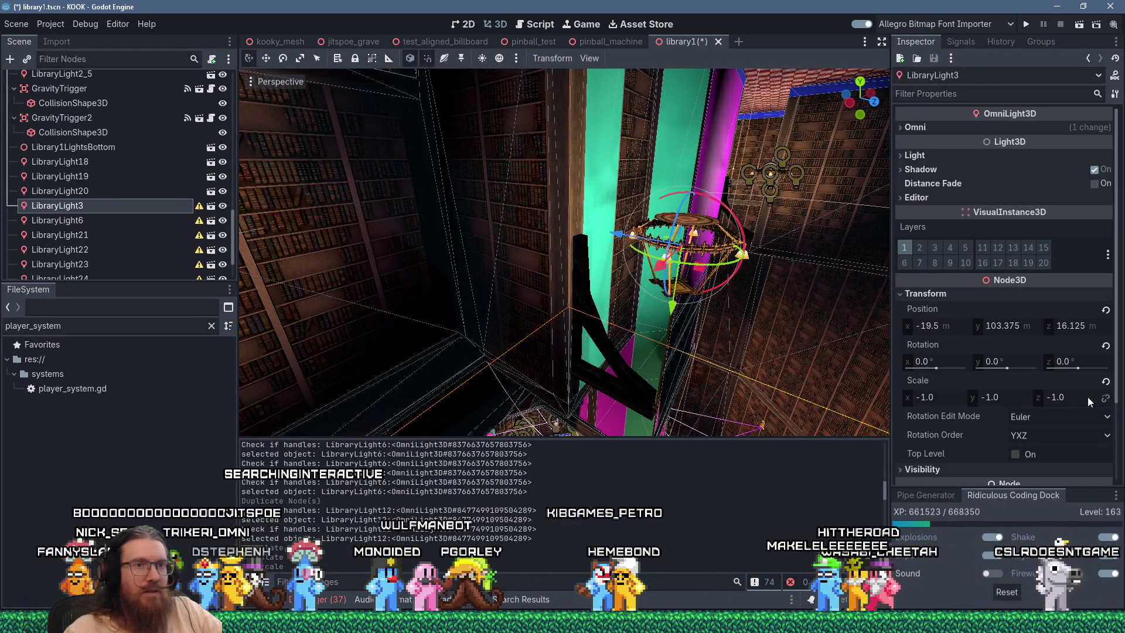
pyautogui.click(1105, 381)
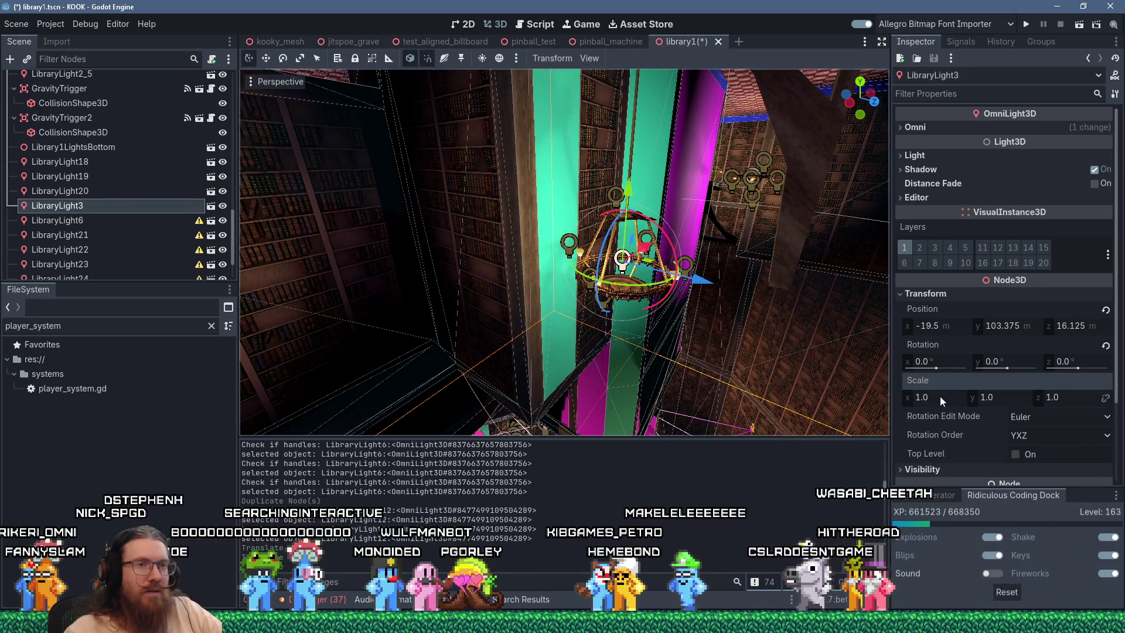
pyautogui.click(948, 361)
pyautogui.write('18')
pyautogui.press('Return')
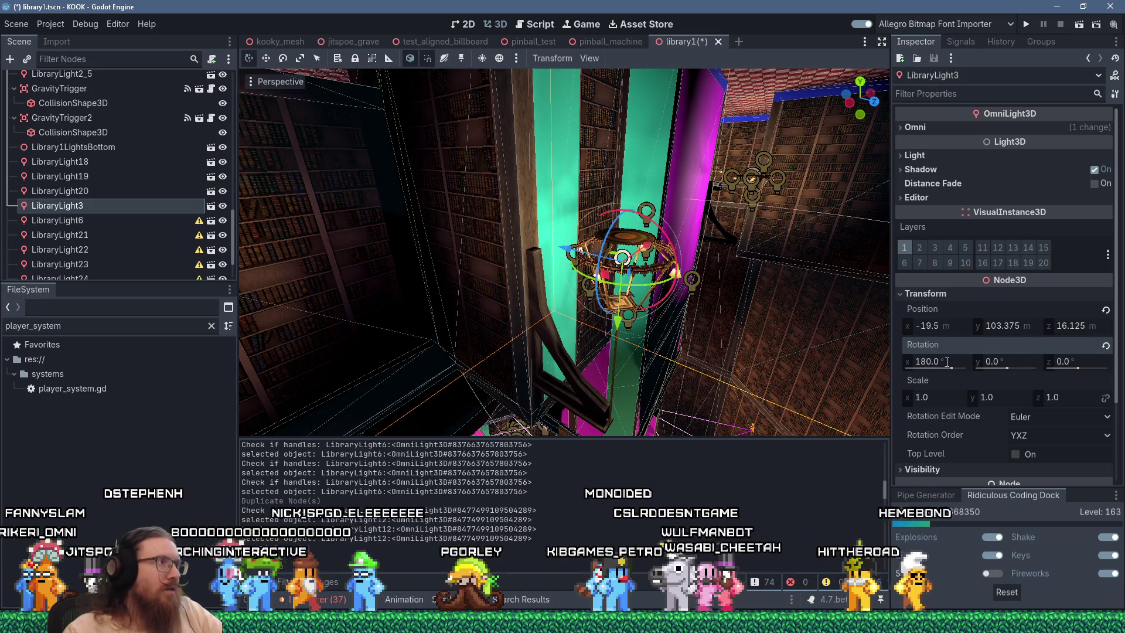
# Frame LibraryLight6, revert its scale to 1 and set Rotation X to 180
pyautogui.click(173, 221)
pyautogui.press('f')
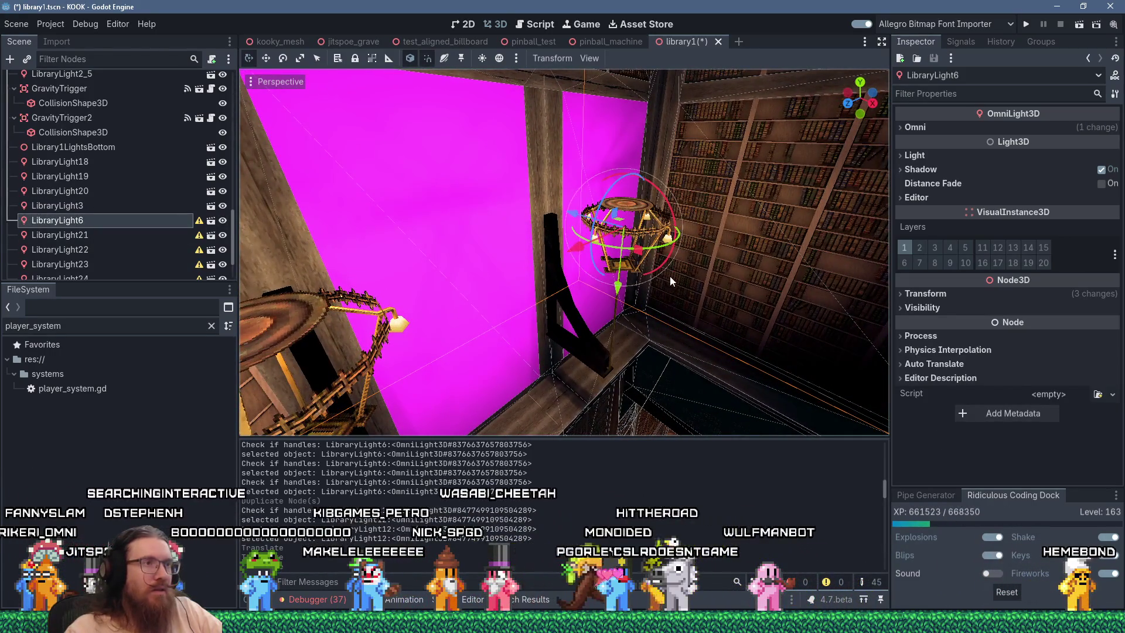
pyautogui.click(916, 295)
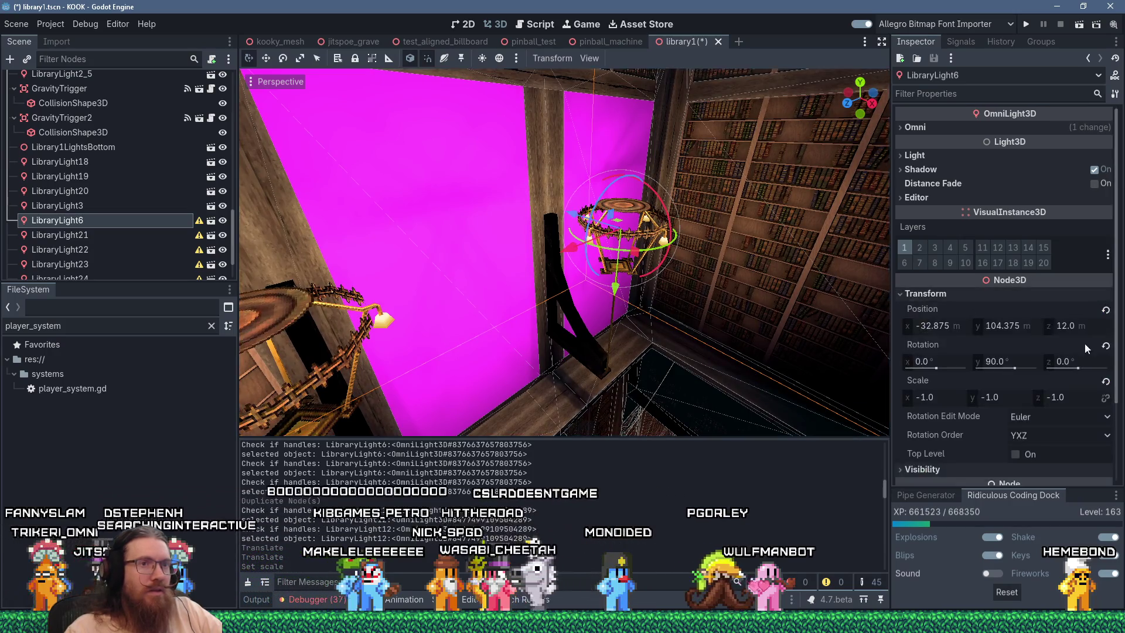
pyautogui.click(1106, 382)
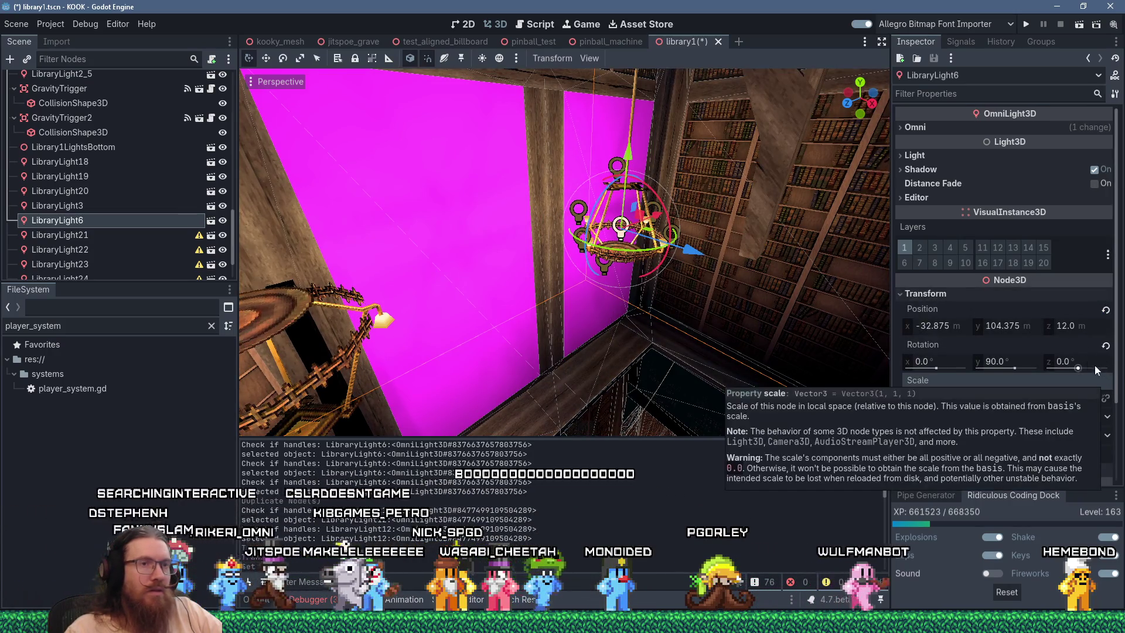
pyautogui.click(949, 360)
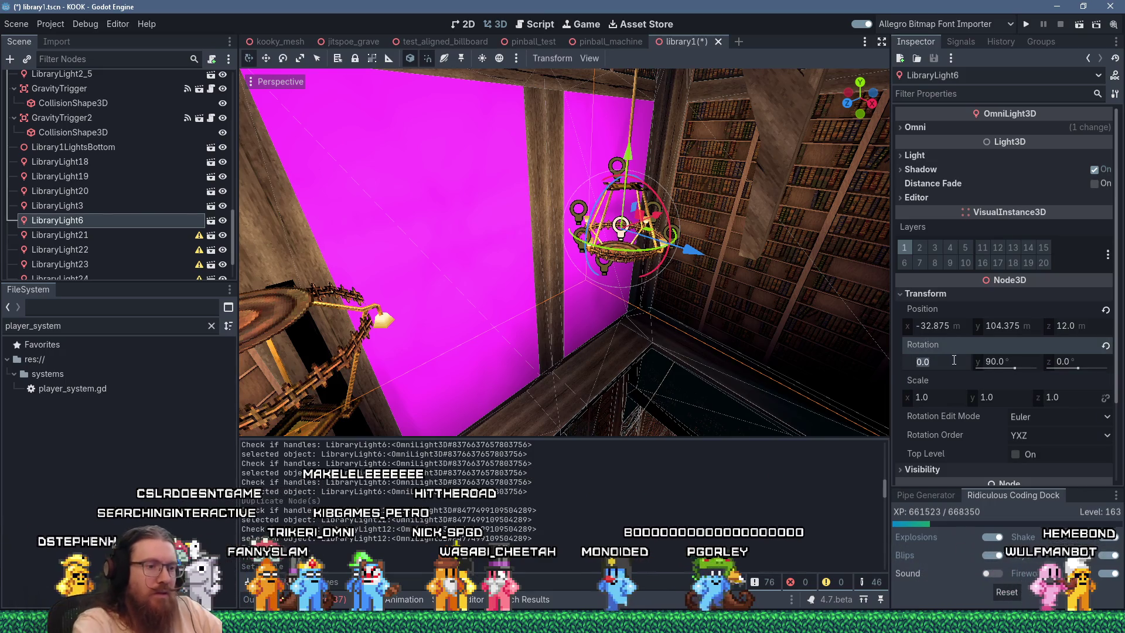
pyautogui.write('180')
pyautogui.press('Return')
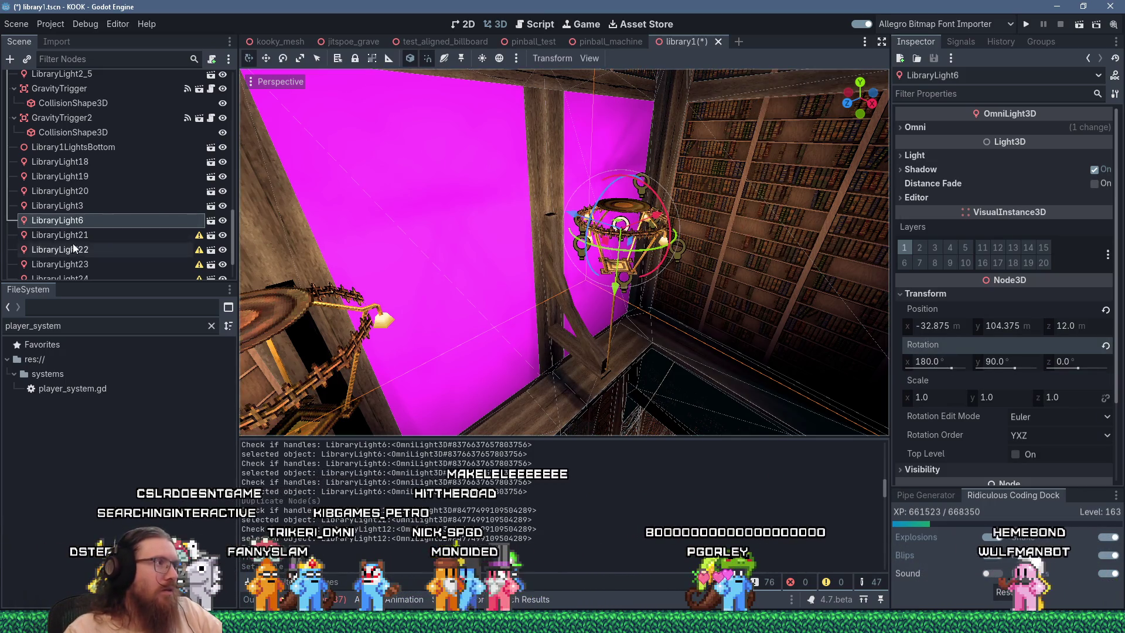
pyautogui.press('Down')
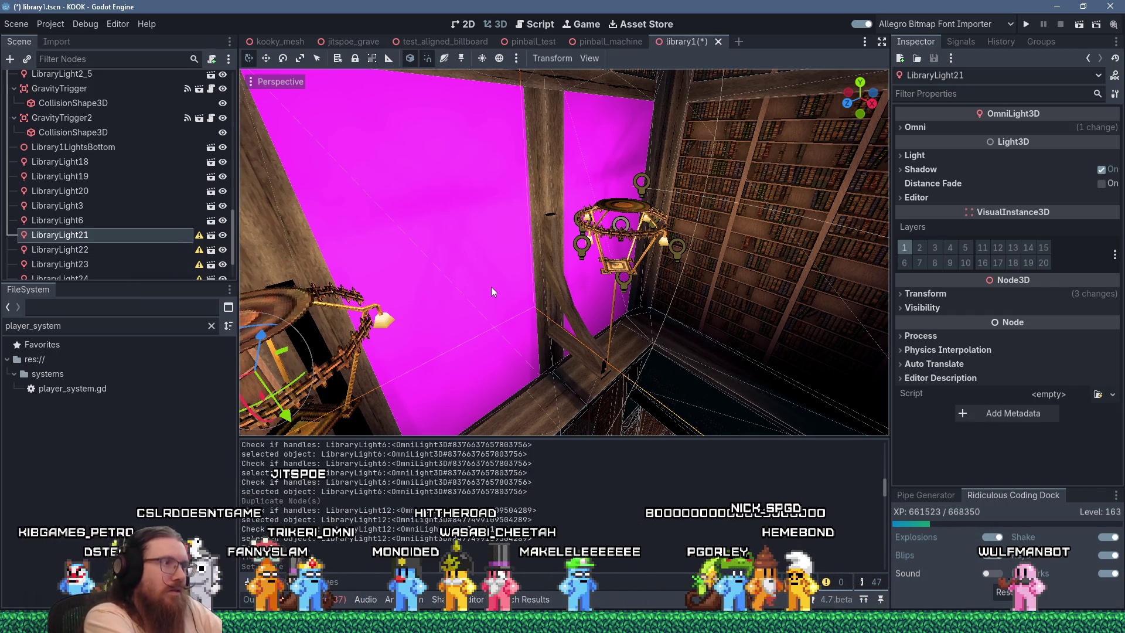
# Revert LibraryLight21's scale to 1 and confirm a 180° X rotation
pyautogui.press('f')
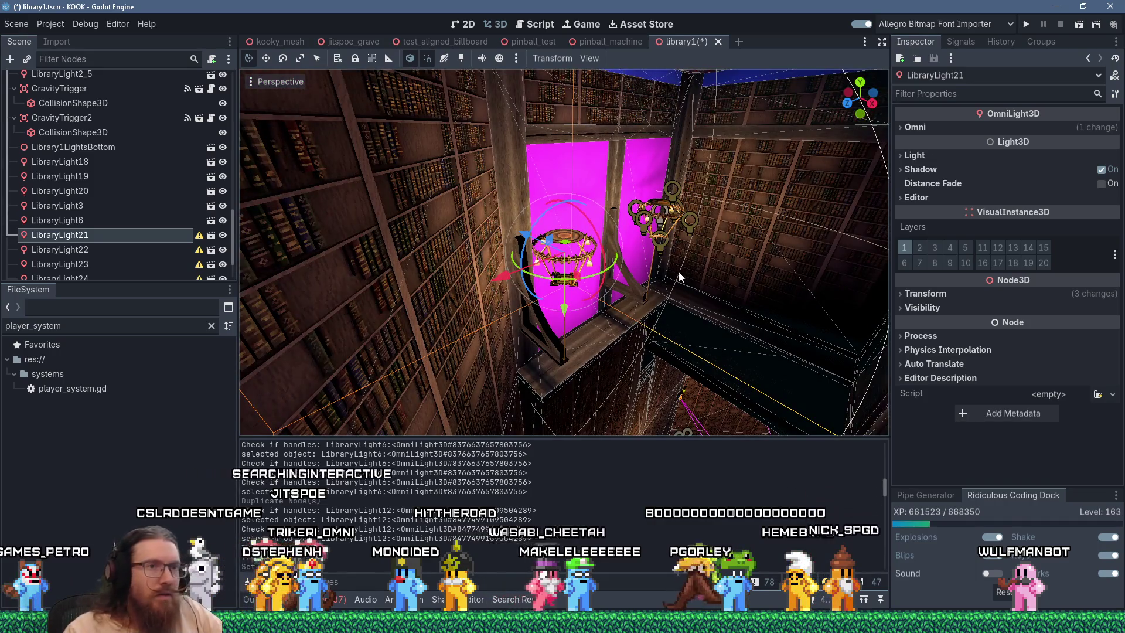
pyautogui.click(925, 293)
pyautogui.click(1106, 386)
pyautogui.click(949, 358)
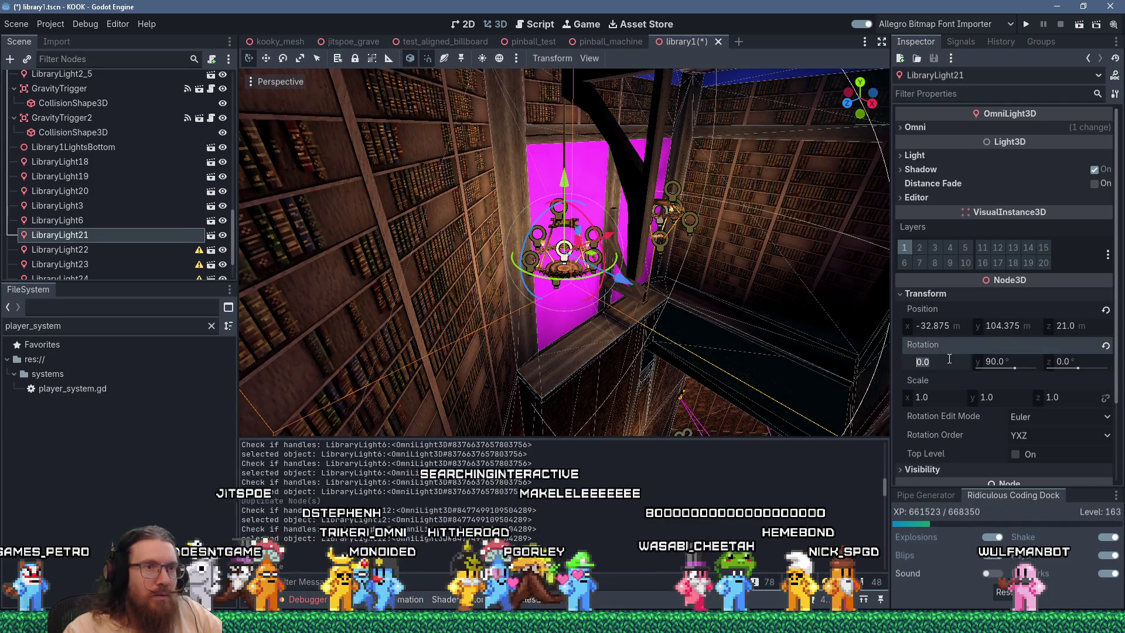
pyautogui.press('Return')
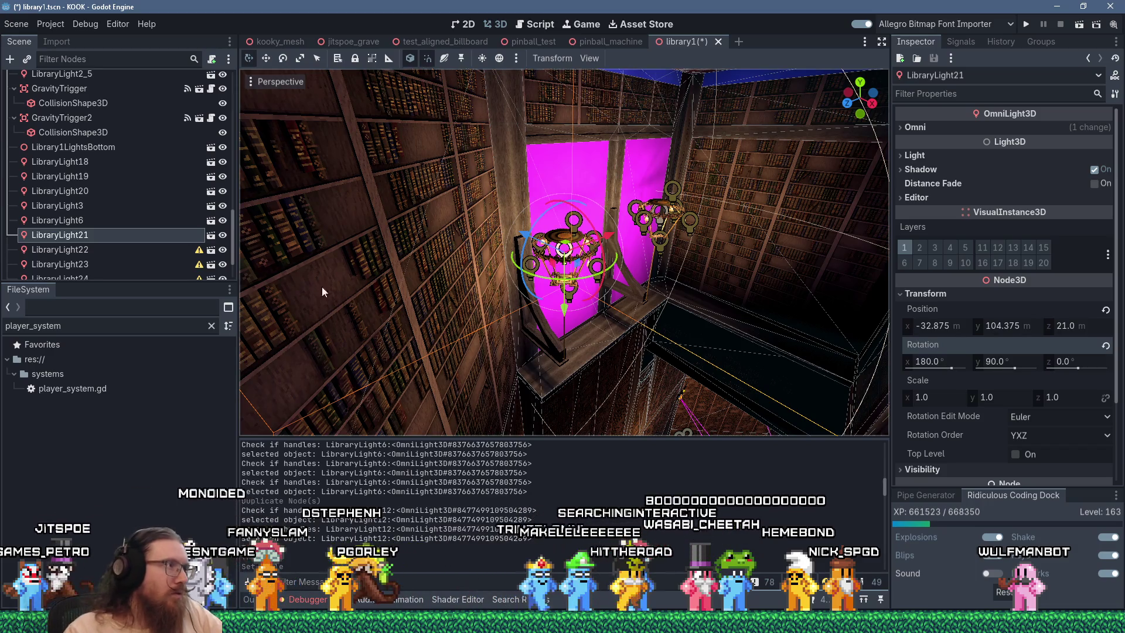
# Frame LibraryLight22, revert its scale to 1 and set Rotation X to 180
pyautogui.click(537, 280)
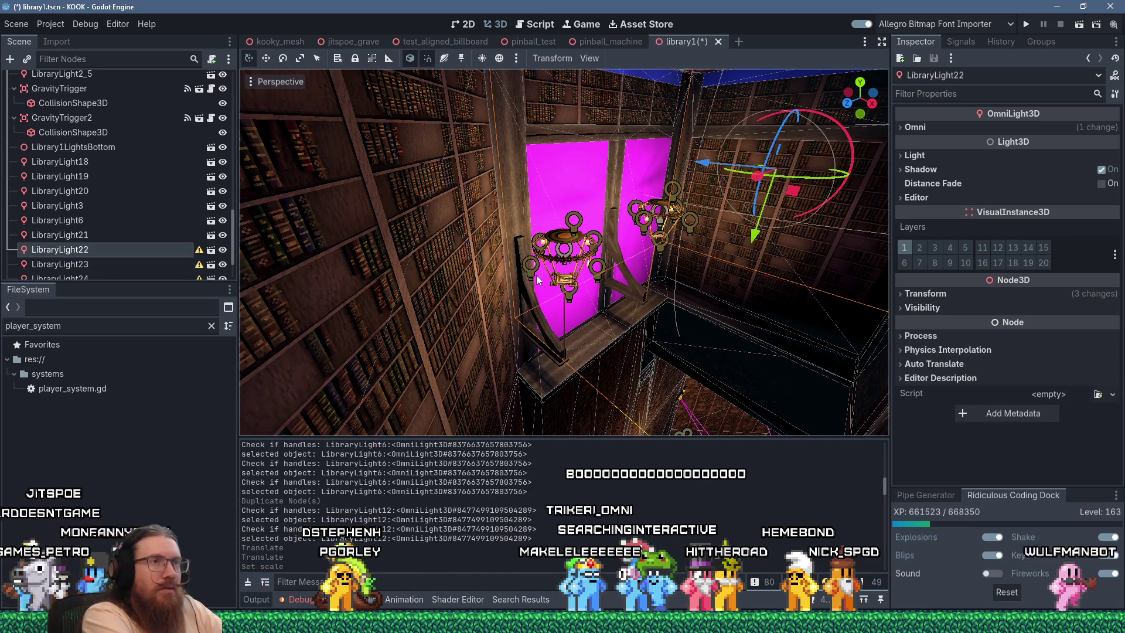
pyautogui.press('f')
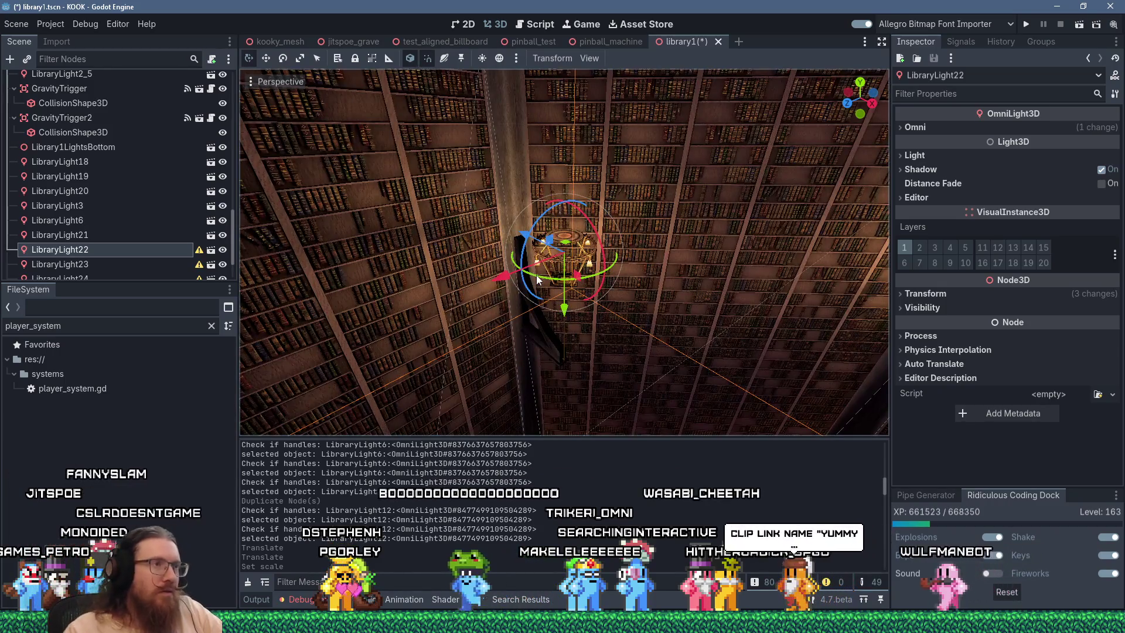
pyautogui.moveTo(616, 298); pyautogui.dragTo(587, 293)
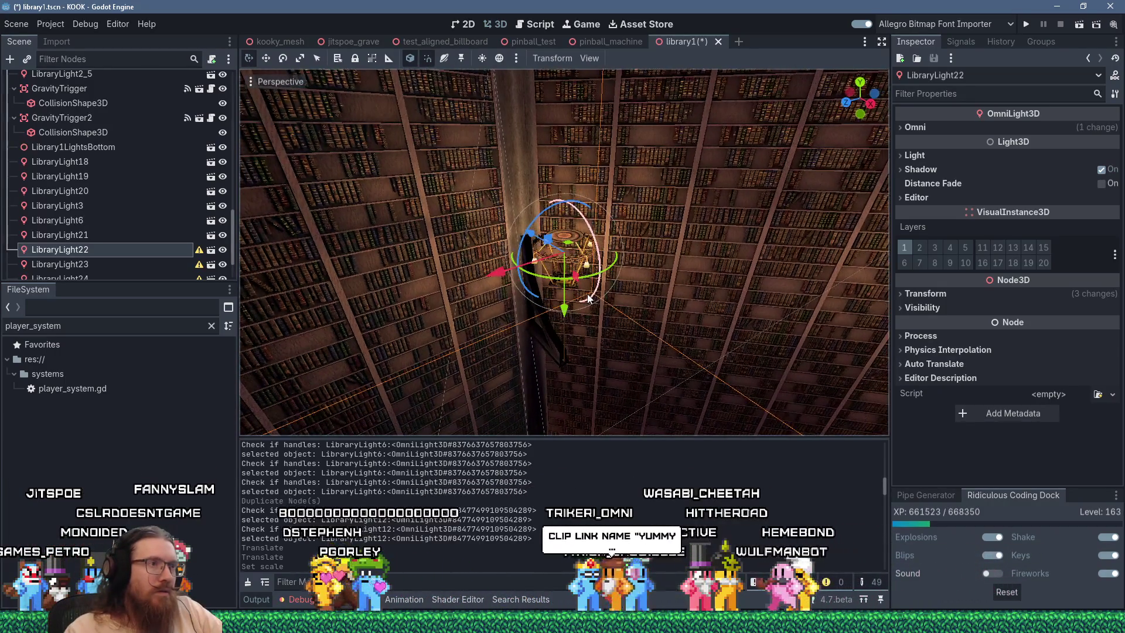
pyautogui.click(968, 297)
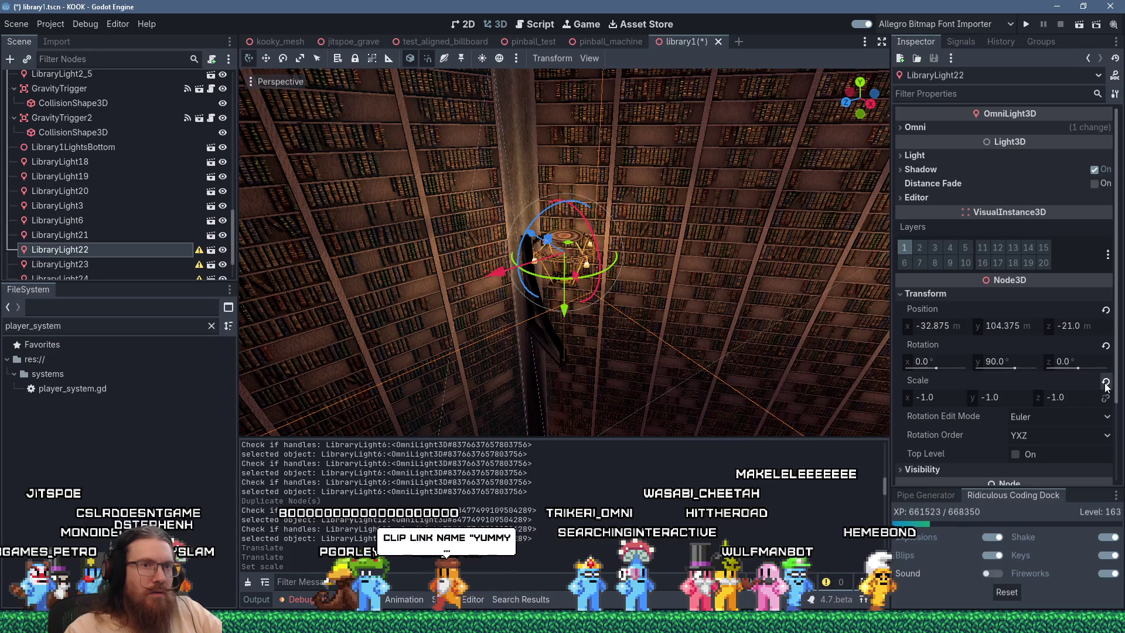
pyautogui.click(1106, 382)
pyautogui.click(940, 360)
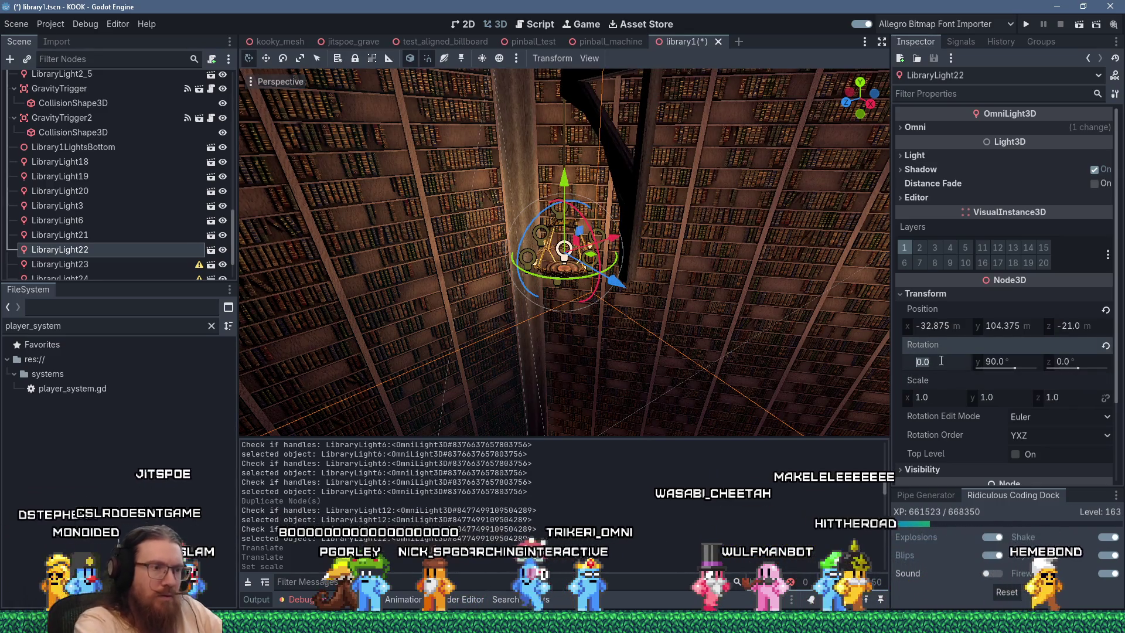
pyautogui.write('180')
pyautogui.press('Return')
# Frame LibraryLight23, revert its scale to 1 and set Rotation X to 180
pyautogui.click(194, 264)
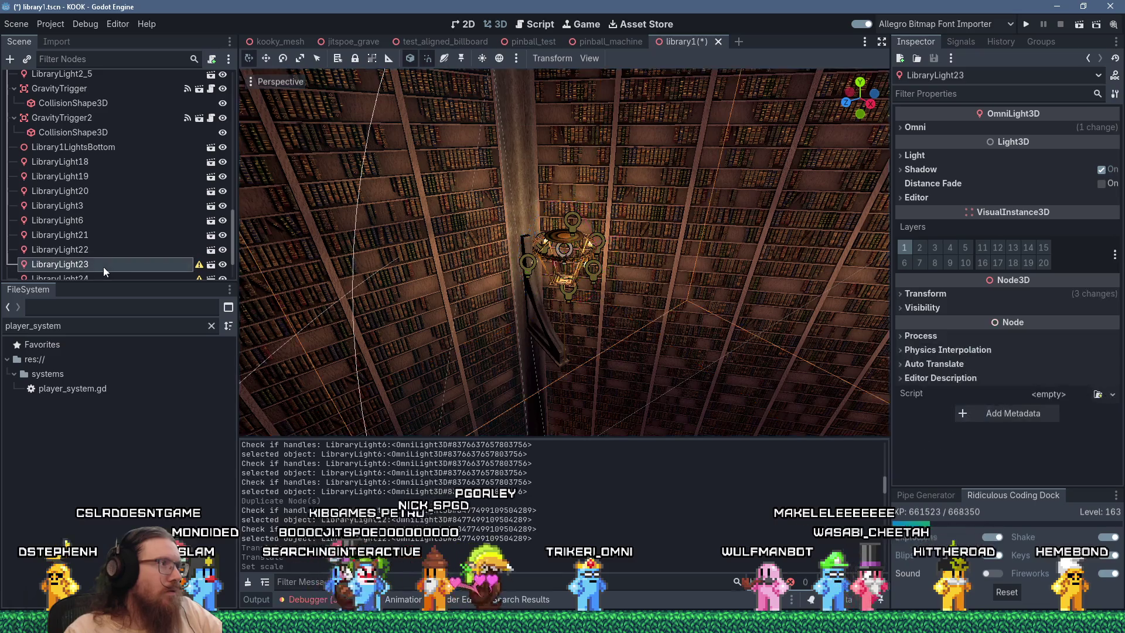
pyautogui.click(933, 294)
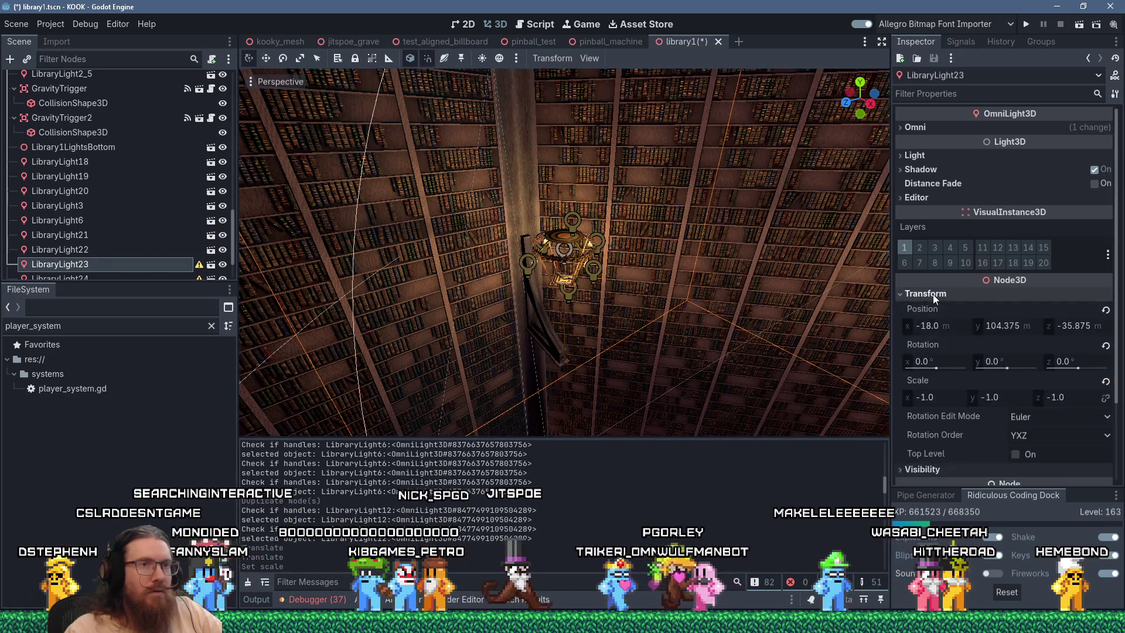
pyautogui.scroll(-2, 976, 377)
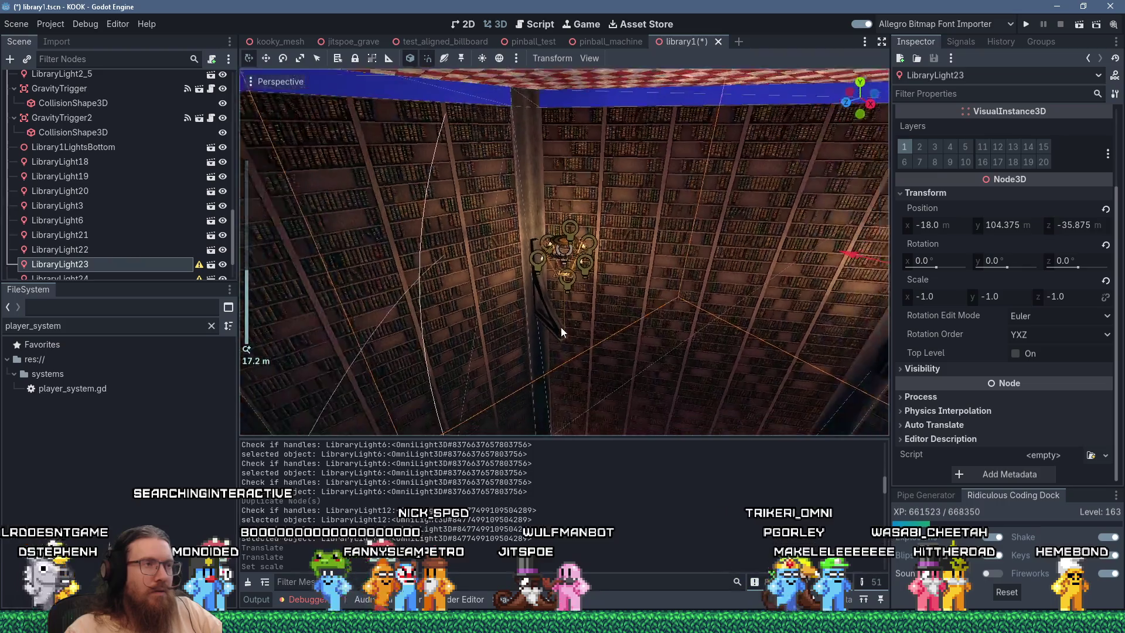
pyautogui.scroll(-3, 561, 327)
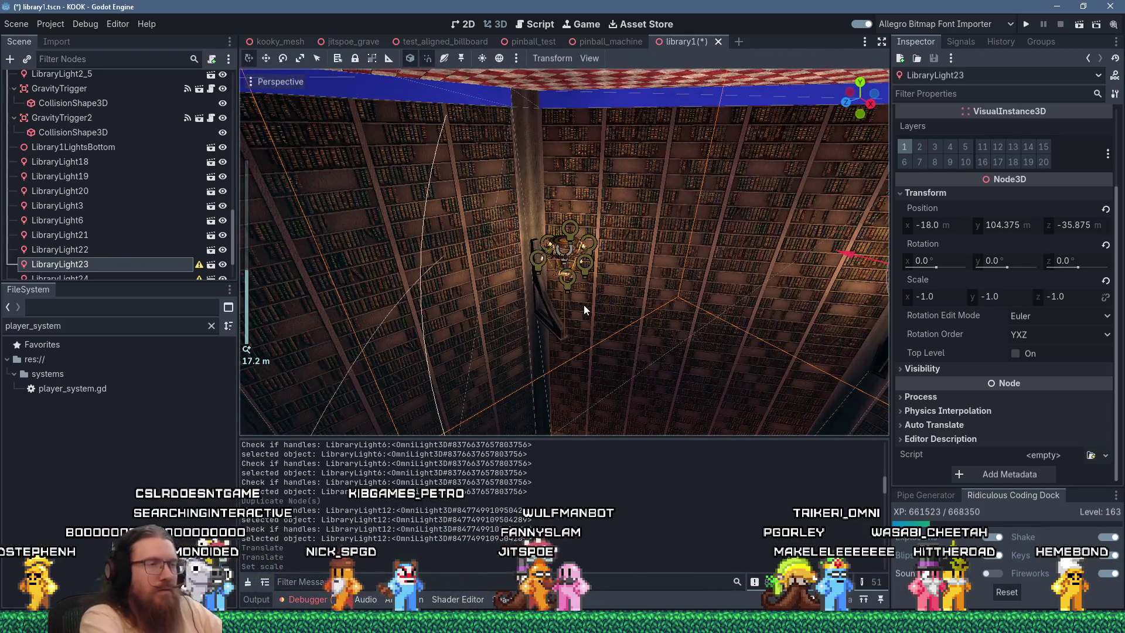
pyautogui.press('f')
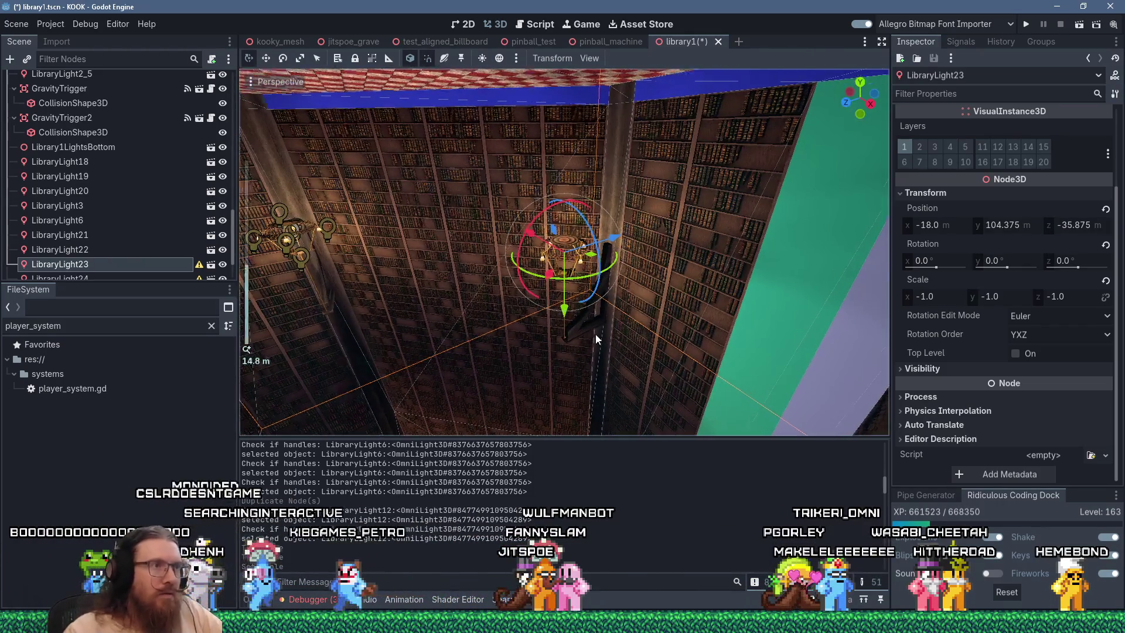
pyautogui.moveTo(627, 330); pyautogui.dragTo(764, 332)
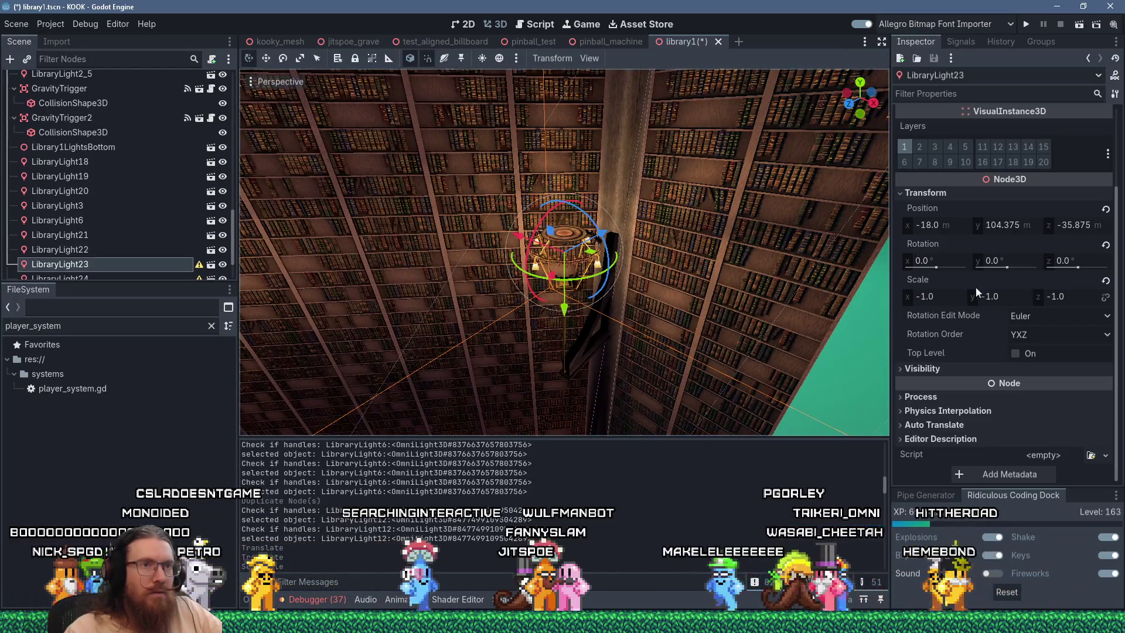
pyautogui.click(1105, 281)
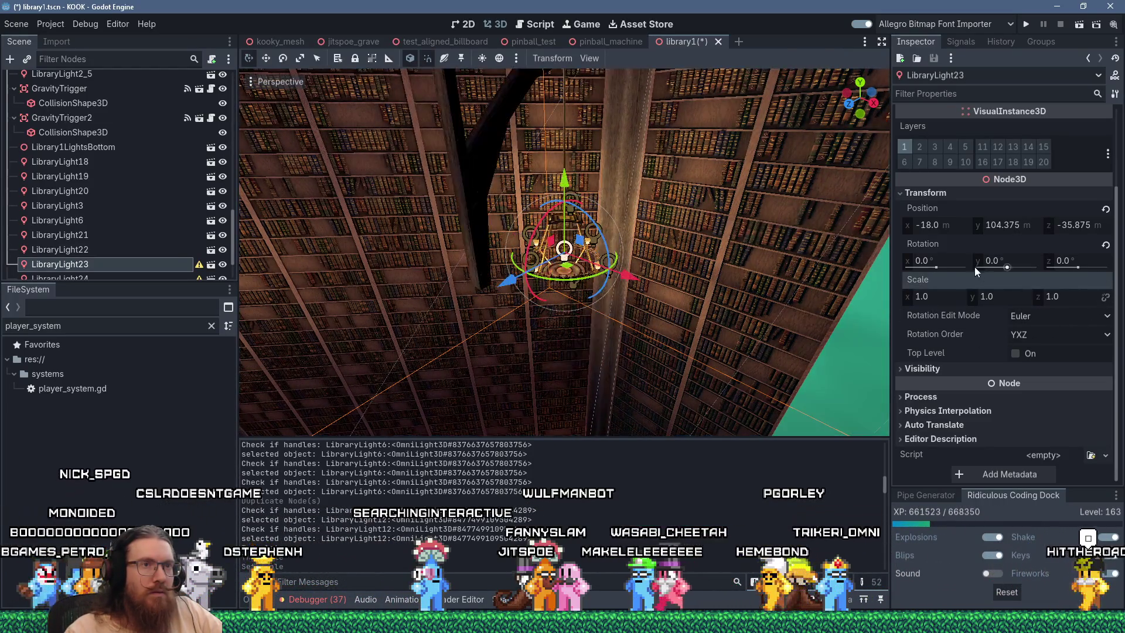
pyautogui.click(959, 261)
pyautogui.write('180')
pyautogui.press('Return')
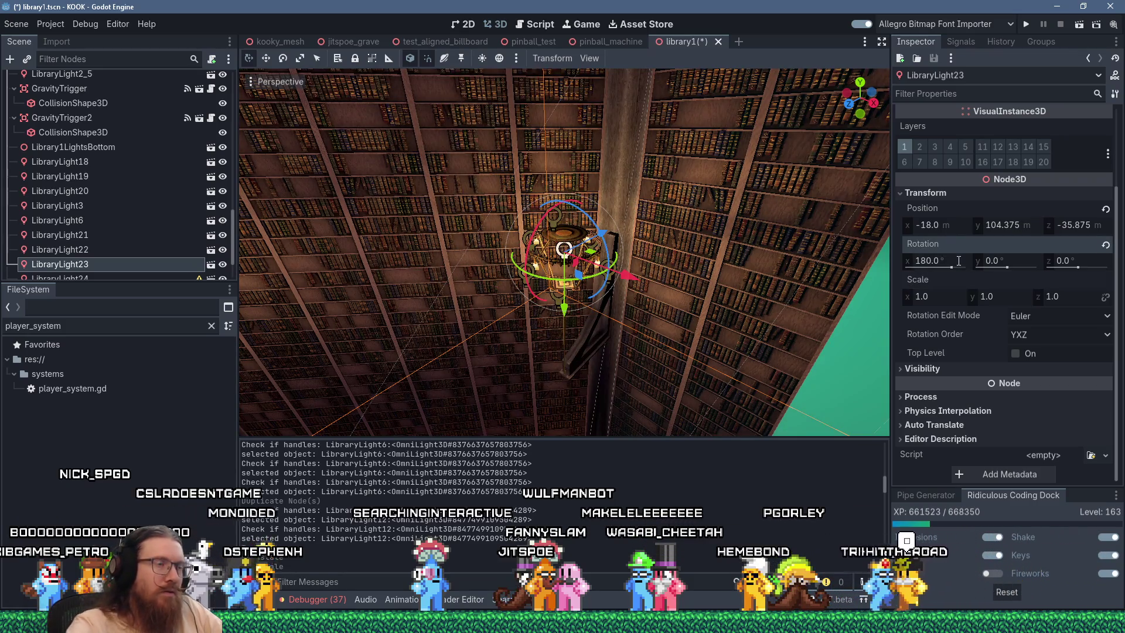
pyautogui.moveTo(680, 276)
pyautogui.mouseDown()
pyautogui.moveTo(752, 266)
pyautogui.moveTo(789, 275)
pyautogui.moveTo(628, 271)
pyautogui.mouseUp()
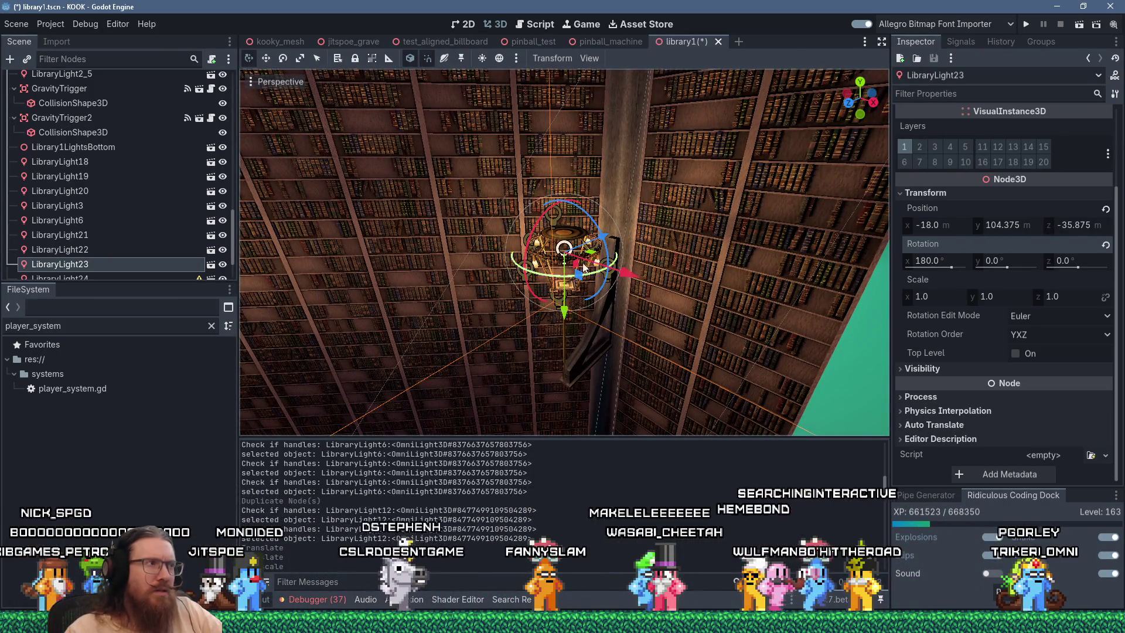
pyautogui.scroll(-3, 63, 230)
pyautogui.click(64, 227)
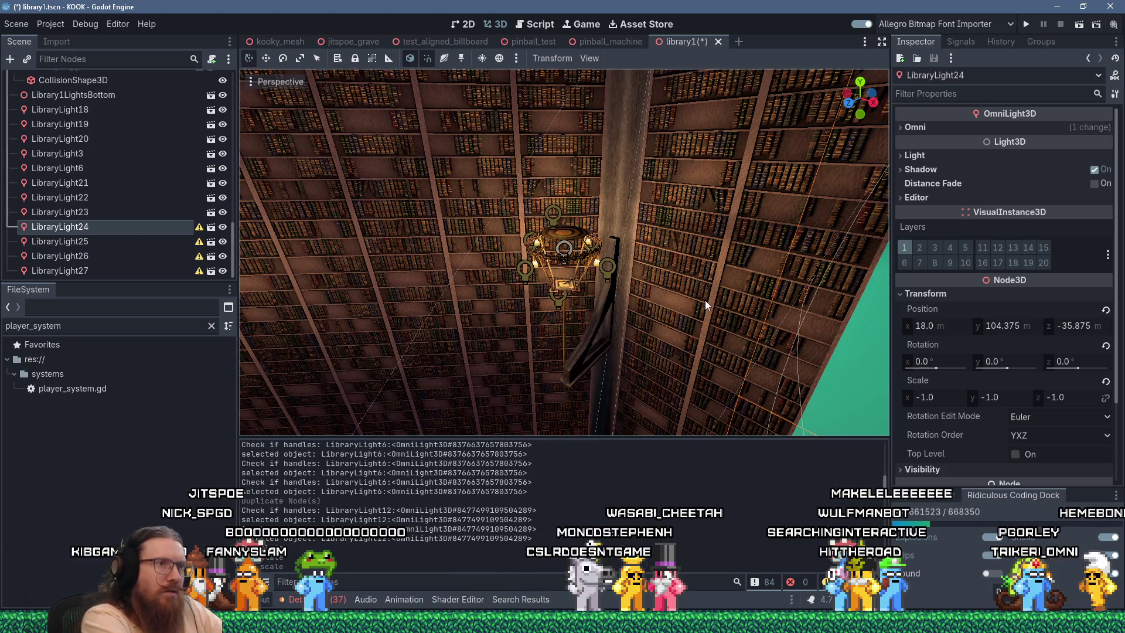
# Frame LibraryLight24, revert its scale to 1 and set Rotation X to 180
pyautogui.press('f')
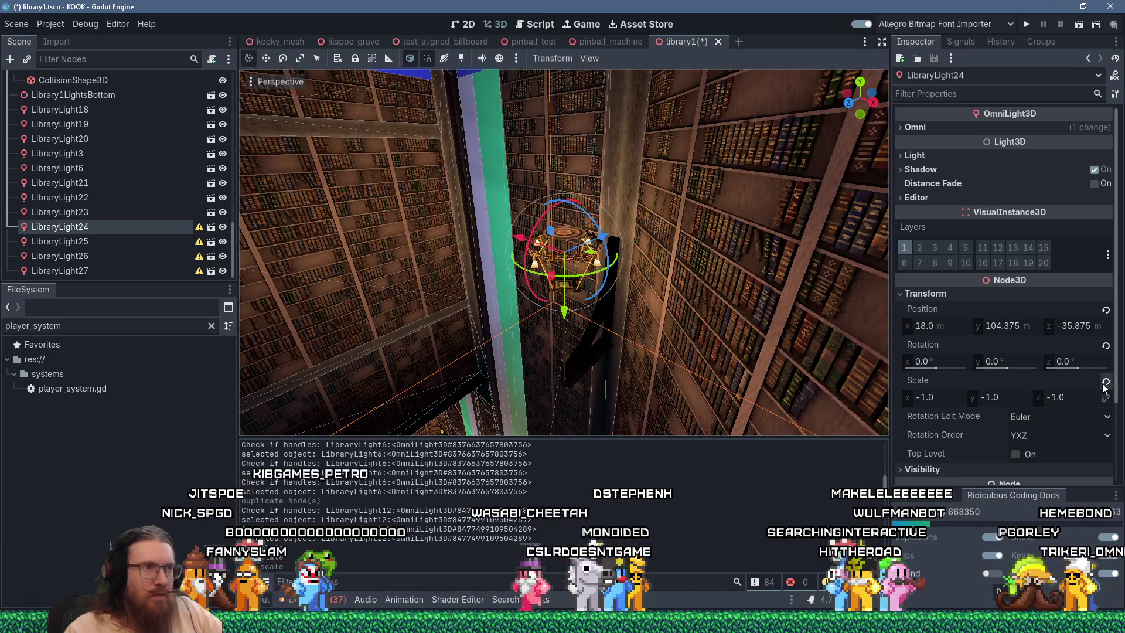
pyautogui.click(1105, 381)
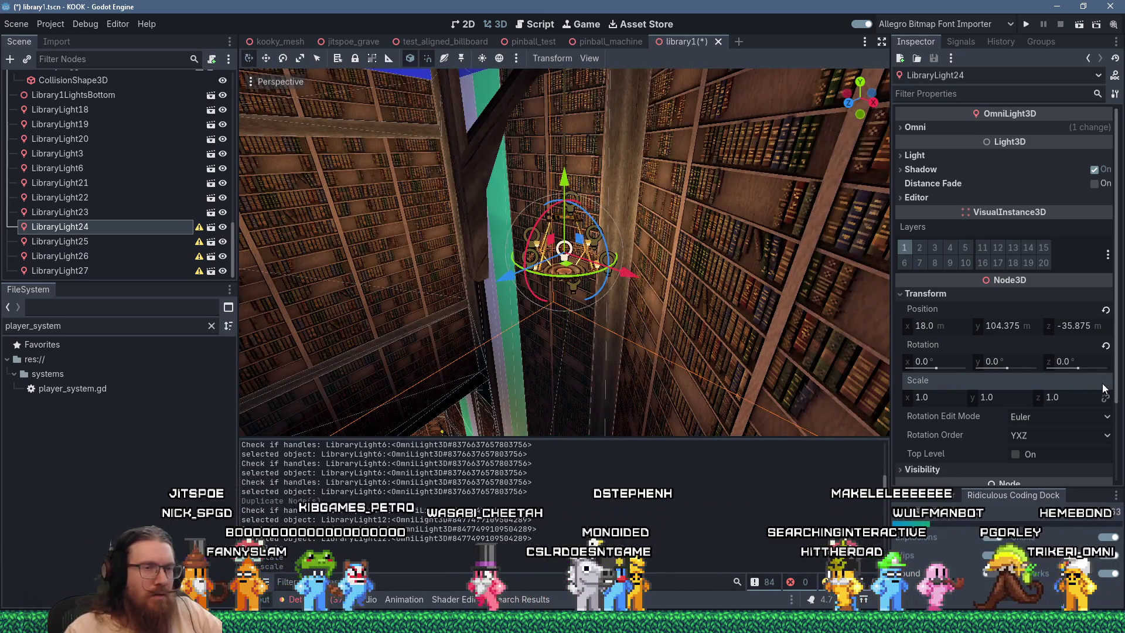
pyautogui.click(944, 360)
pyautogui.write('180')
pyautogui.press('Return')
pyautogui.moveTo(761, 293)
pyautogui.mouseDown()
pyautogui.moveTo(778, 308)
pyautogui.moveTo(355, 232)
pyautogui.mouseUp()
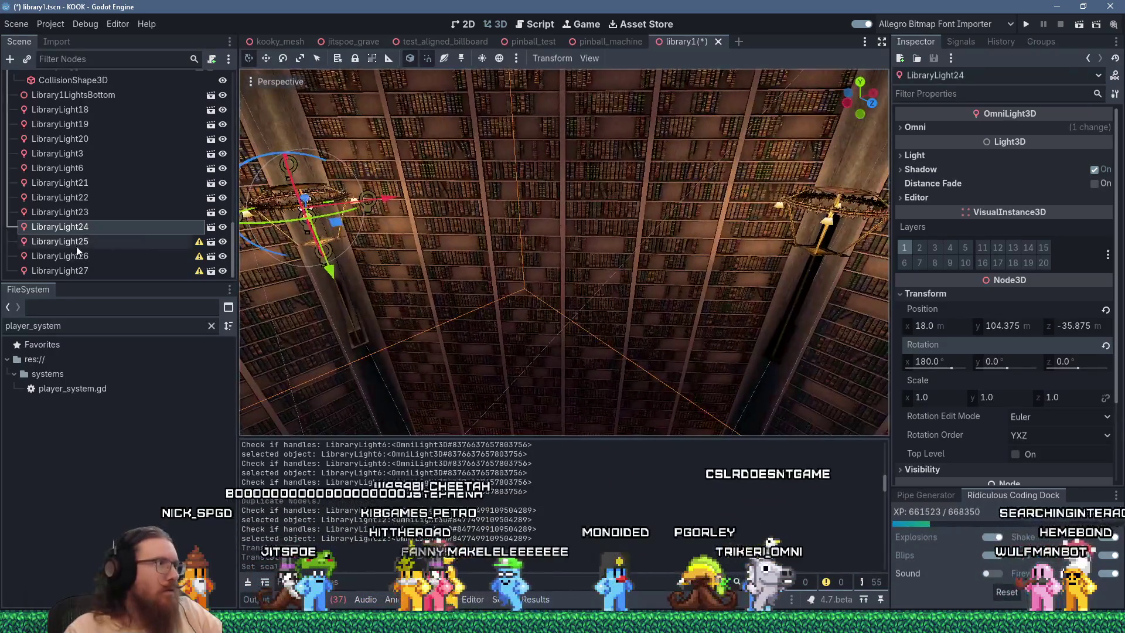
# Revert LibraryLight25's scale to 1 and set its X rotation to 180
pyautogui.click(79, 242)
pyautogui.click(938, 294)
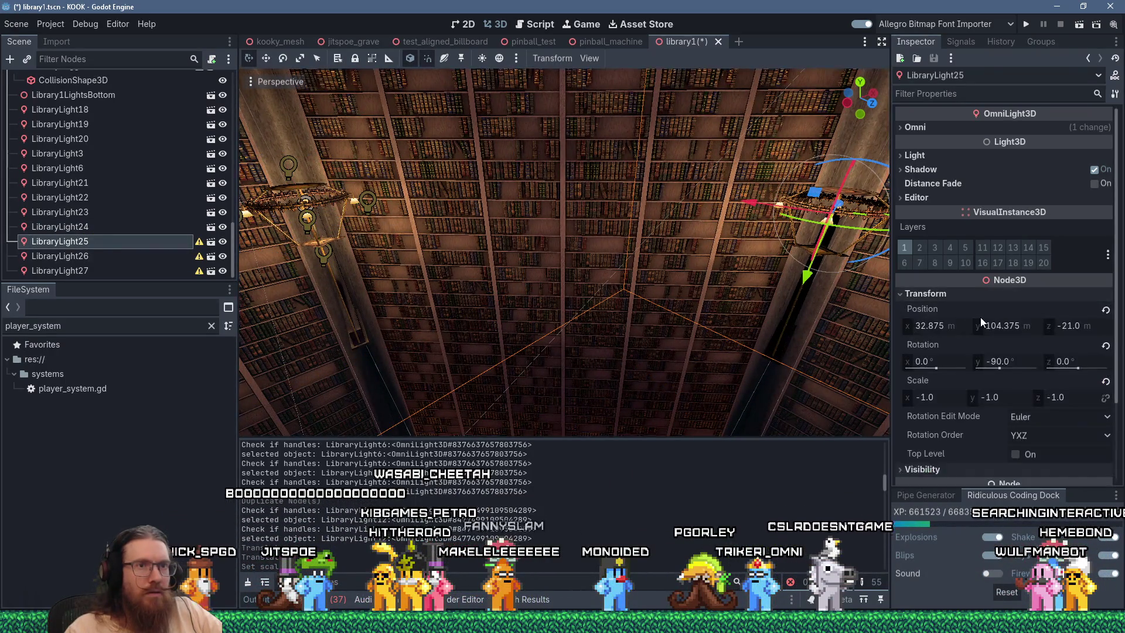
pyautogui.click(1106, 381)
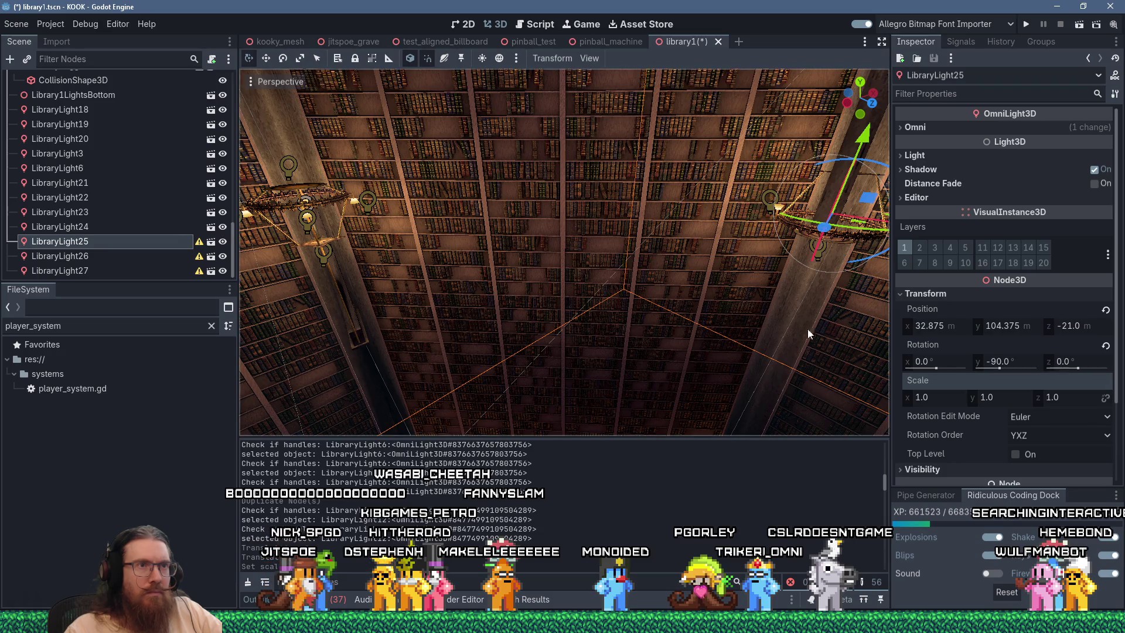
pyautogui.click(940, 361)
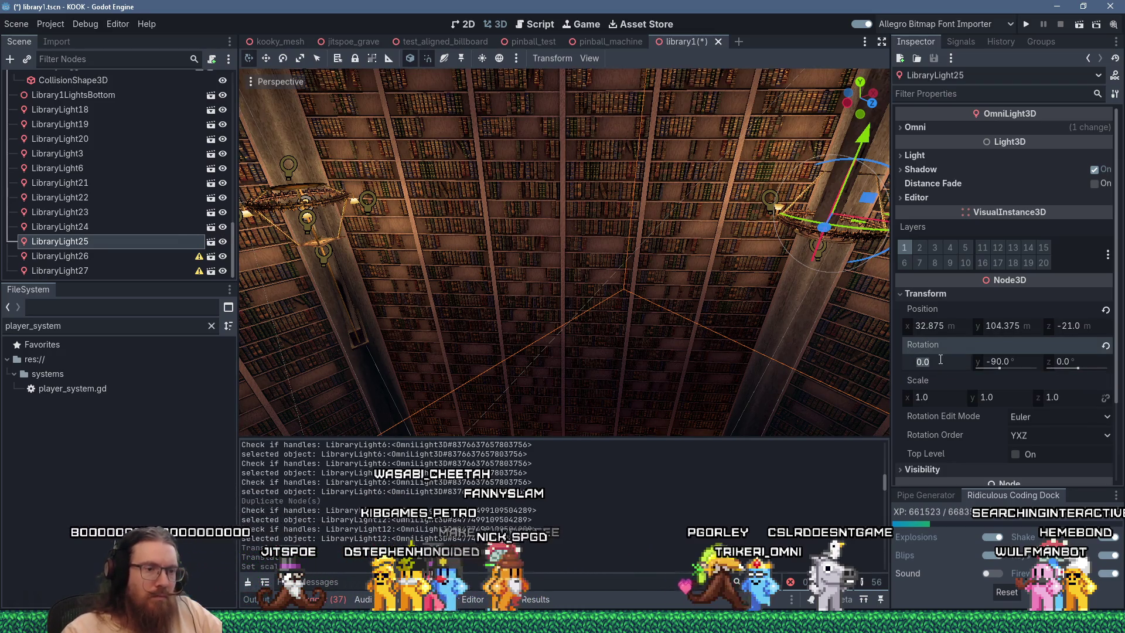
pyautogui.write('180')
pyautogui.press('Return')
pyautogui.moveTo(565, 277)
pyautogui.mouseDown()
pyautogui.moveTo(582, 275)
pyautogui.moveTo(419, 269)
pyautogui.moveTo(442, 258)
pyautogui.mouseUp()
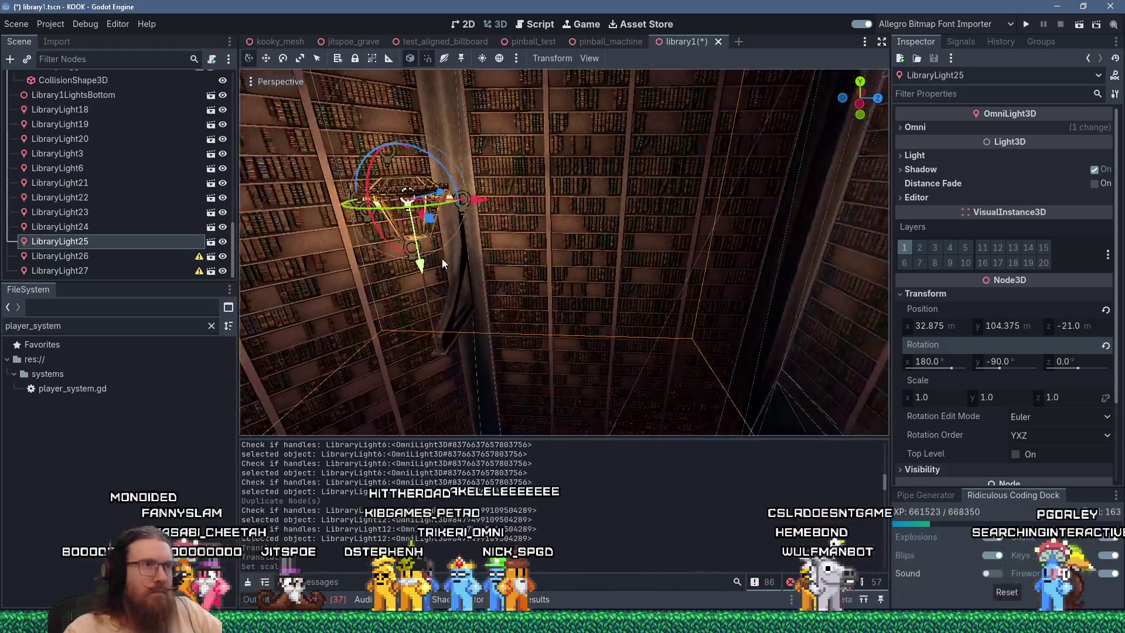
pyautogui.click(122, 256)
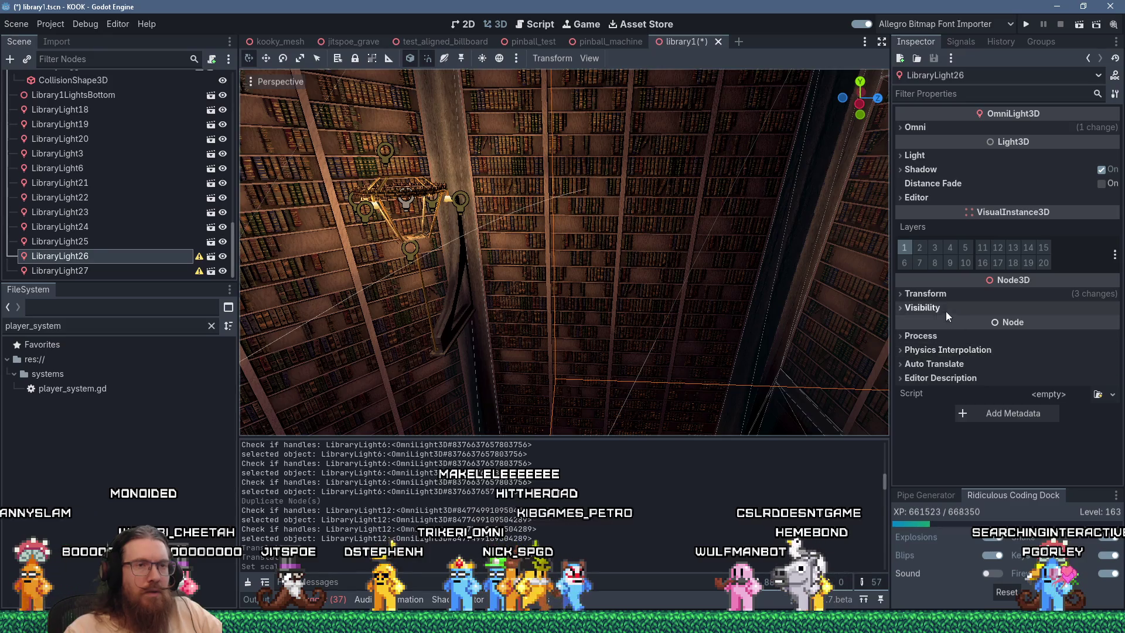
# Frame LibraryLight26, revert its scale to 1 and set Rotation X to 180
pyautogui.click(942, 296)
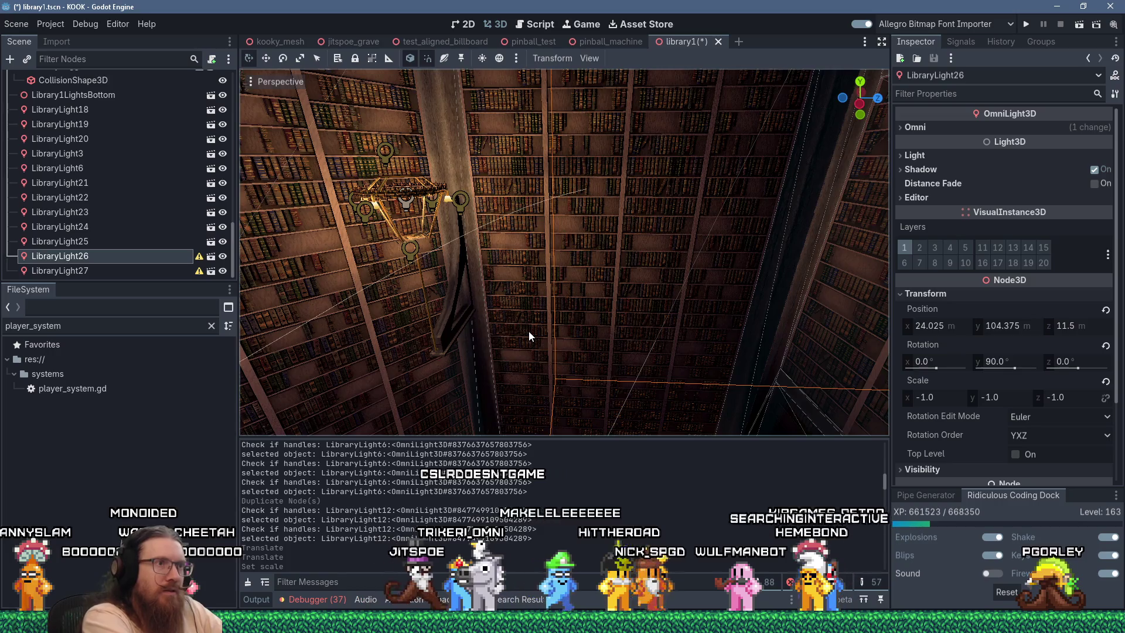
pyautogui.press('f')
pyautogui.moveTo(549, 233)
pyautogui.mouseDown()
pyautogui.moveTo(307, 255)
pyautogui.moveTo(773, 344)
pyautogui.mouseUp()
pyautogui.click(1106, 381)
pyautogui.click(948, 360)
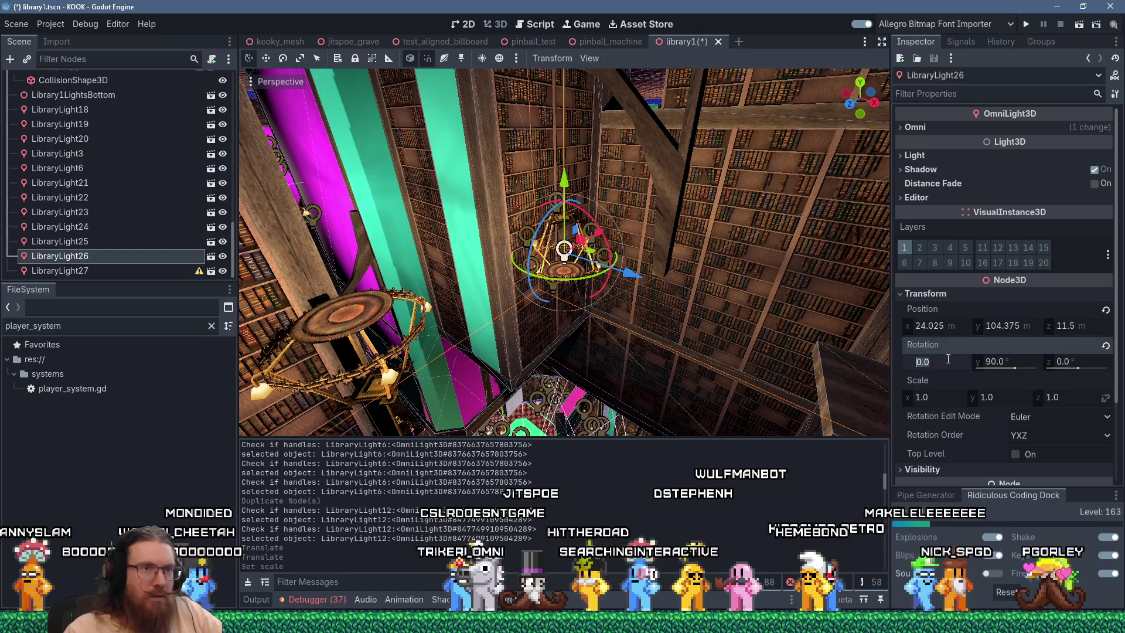
pyautogui.write('180')
pyautogui.press('Return')
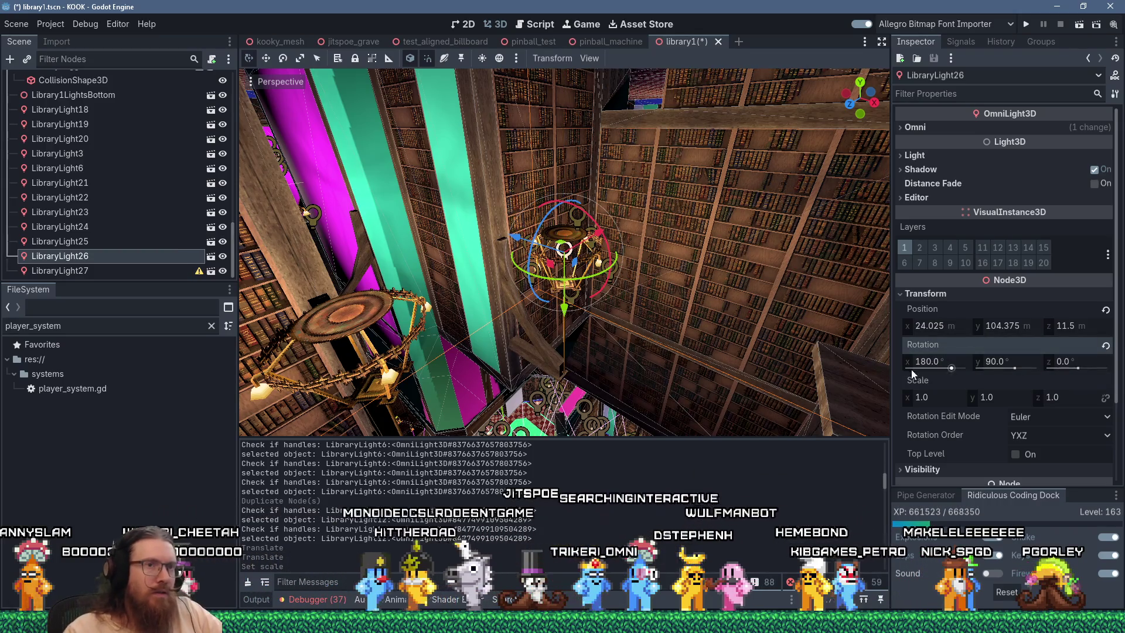
# Revert LibraryLight27's scale to 1 and confirm its 180° X rotation
pyautogui.click(187, 270)
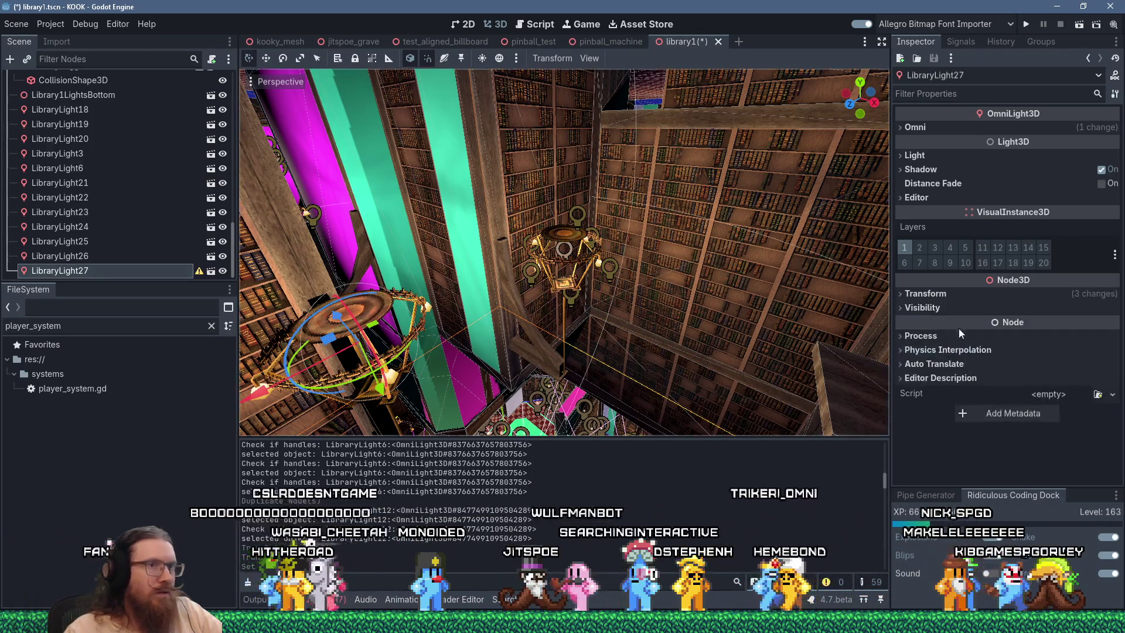
pyautogui.moveTo(621, 322)
pyautogui.mouseDown()
pyautogui.moveTo(641, 332)
pyautogui.moveTo(656, 244)
pyautogui.moveTo(674, 223)
pyautogui.mouseUp()
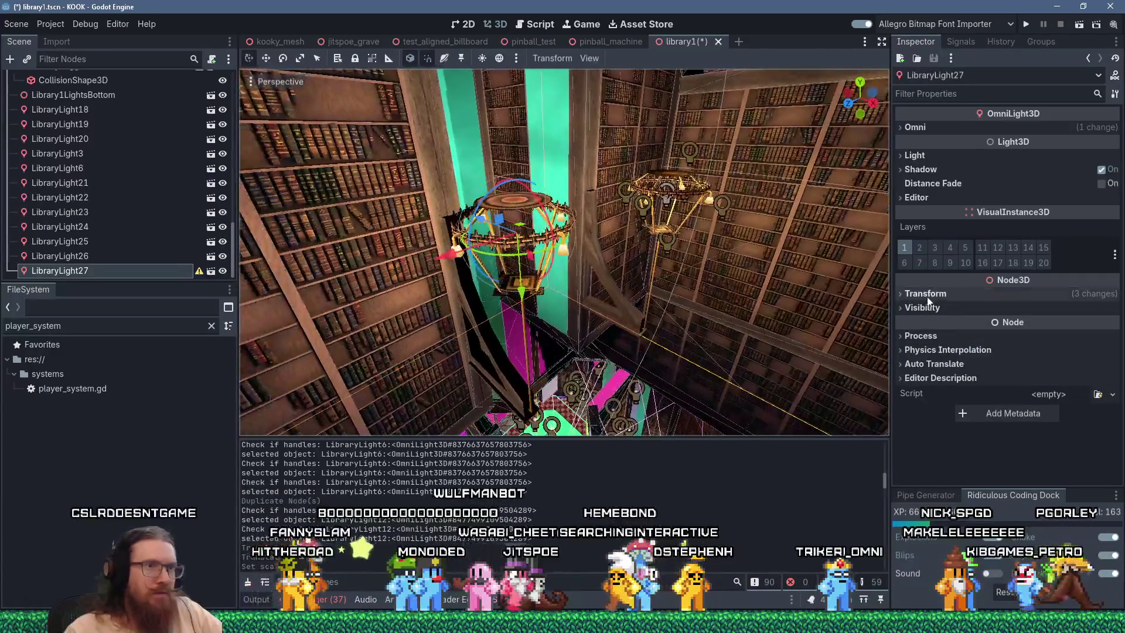
pyautogui.click(925, 294)
pyautogui.click(1106, 382)
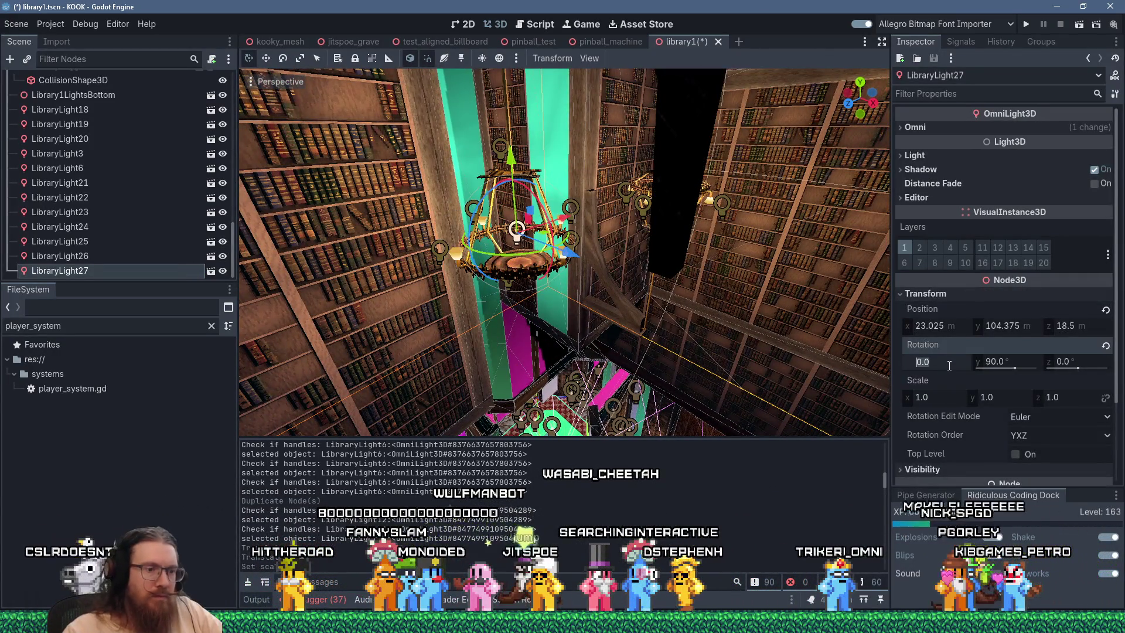
pyautogui.write('180')
pyautogui.press('Return')
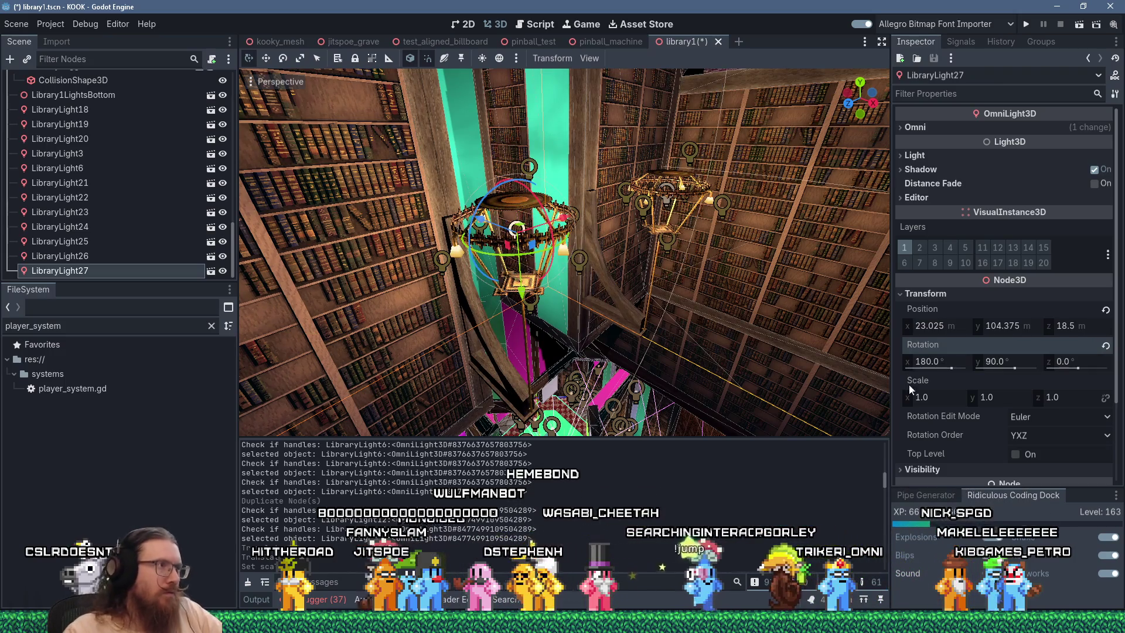
pyautogui.moveTo(331, 276)
pyautogui.mouseDown()
pyautogui.moveTo(782, 233)
pyautogui.moveTo(657, 264)
pyautogui.moveTo(820, 261)
pyautogui.moveTo(621, 252)
pyautogui.moveTo(602, 275)
pyautogui.moveTo(382, 259)
pyautogui.mouseUp()
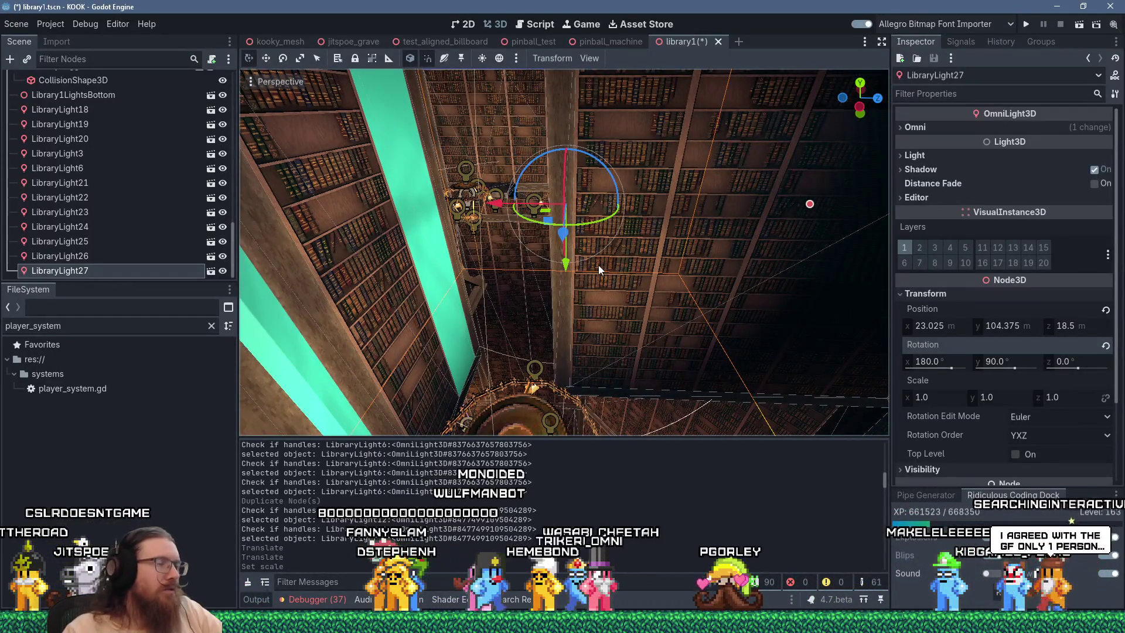
# Save the library1 scene with Ctrl+S, then press F5 to run the project
pyautogui.hotkey('ctrl', 's')
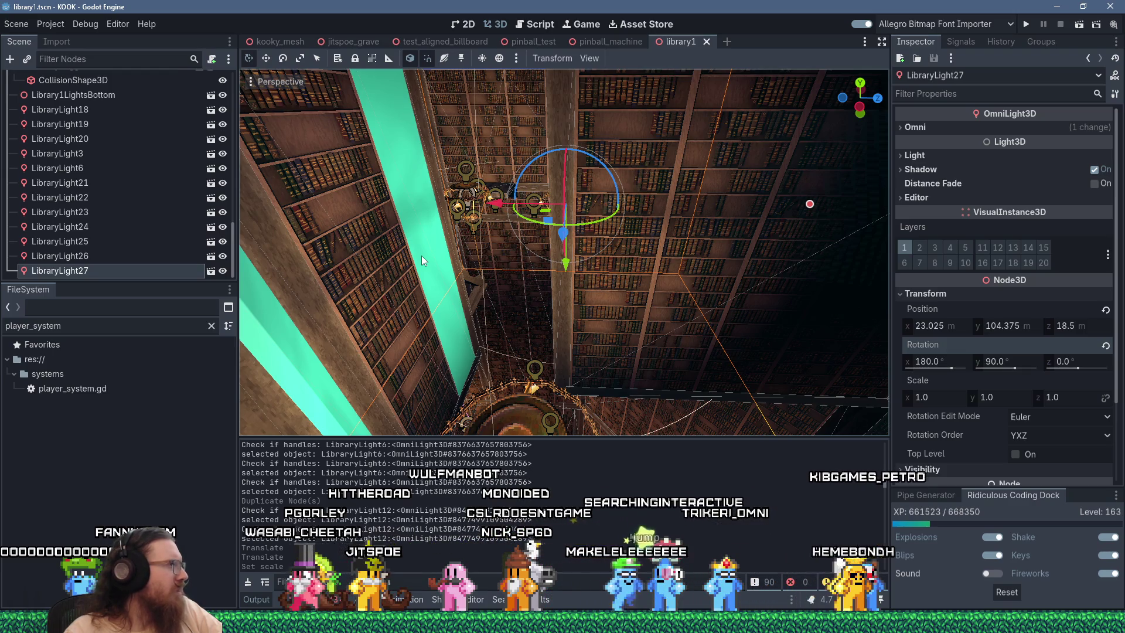
pyautogui.press('F5')
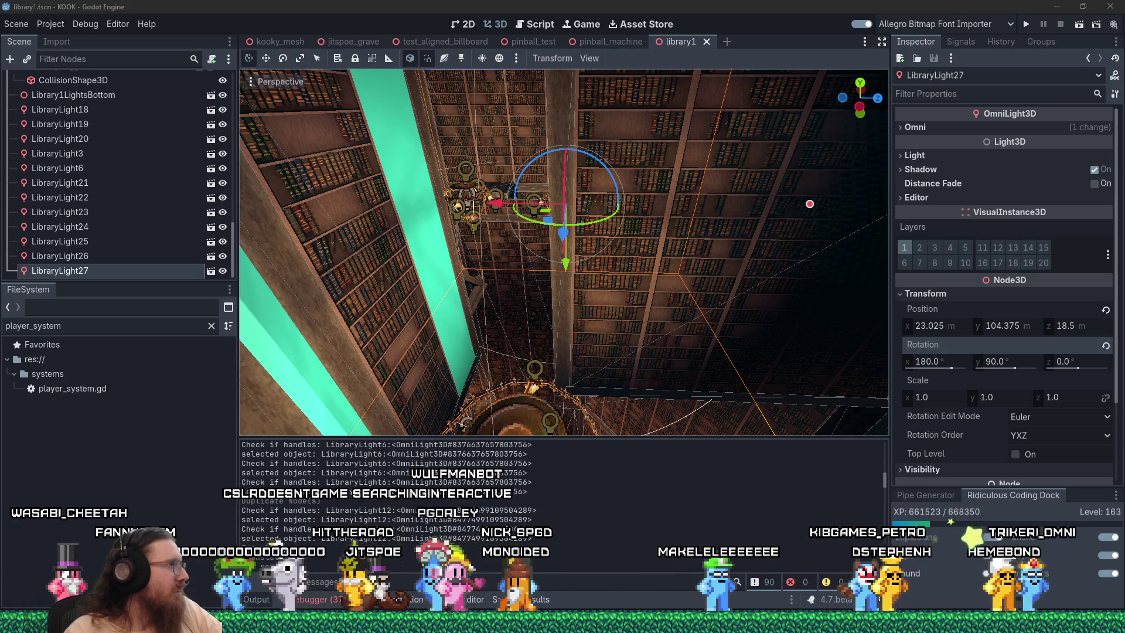
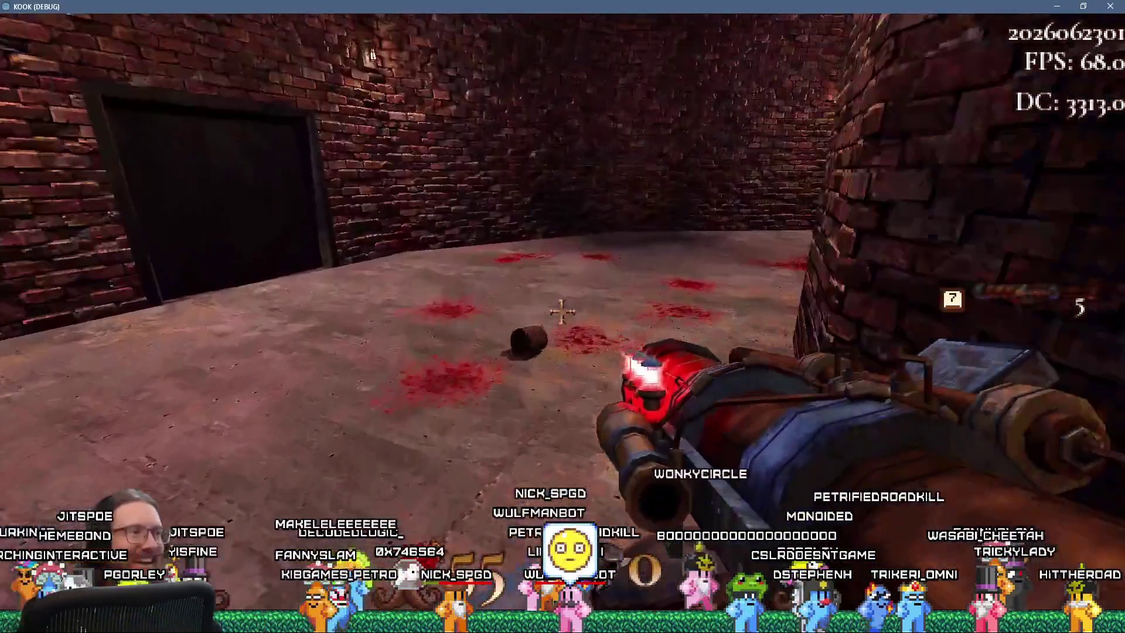
# Pick up the barrel lying on the blood-stained floor with the use key
pyautogui.press('e')
pyautogui.press('e')
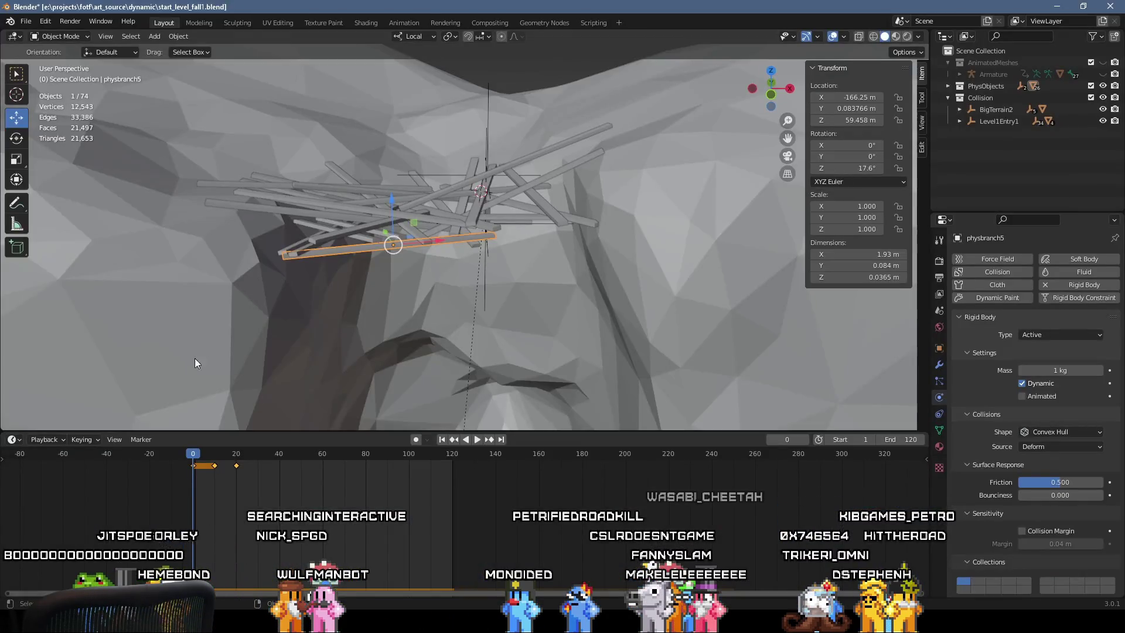
# Select the physbranch4 branch and play the falling-branches physics simulation
pyautogui.click(404, 211)
pyautogui.click(431, 195)
pyautogui.click(448, 207)
pyautogui.press('space')
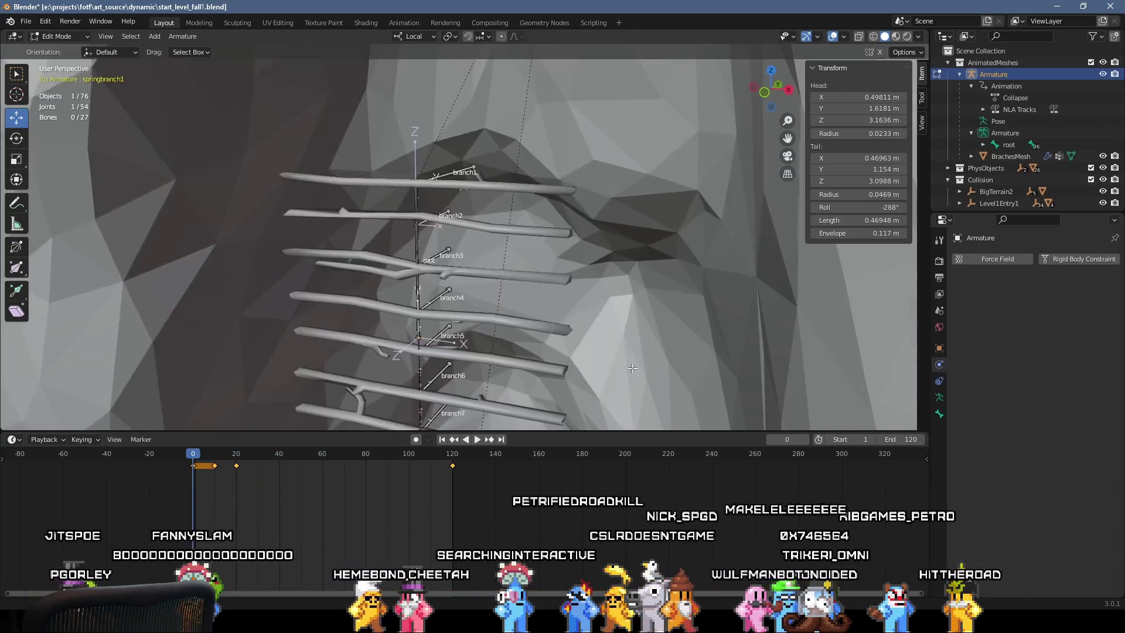
# View the lower armature branches, restart the simulation, then scrub Godot's cutscene to 3.9 seconds
pyautogui.scroll(-10, 633, 368)
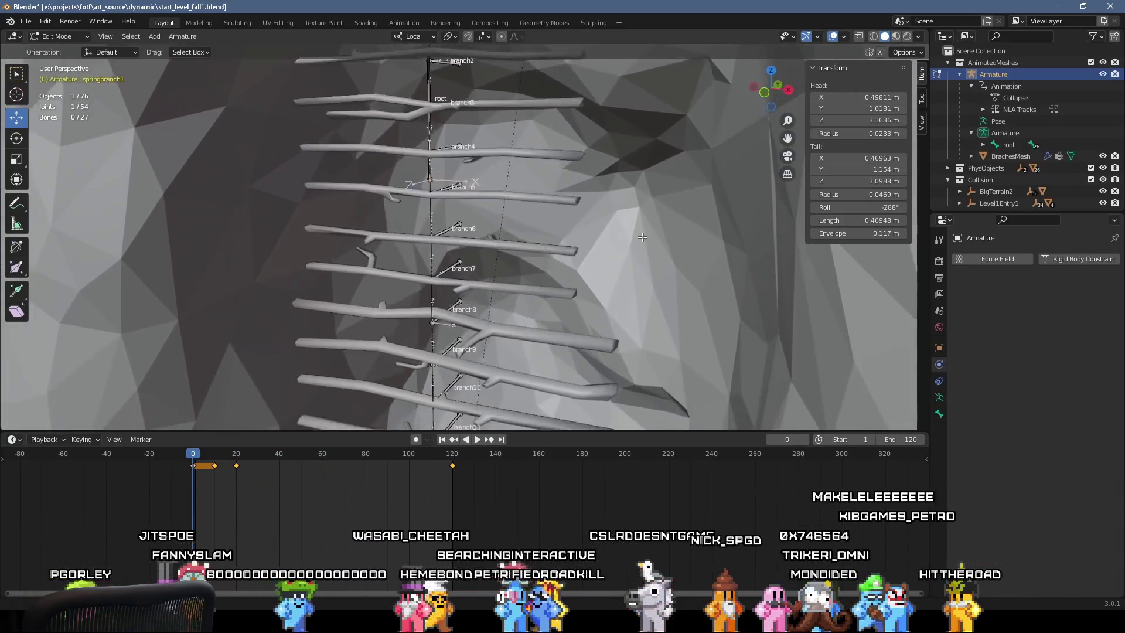
pyautogui.moveTo(654, 403); pyautogui.dragTo(657, 127)
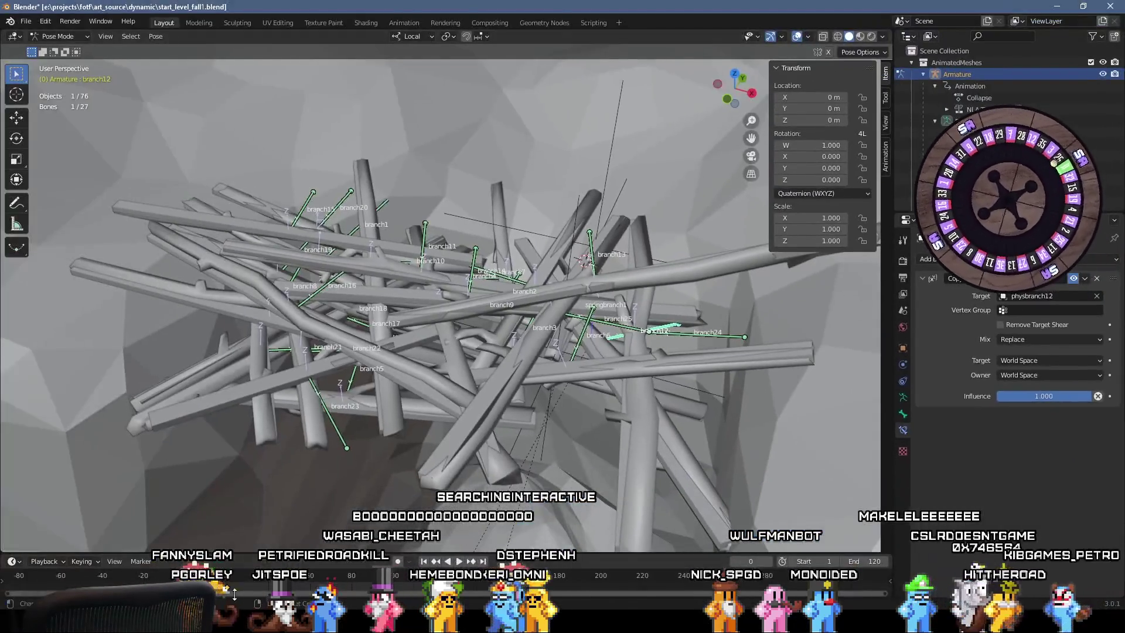
pyautogui.hotkey('shift', 'Left')
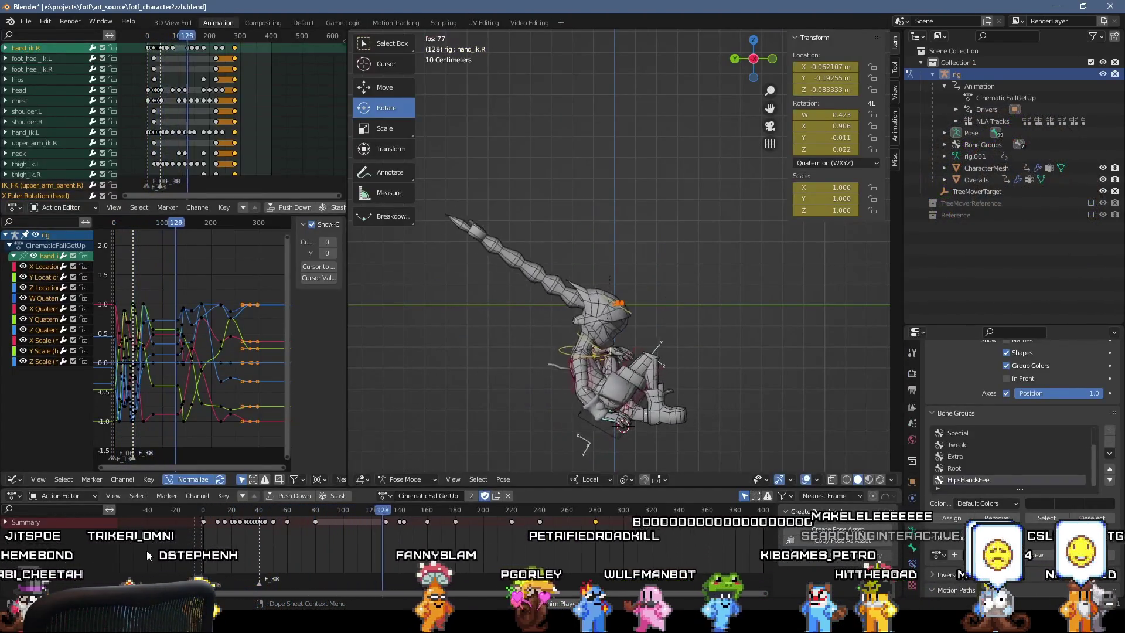
pyautogui.hotkey('alt', 'Tab')
pyautogui.moveTo(294, 362); pyautogui.dragTo(504, 368)
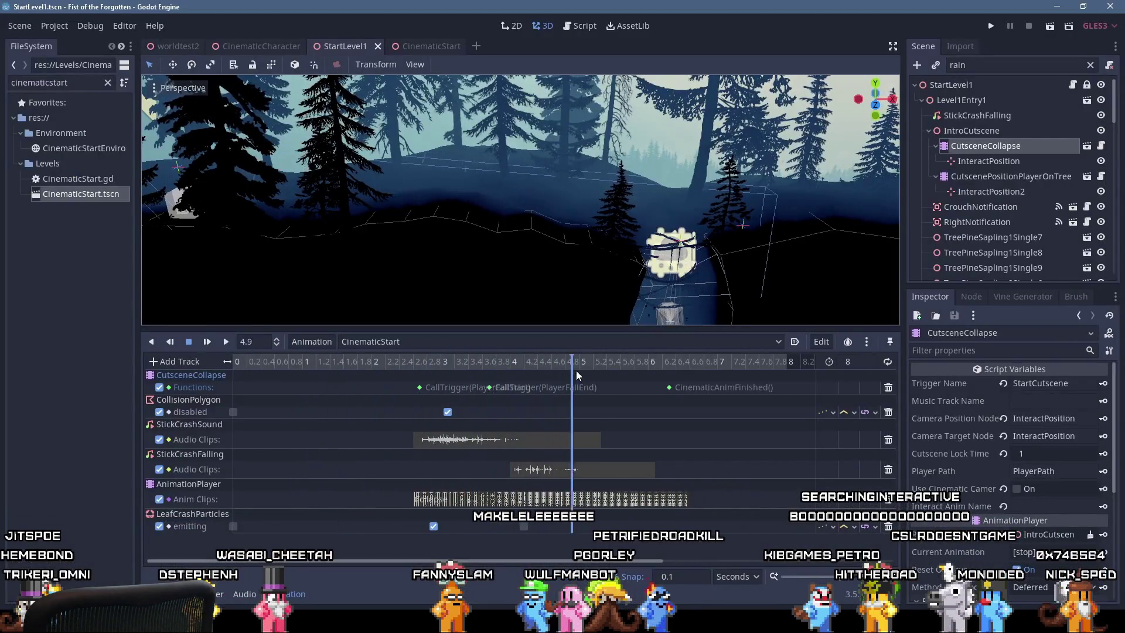
# Scrub the CinematicStart playhead back to 3.6 seconds, where the branch crash sounds start
pyautogui.moveTo(732, 377); pyautogui.dragTo(483, 414)
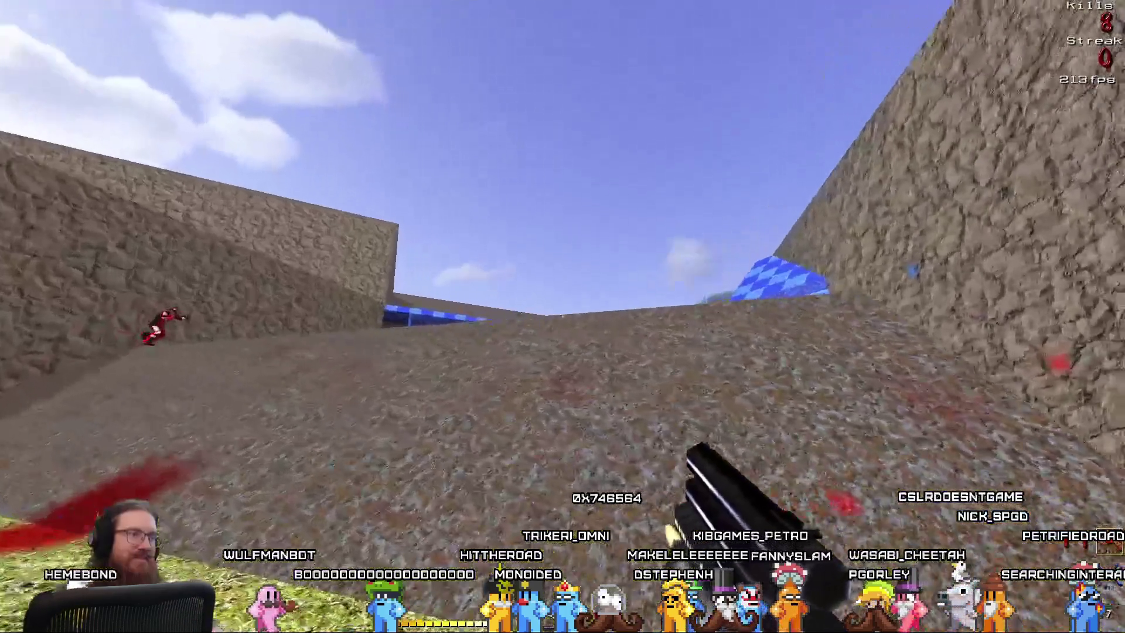
# Take the Twitch clip out of fullscreen so the library1 editor shows behind the browser
pyautogui.click(562, 317)
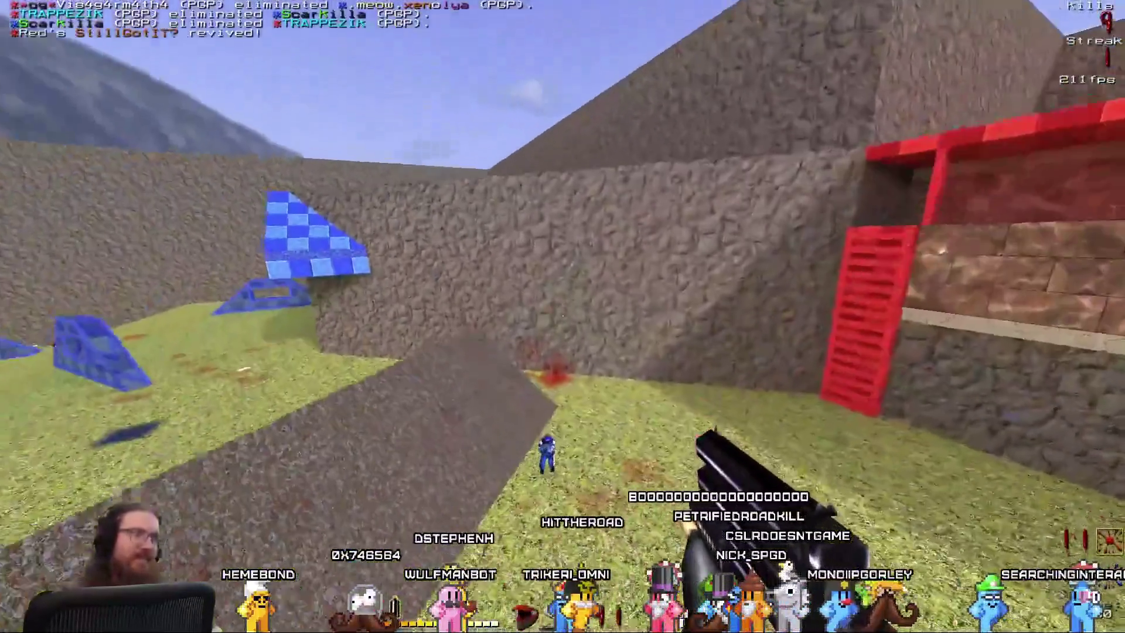
pyautogui.click(562, 316)
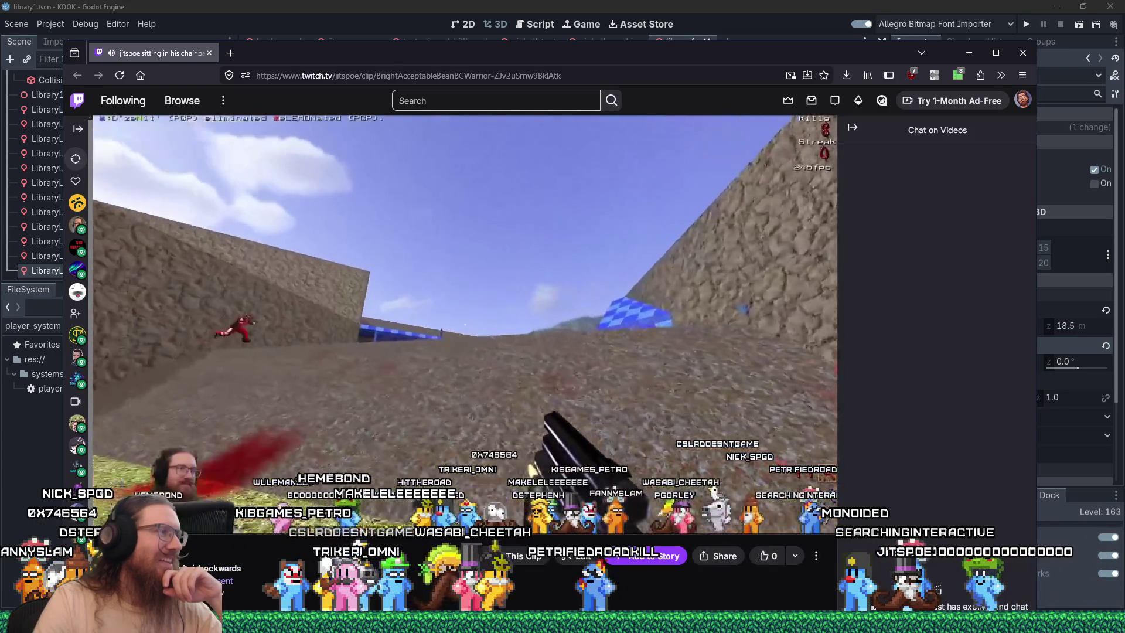
# Reposition and resize the 'Goop loop ad sound combo' clip window, then close it to return to Godot
pyautogui.moveTo(493, 54); pyautogui.dragTo(773, 19)
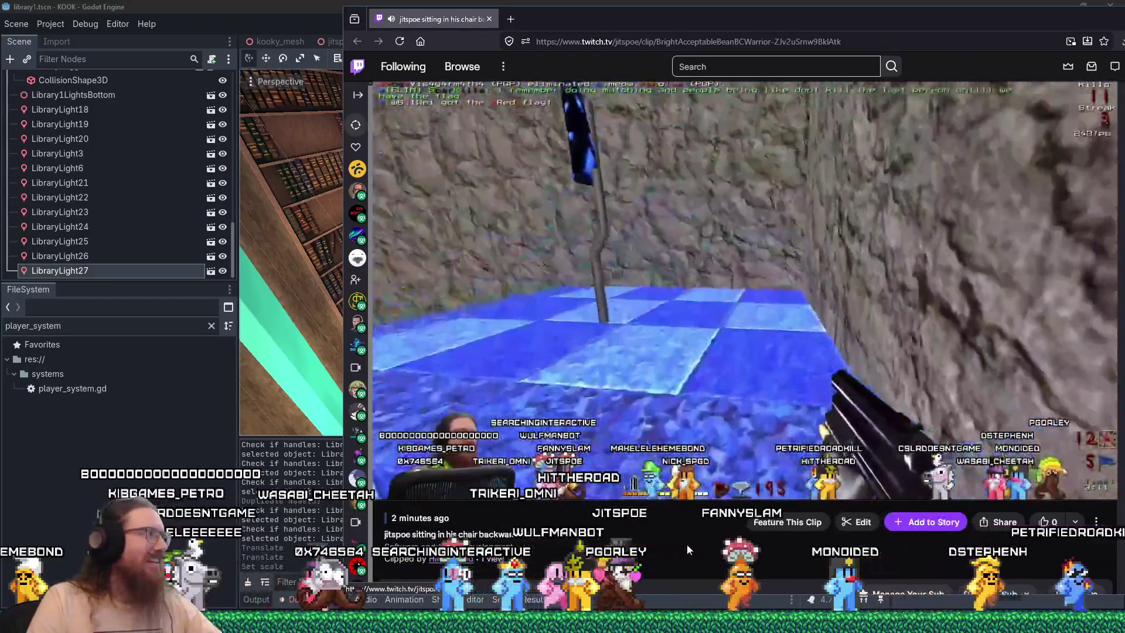
pyautogui.click(1082, 4)
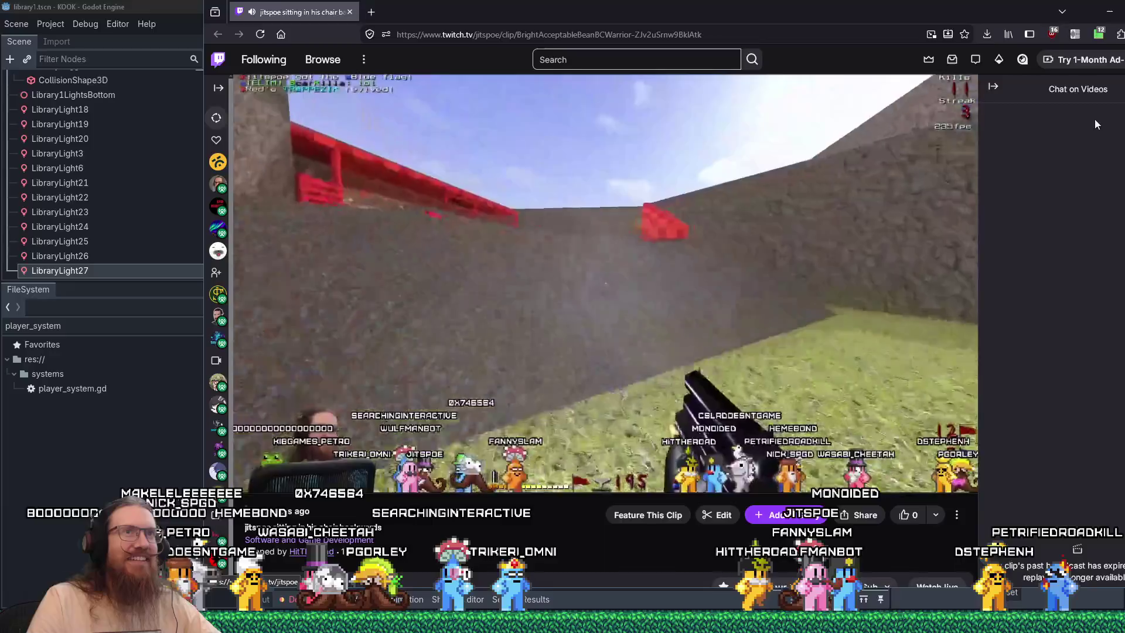
pyautogui.doubleClick(1114, 25)
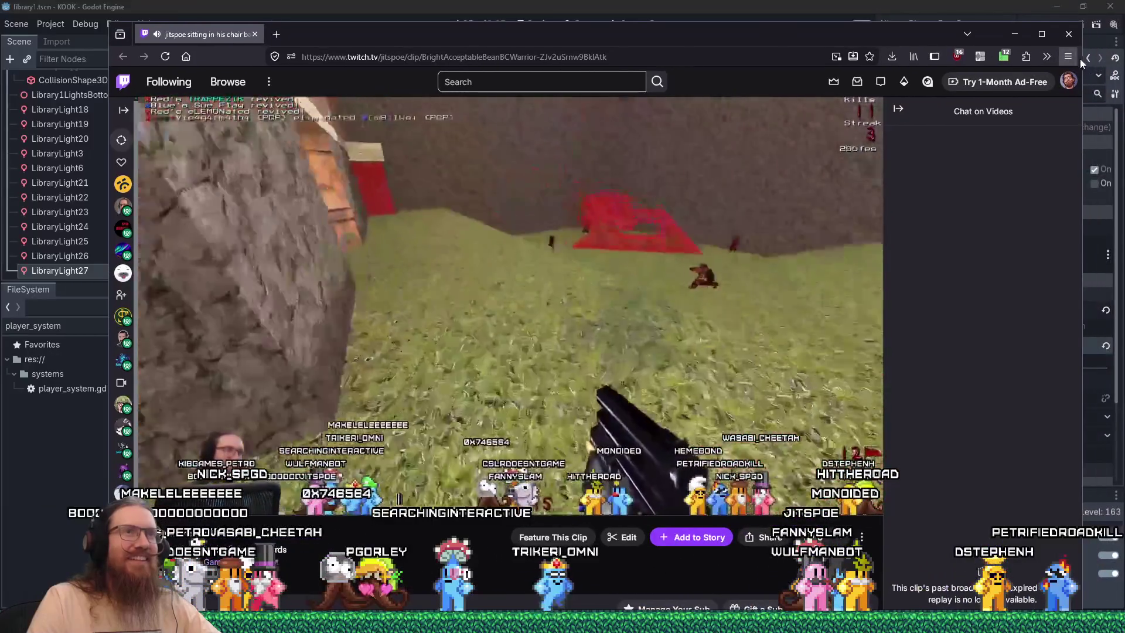
pyautogui.click(1069, 34)
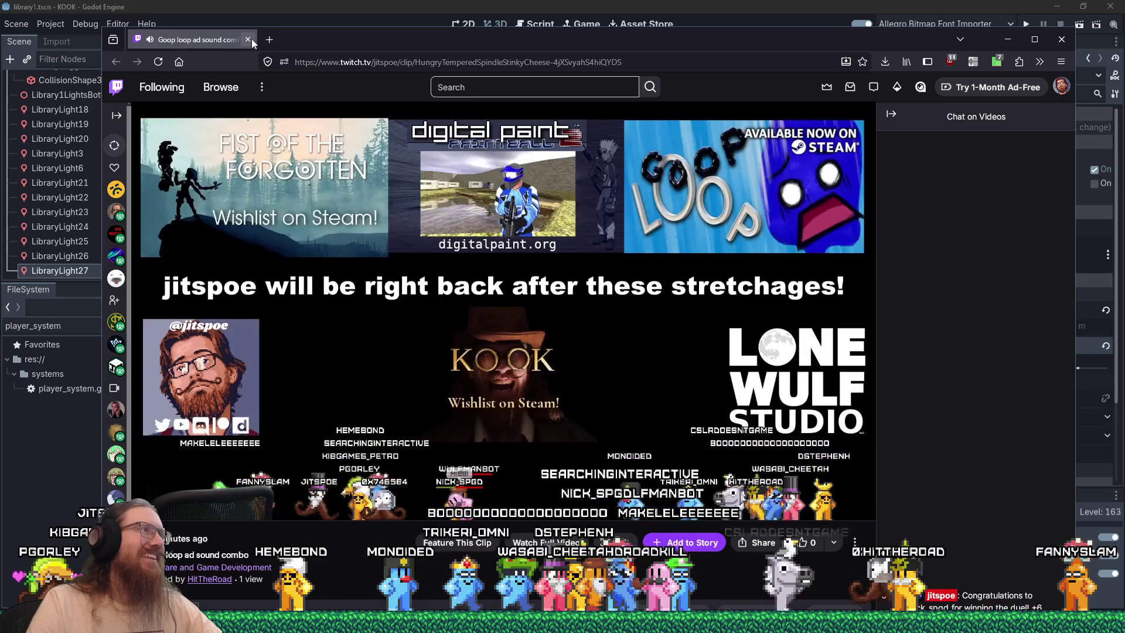
pyautogui.click(250, 38)
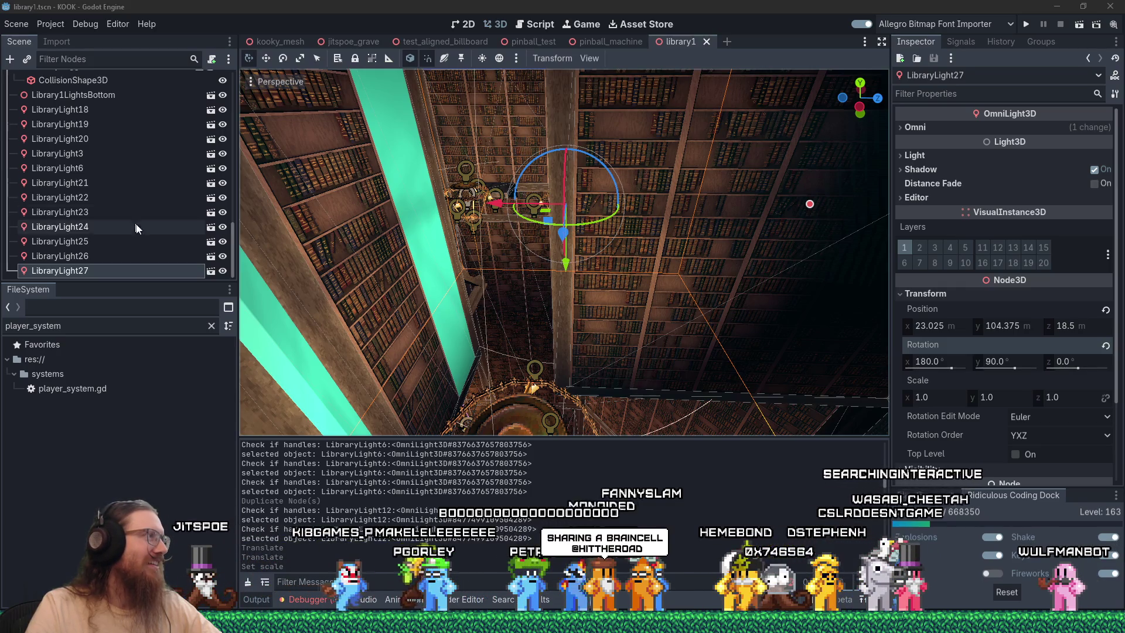
# Select LibraryLight18 through LibraryLight27 and drag them under Library1LightsBottom
pyautogui.scroll(2, 115, 217)
pyautogui.scroll(-2, 78, 177)
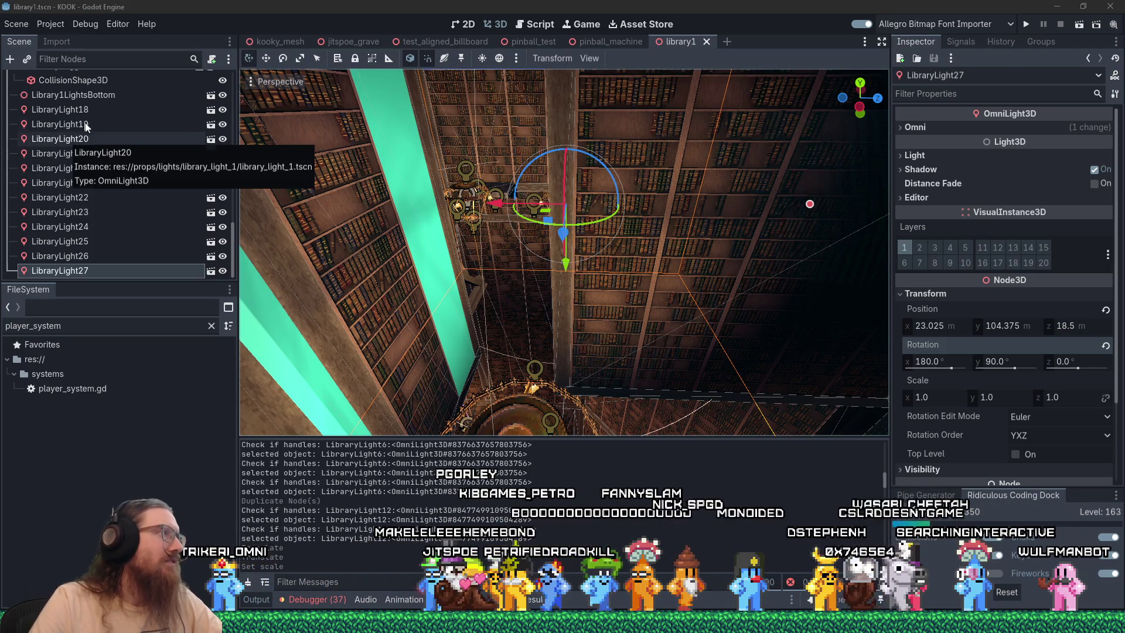
pyautogui.keyDown('shift'); pyautogui.click(72, 110); pyautogui.keyUp('shift')
pyautogui.moveTo(72, 112); pyautogui.dragTo(83, 96)
pyautogui.scroll(2, 565, 212)
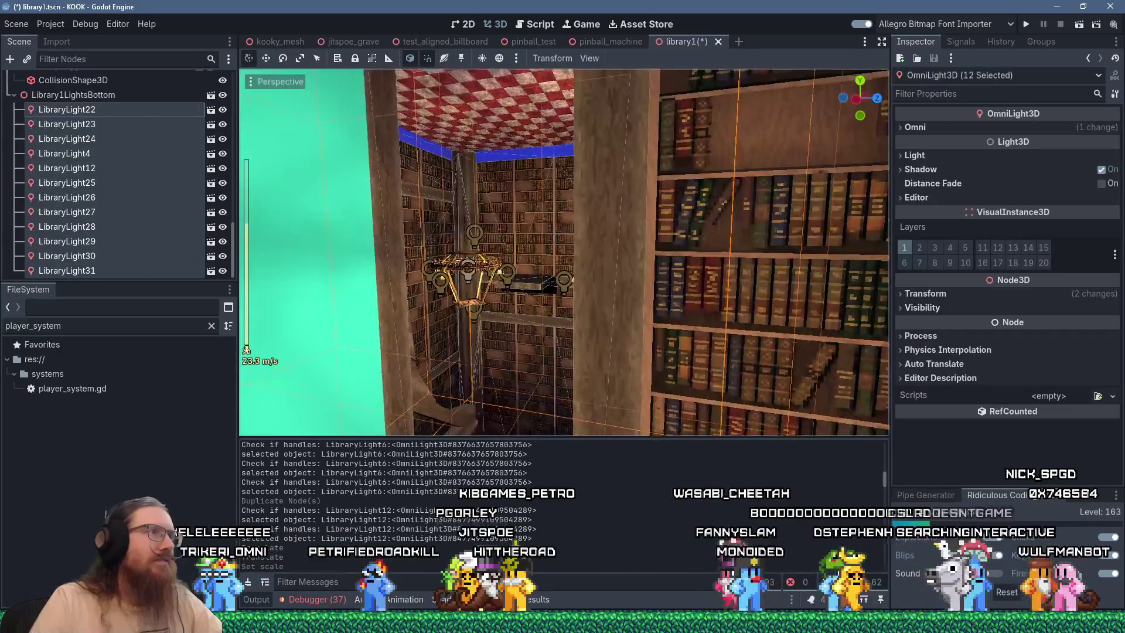
# Frame the regrouped lights and fly in close to the magenta library wall panels
pyautogui.press('f')
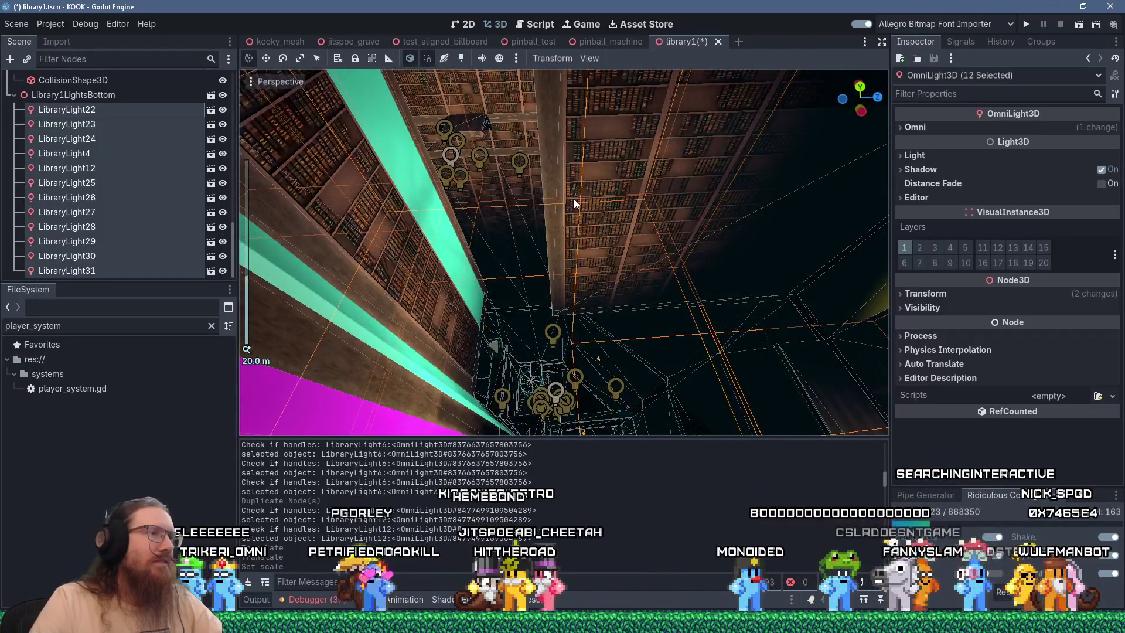
pyautogui.scroll(-10, 574, 203)
pyautogui.moveTo(513, 215)
pyautogui.mouseDown()
pyautogui.moveTo(436, 202)
pyautogui.moveTo(368, 214)
pyautogui.mouseUp()
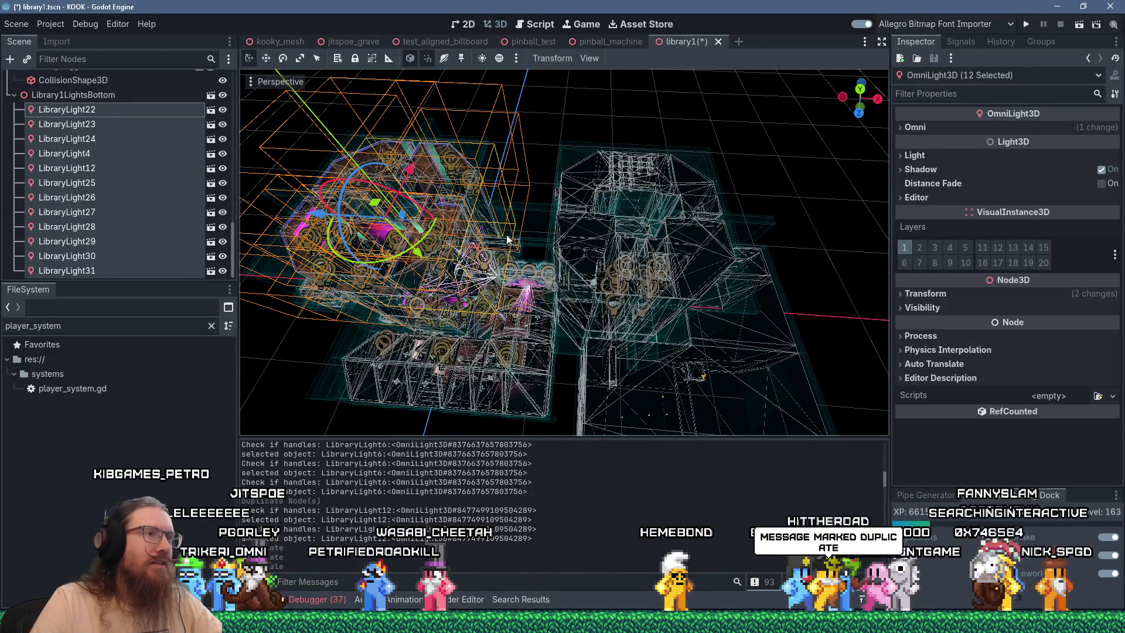
pyautogui.moveTo(508, 240)
pyautogui.mouseDown()
pyautogui.moveTo(527, 237)
pyautogui.moveTo(407, 234)
pyautogui.moveTo(492, 283)
pyautogui.moveTo(543, 291)
pyautogui.moveTo(414, 275)
pyautogui.moveTo(424, 281)
pyautogui.moveTo(454, 216)
pyautogui.moveTo(680, 262)
pyautogui.moveTo(688, 181)
pyautogui.moveTo(648, 143)
pyautogui.moveTo(710, 177)
pyautogui.moveTo(666, 259)
pyautogui.moveTo(640, 270)
pyautogui.moveTo(576, 255)
pyautogui.moveTo(688, 150)
pyautogui.moveTo(660, 299)
pyautogui.moveTo(683, 291)
pyautogui.moveTo(708, 245)
pyautogui.moveTo(730, 131)
pyautogui.moveTo(696, 228)
pyautogui.moveTo(674, 253)
pyautogui.moveTo(762, 262)
pyautogui.moveTo(605, 239)
pyautogui.moveTo(815, 288)
pyautogui.mouseUp()
pyautogui.moveTo(626, 288)
pyautogui.mouseDown()
pyautogui.moveTo(621, 217)
pyautogui.moveTo(693, 231)
pyautogui.moveTo(736, 125)
pyautogui.moveTo(693, 261)
pyautogui.moveTo(718, 234)
pyautogui.moveTo(583, 280)
pyautogui.moveTo(665, 196)
pyautogui.moveTo(705, 108)
pyautogui.moveTo(648, 271)
pyautogui.moveTo(614, 258)
pyautogui.moveTo(618, 271)
pyautogui.moveTo(412, 286)
pyautogui.moveTo(456, 277)
pyautogui.moveTo(535, 308)
pyautogui.moveTo(395, 282)
pyautogui.moveTo(522, 268)
pyautogui.mouseUp()
pyautogui.scroll(-3, 456, 273)
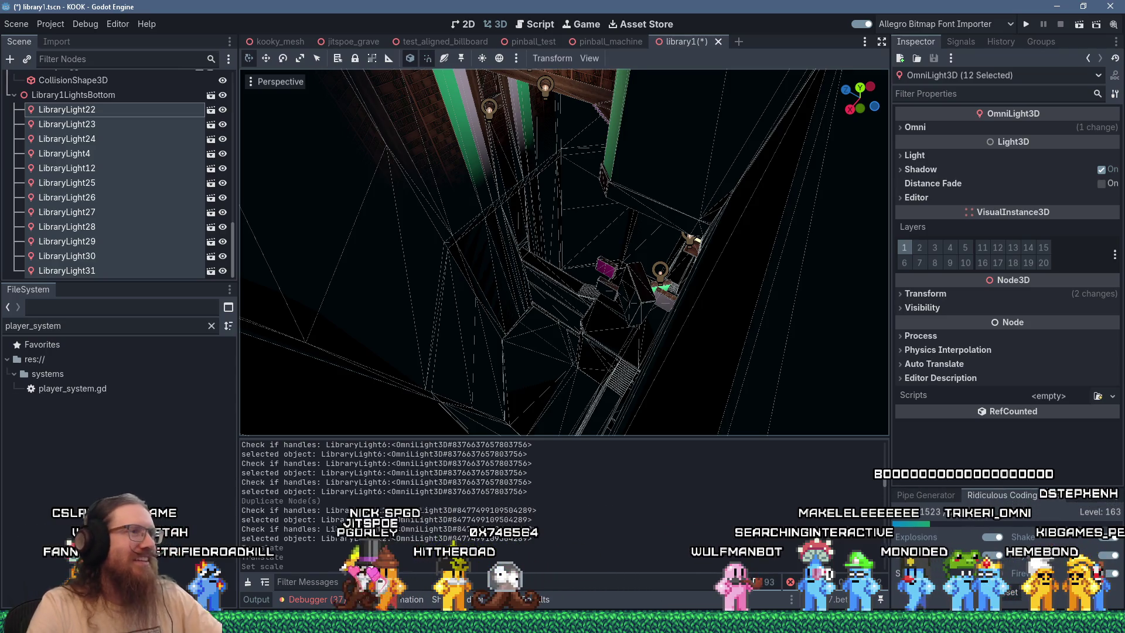
# Tilt down and pan across the library's lights and blocks from above
pyautogui.scroll(3, 635, 283)
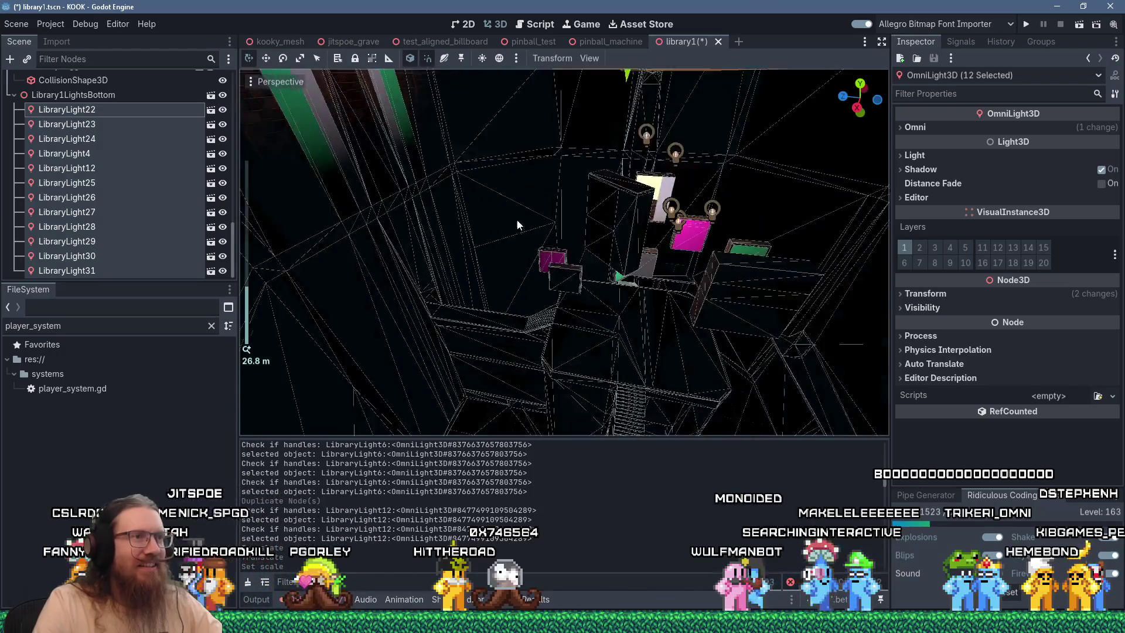
pyautogui.moveTo(554, 258)
pyautogui.mouseDown()
pyautogui.moveTo(495, 422)
pyautogui.moveTo(519, 117)
pyautogui.moveTo(578, 191)
pyautogui.moveTo(576, 216)
pyautogui.moveTo(648, 227)
pyautogui.moveTo(670, 271)
pyautogui.moveTo(516, 291)
pyautogui.moveTo(631, 344)
pyautogui.mouseUp()
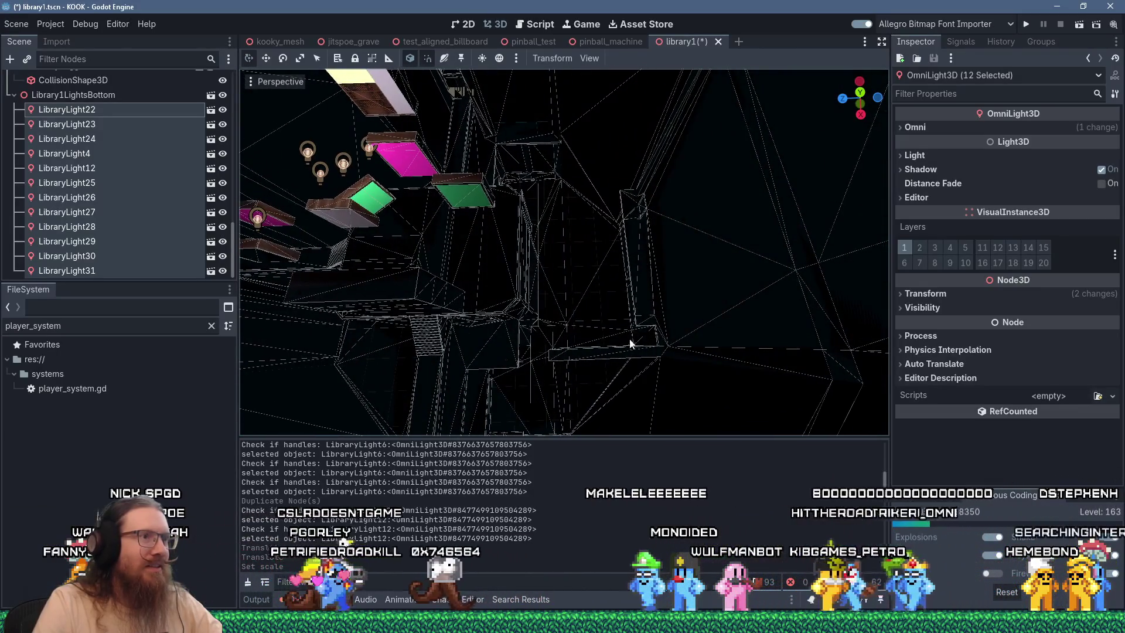
pyautogui.moveTo(556, 325)
pyautogui.mouseDown()
pyautogui.moveTo(771, 291)
pyautogui.moveTo(511, 258)
pyautogui.moveTo(639, 226)
pyautogui.moveTo(709, 227)
pyautogui.moveTo(396, 225)
pyautogui.moveTo(718, 204)
pyautogui.moveTo(674, 277)
pyautogui.moveTo(667, 237)
pyautogui.moveTo(806, 343)
pyautogui.moveTo(652, 299)
pyautogui.moveTo(652, 240)
pyautogui.mouseUp()
pyautogui.scroll(3, 635, 278)
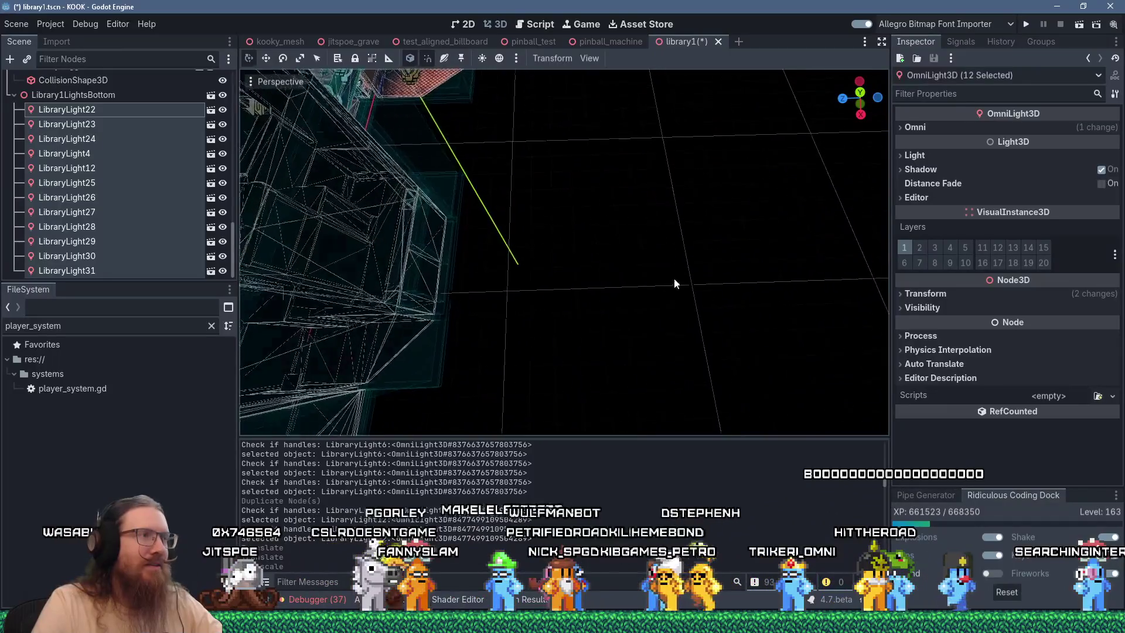
pyautogui.scroll(-3, 674, 277)
pyautogui.scroll(2, 654, 261)
pyautogui.scroll(12, 654, 244)
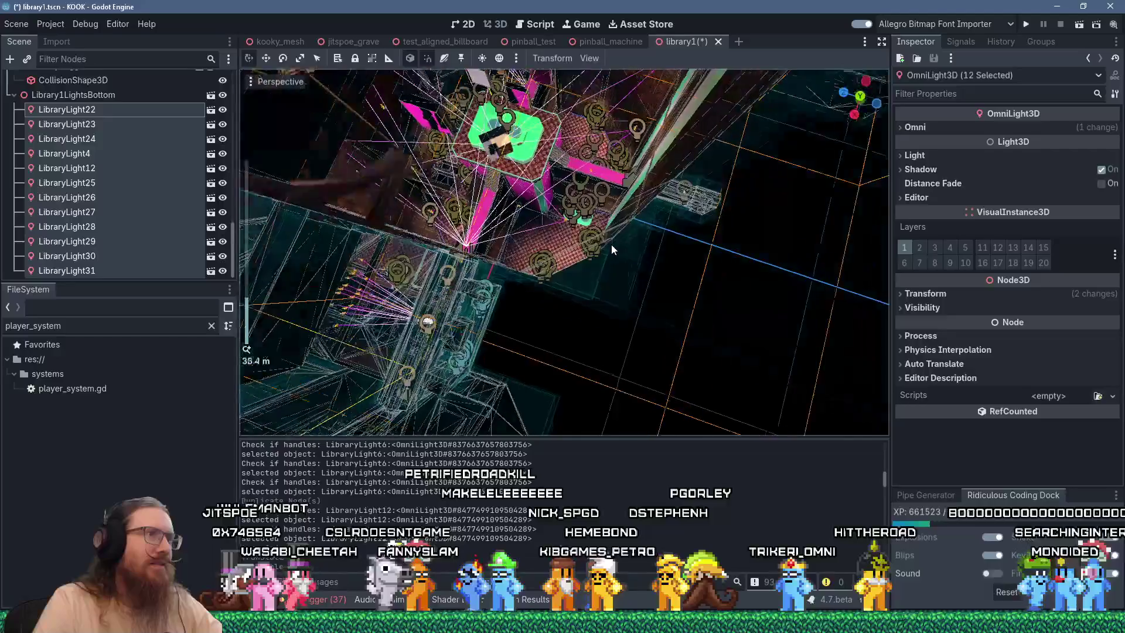
# Orbit around the magenta and teal blocks and zoom in on the lower tower
pyautogui.moveTo(604, 170)
pyautogui.mouseDown()
pyautogui.moveTo(625, 244)
pyautogui.moveTo(672, 189)
pyautogui.moveTo(677, 161)
pyautogui.moveTo(644, 111)
pyautogui.moveTo(807, 310)
pyautogui.moveTo(545, 193)
pyautogui.moveTo(546, 301)
pyautogui.moveTo(547, 269)
pyautogui.moveTo(572, 234)
pyautogui.moveTo(631, 340)
pyautogui.moveTo(617, 387)
pyautogui.moveTo(614, 344)
pyautogui.moveTo(709, 254)
pyautogui.moveTo(785, 240)
pyautogui.mouseUp()
pyautogui.scroll(-1, 631, 228)
pyautogui.scroll(-6, 659, 135)
pyautogui.moveTo(658, 296)
pyautogui.mouseDown()
pyautogui.moveTo(816, 294)
pyautogui.moveTo(726, 290)
pyautogui.moveTo(800, 325)
pyautogui.moveTo(782, 241)
pyautogui.moveTo(753, 316)
pyautogui.moveTo(568, 391)
pyautogui.moveTo(626, 314)
pyautogui.moveTo(546, 376)
pyautogui.moveTo(572, 336)
pyautogui.moveTo(595, 335)
pyautogui.moveTo(555, 329)
pyautogui.moveTo(621, 291)
pyautogui.moveTo(554, 290)
pyautogui.moveTo(369, 325)
pyautogui.moveTo(239, 321)
pyautogui.moveTo(843, 327)
pyautogui.moveTo(726, 349)
pyautogui.moveTo(694, 379)
pyautogui.moveTo(832, 363)
pyautogui.moveTo(884, 332)
pyautogui.moveTo(280, 312)
pyautogui.moveTo(702, 289)
pyautogui.moveTo(819, 272)
pyautogui.moveTo(820, 254)
pyautogui.moveTo(772, 269)
pyautogui.moveTo(309, 319)
pyautogui.moveTo(699, 233)
pyautogui.moveTo(708, 256)
pyautogui.moveTo(658, 284)
pyautogui.moveTo(637, 208)
pyautogui.moveTo(645, 123)
pyautogui.moveTo(596, 211)
pyautogui.moveTo(627, 346)
pyautogui.moveTo(619, 313)
pyautogui.mouseUp()
pyautogui.scroll(3, 758, 340)
pyautogui.scroll(-3, 754, 316)
pyautogui.scroll(-3, 561, 391)
pyautogui.scroll(5, 308, 310)
pyautogui.scroll(-3, 623, 334)
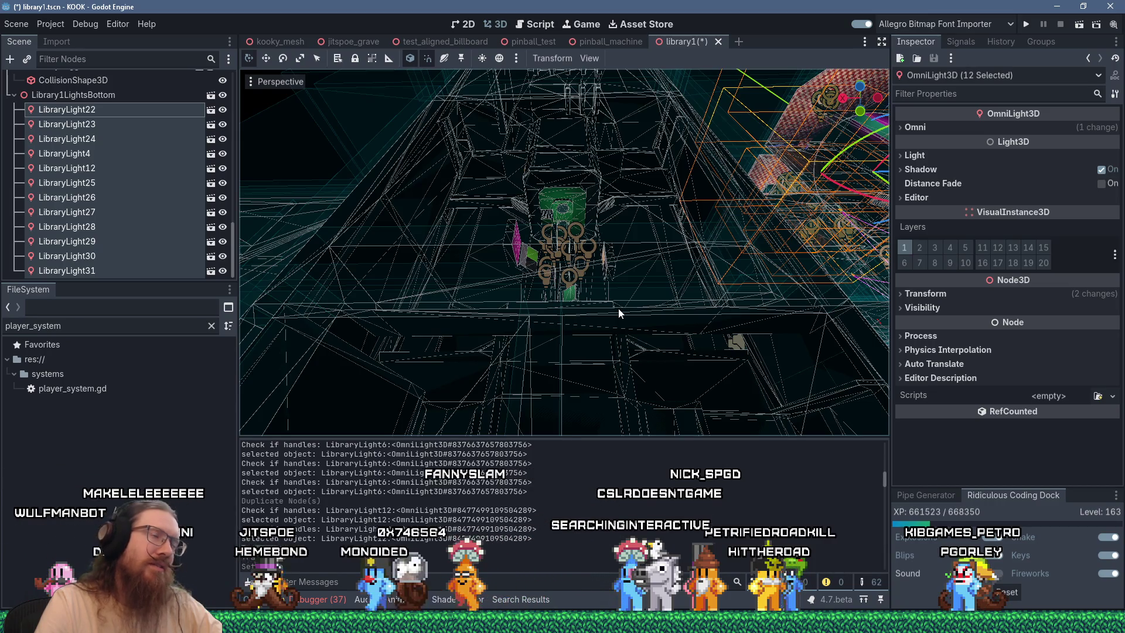
# Orbit past the shelved tower to frame the green platform on the checkered floor
pyautogui.moveTo(589, 287)
pyautogui.mouseDown()
pyautogui.moveTo(597, 347)
pyautogui.moveTo(537, 308)
pyautogui.moveTo(729, 168)
pyautogui.mouseUp()
pyautogui.scroll(-3, 536, 308)
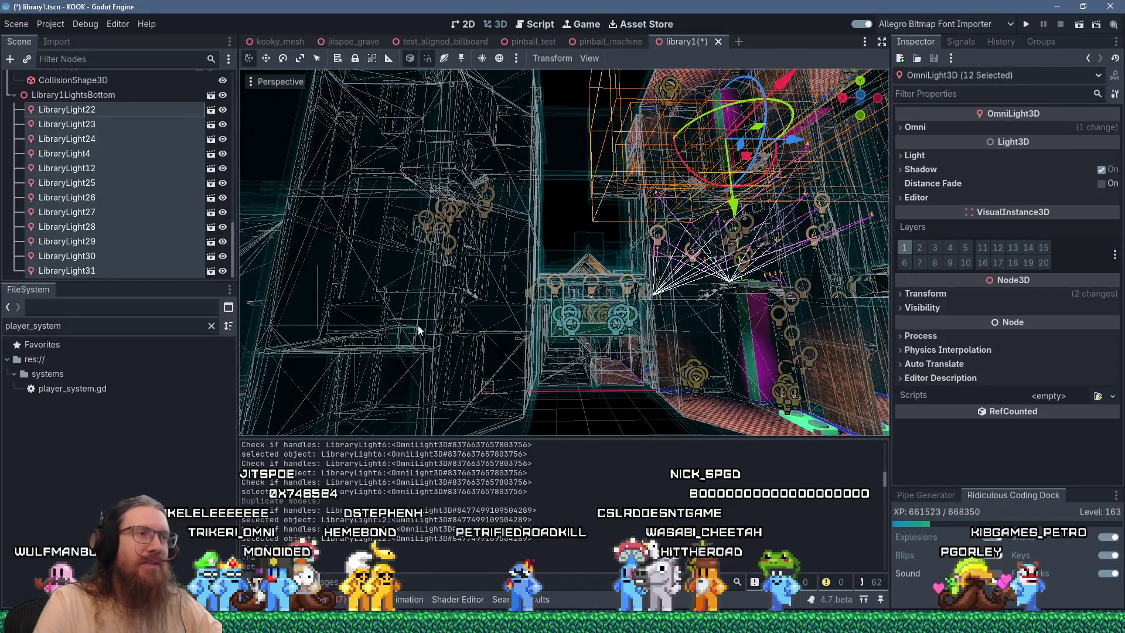
pyautogui.moveTo(418, 326); pyautogui.dragTo(441, 432)
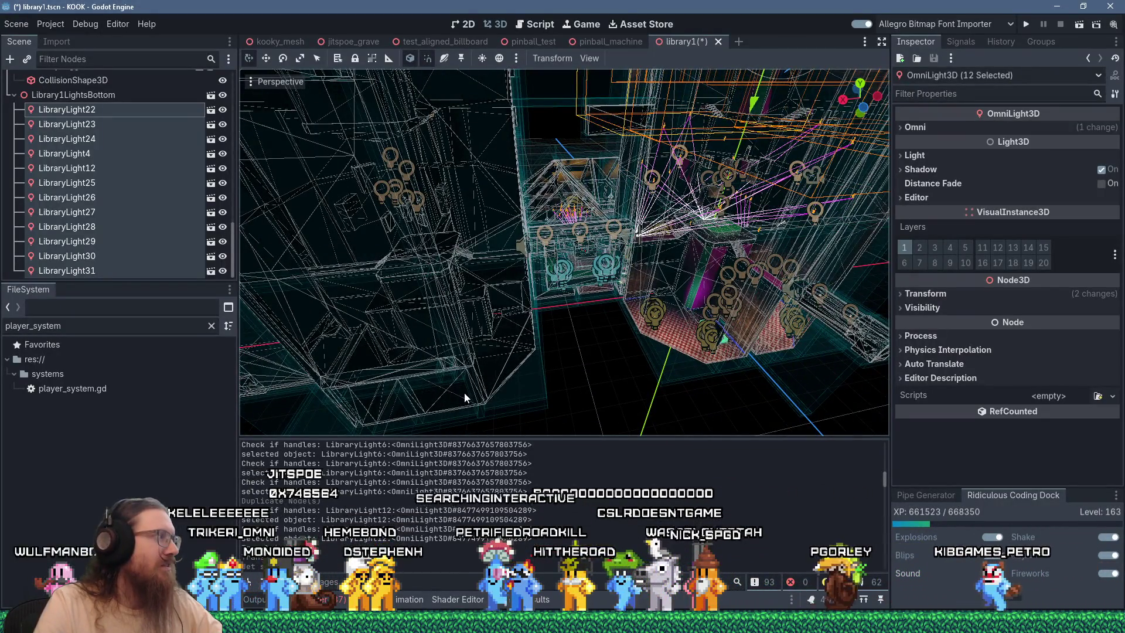
pyautogui.moveTo(589, 359)
pyautogui.mouseDown()
pyautogui.moveTo(704, 315)
pyautogui.moveTo(591, 336)
pyautogui.moveTo(683, 311)
pyautogui.moveTo(466, 305)
pyautogui.moveTo(485, 256)
pyautogui.moveTo(515, 368)
pyautogui.moveTo(469, 378)
pyautogui.moveTo(496, 367)
pyautogui.moveTo(618, 374)
pyautogui.moveTo(541, 281)
pyautogui.moveTo(631, 323)
pyautogui.mouseUp()
pyautogui.scroll(3, 635, 332)
pyautogui.scroll(-2, 469, 378)
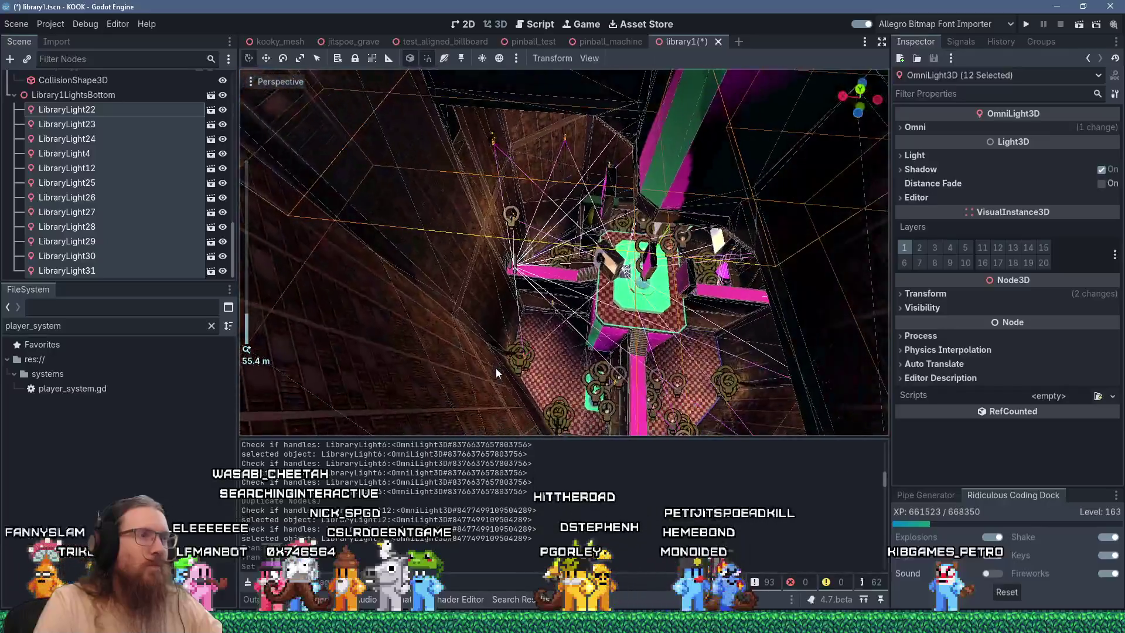
pyautogui.scroll(-3, 496, 367)
pyautogui.scroll(3, 495, 368)
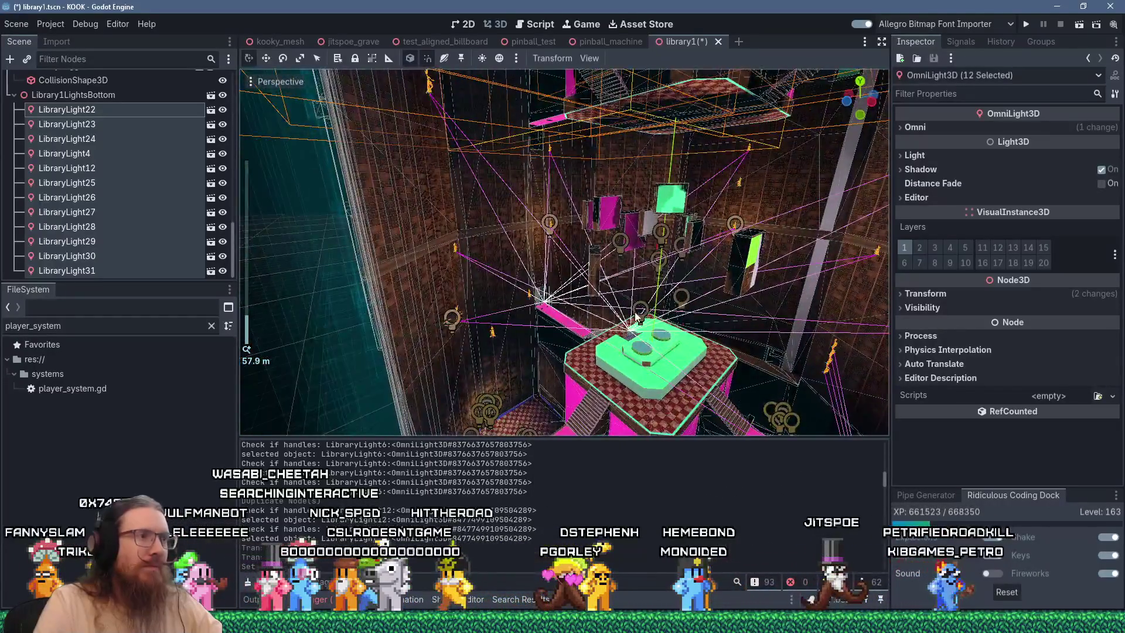
pyautogui.scroll(4, 572, 296)
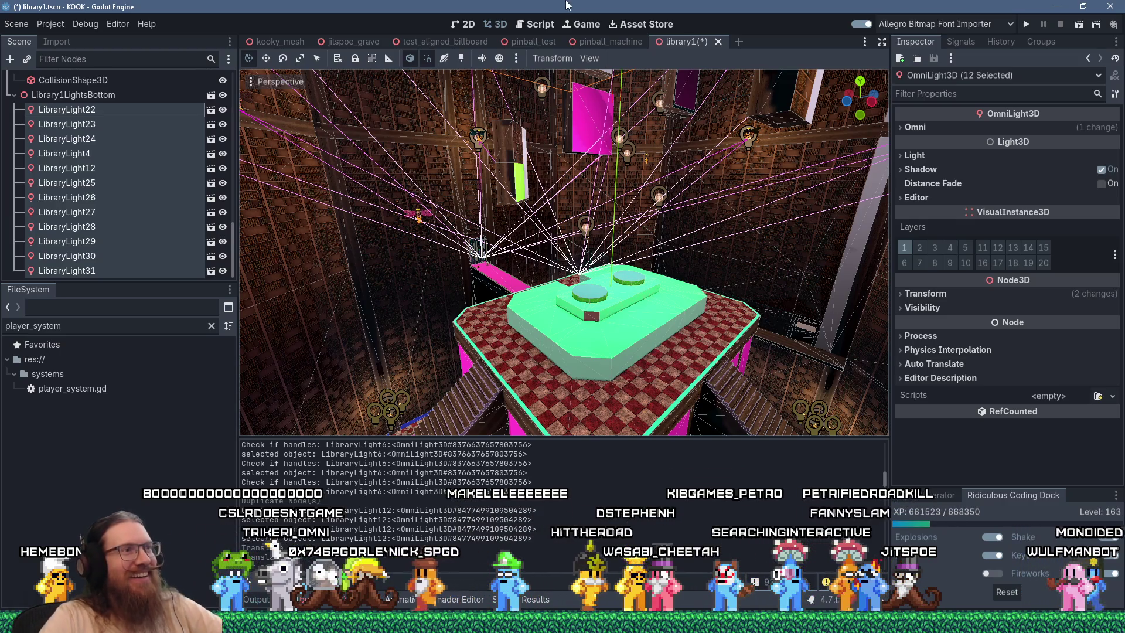
pyautogui.scroll(-5, 630, 322)
pyautogui.scroll(6, 505, 297)
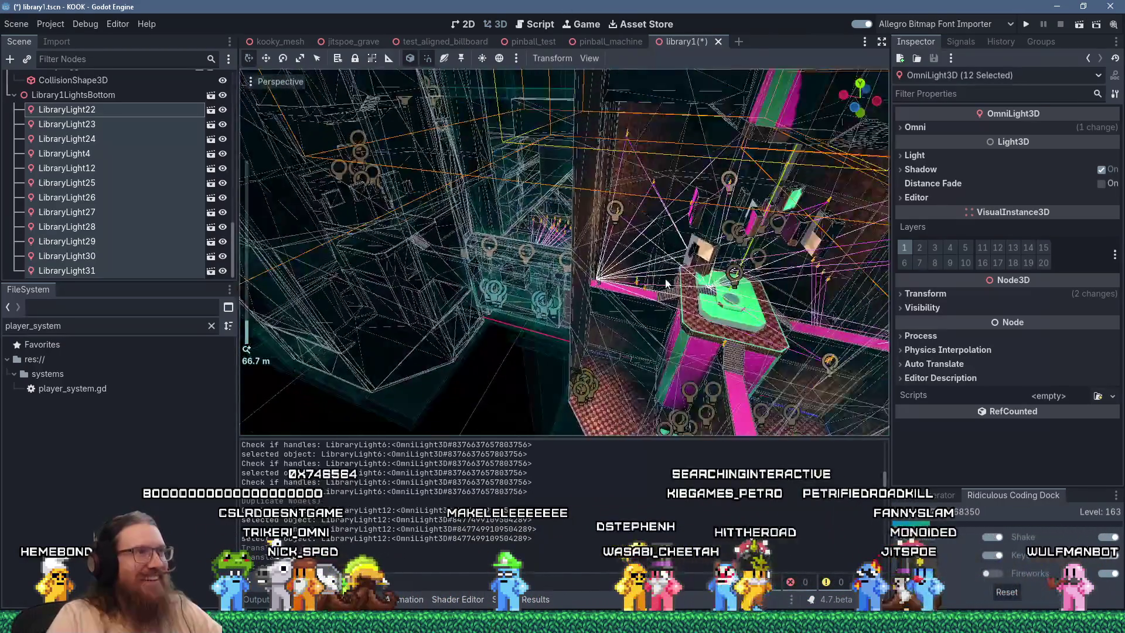
pyautogui.moveTo(505, 297)
pyautogui.mouseDown()
pyautogui.moveTo(609, 184)
pyautogui.moveTo(729, 202)
pyautogui.moveTo(785, 150)
pyautogui.mouseUp()
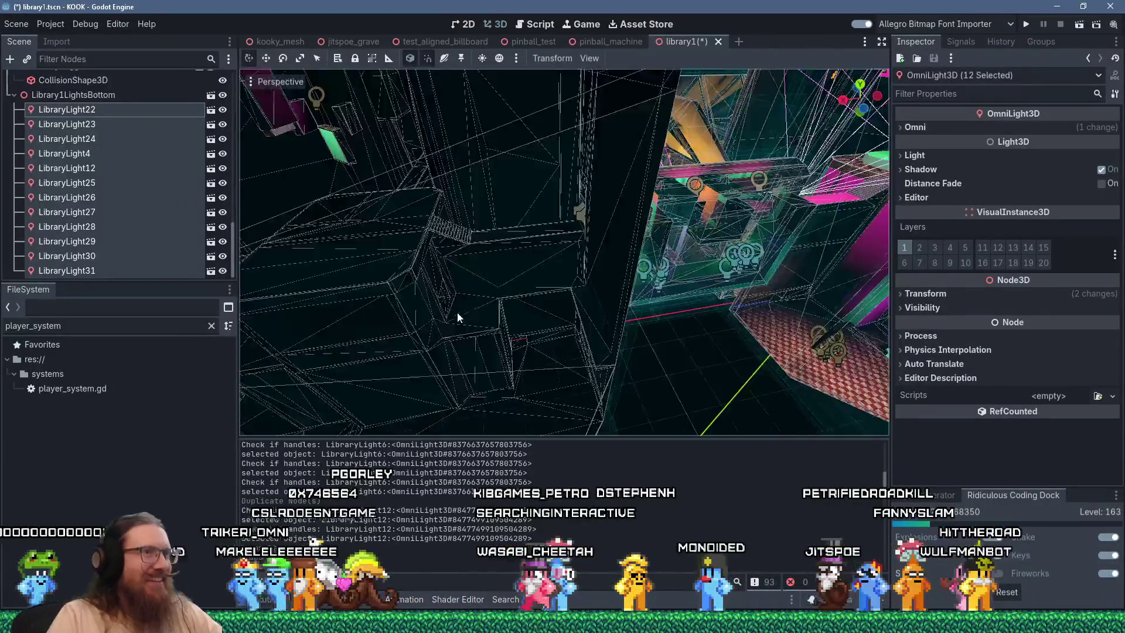
pyautogui.scroll(-5, 457, 312)
pyautogui.moveTo(490, 277)
pyautogui.mouseDown()
pyautogui.moveTo(613, 280)
pyautogui.moveTo(457, 197)
pyautogui.moveTo(368, 169)
pyautogui.moveTo(719, 210)
pyautogui.moveTo(754, 236)
pyautogui.moveTo(795, 313)
pyautogui.moveTo(677, 313)
pyautogui.moveTo(384, 220)
pyautogui.moveTo(606, 238)
pyautogui.moveTo(482, 231)
pyautogui.moveTo(518, 364)
pyautogui.moveTo(535, 288)
pyautogui.moveTo(562, 263)
pyautogui.moveTo(674, 355)
pyautogui.moveTo(606, 354)
pyautogui.mouseUp()
pyautogui.scroll(3, 486, 269)
pyautogui.scroll(-8, 491, 254)
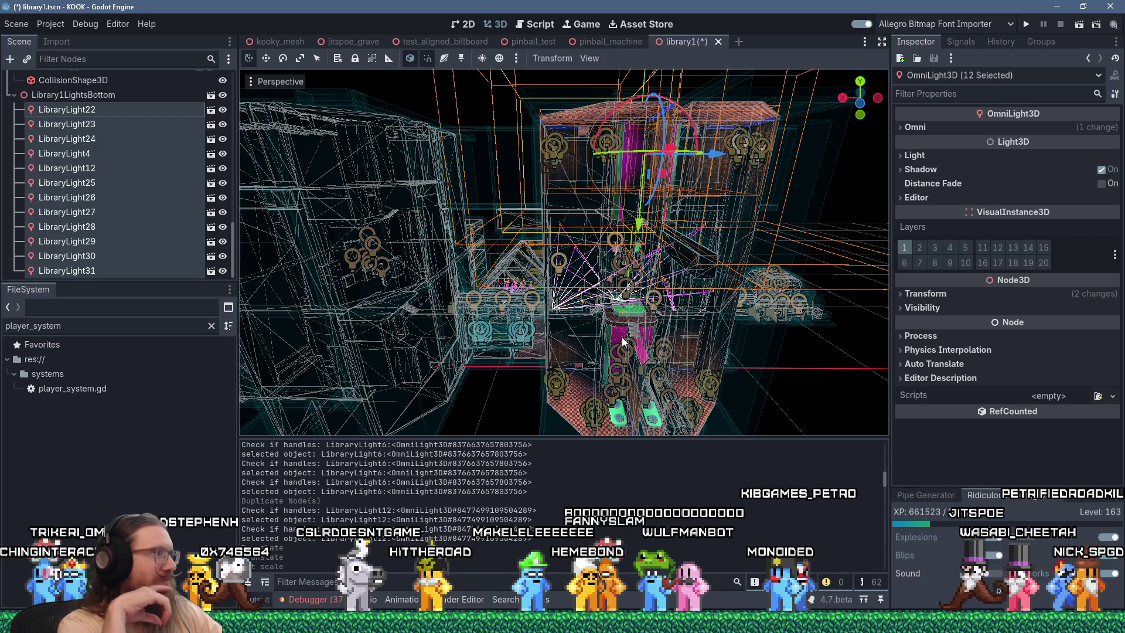
pyautogui.scroll(5, 594, 315)
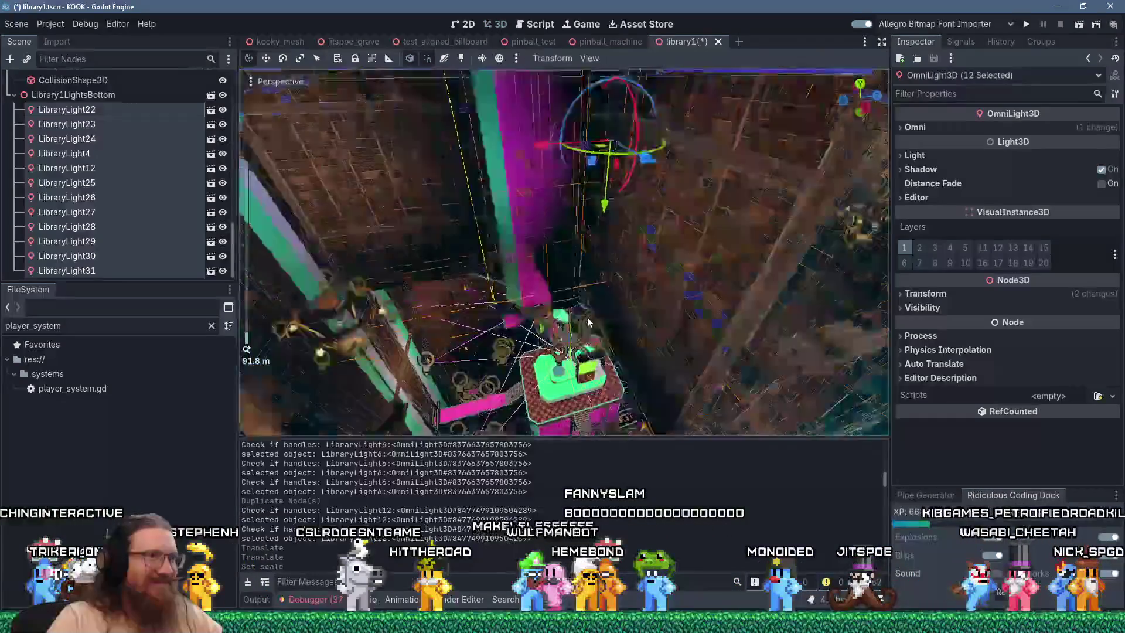
pyautogui.scroll(6, 593, 315)
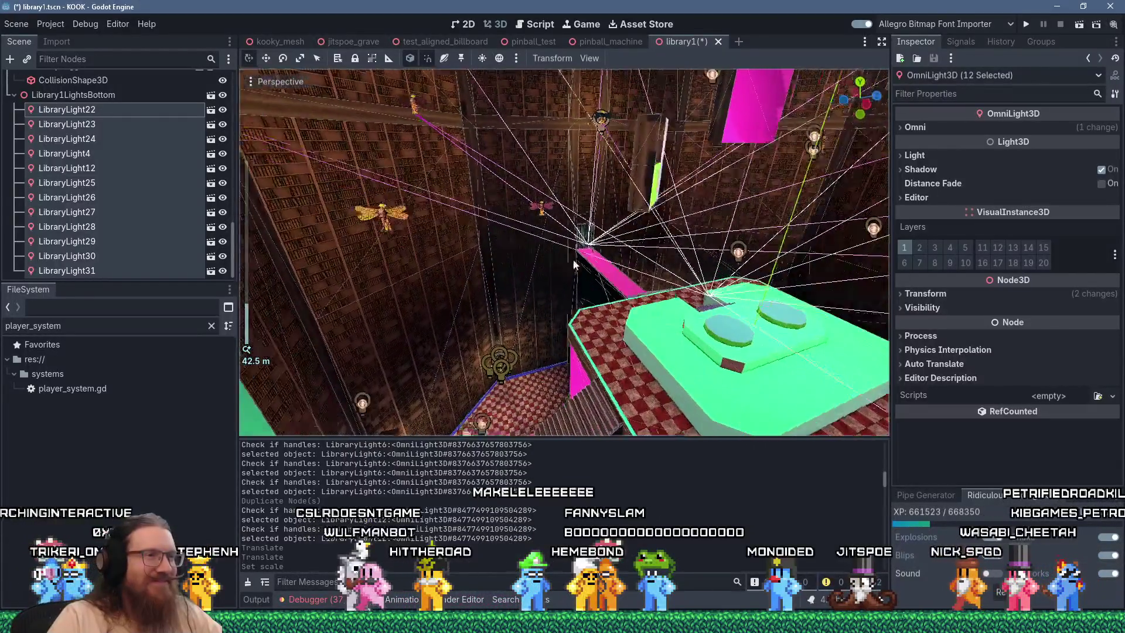
pyautogui.scroll(-6, 489, 205)
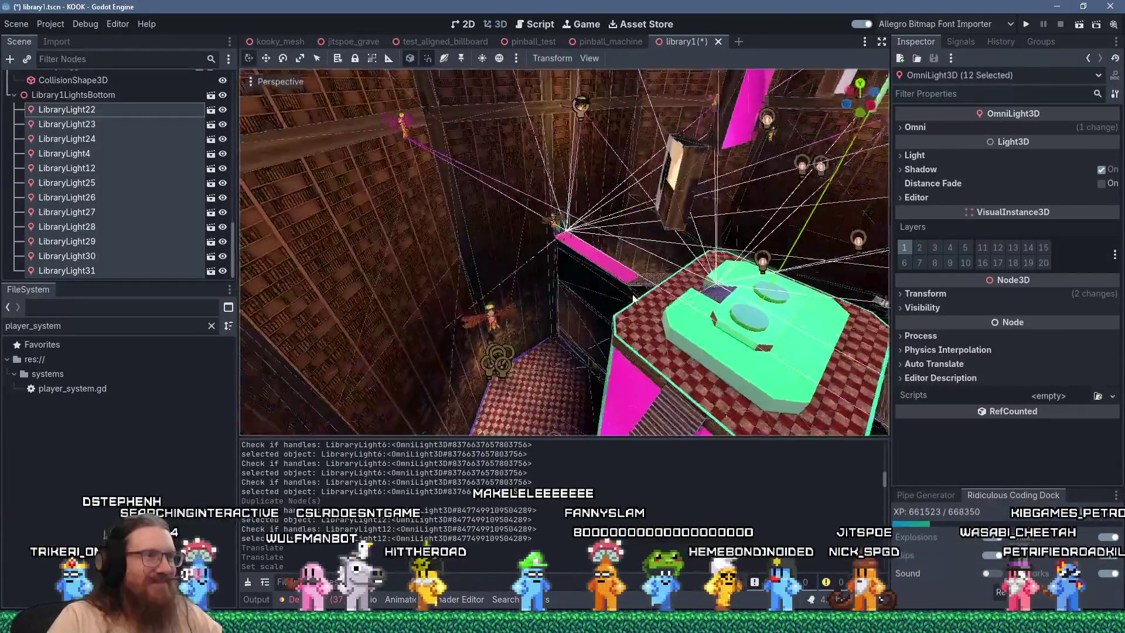
pyautogui.moveTo(614, 329)
pyautogui.mouseDown()
pyautogui.moveTo(642, 260)
pyautogui.moveTo(628, 336)
pyautogui.moveTo(664, 359)
pyautogui.moveTo(785, 314)
pyautogui.moveTo(588, 296)
pyautogui.moveTo(468, 381)
pyautogui.mouseUp()
pyautogui.scroll(2, 424, 420)
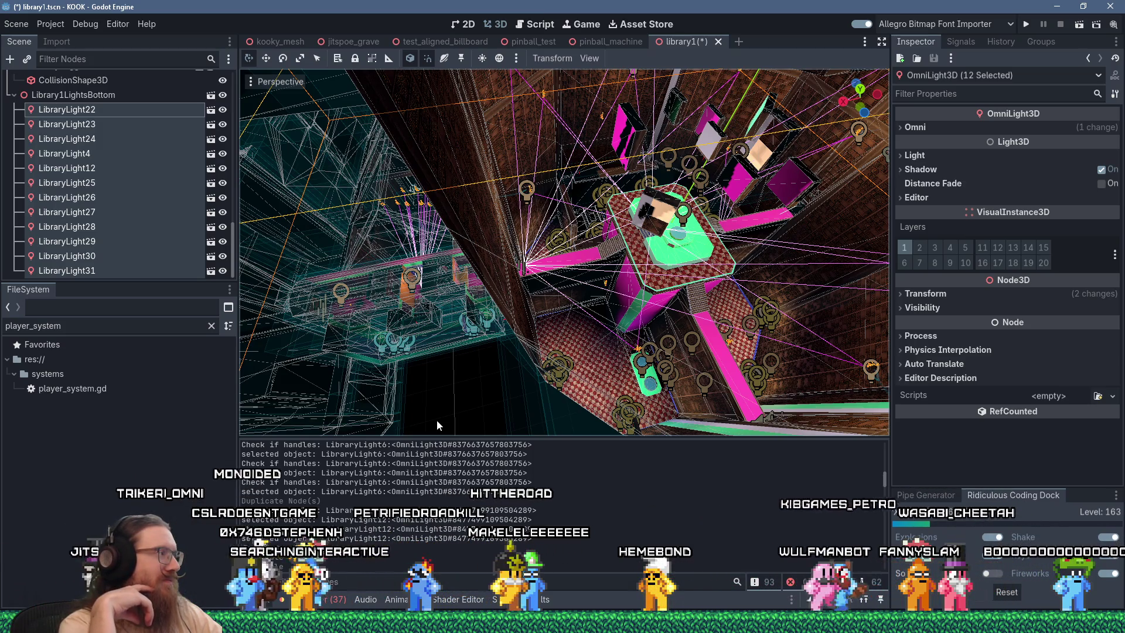
pyautogui.moveTo(437, 420)
pyautogui.mouseDown()
pyautogui.moveTo(566, 281)
pyautogui.moveTo(747, 278)
pyautogui.moveTo(599, 224)
pyautogui.moveTo(656, 160)
pyautogui.moveTo(867, 302)
pyautogui.moveTo(699, 304)
pyautogui.moveTo(673, 237)
pyautogui.moveTo(642, 216)
pyautogui.moveTo(464, 200)
pyautogui.mouseUp()
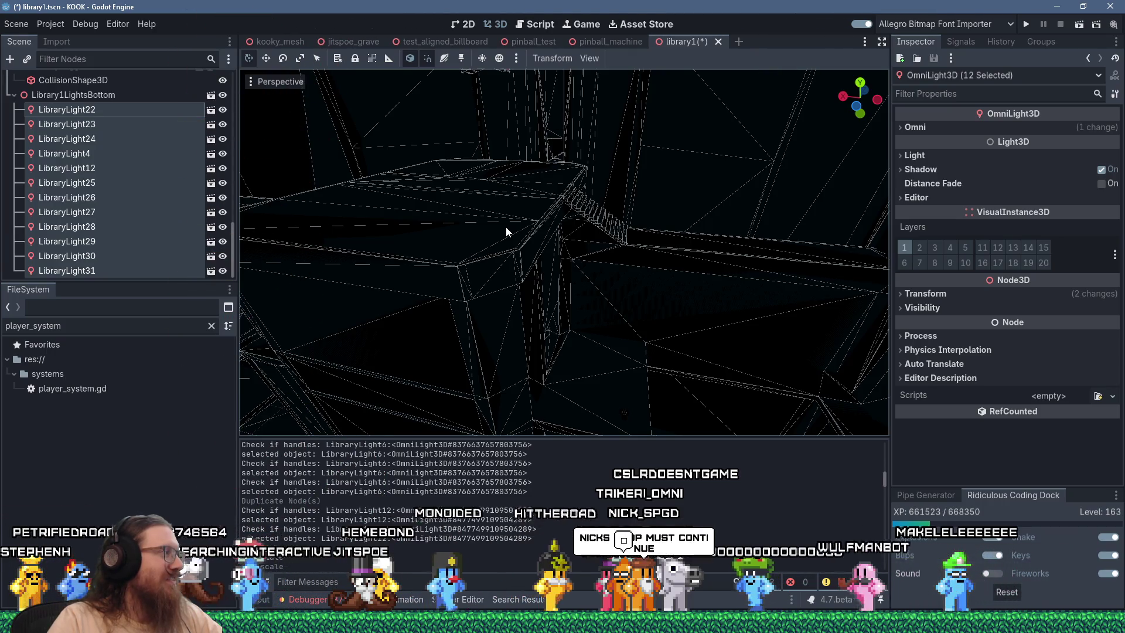
pyautogui.scroll(-10, 506, 231)
pyautogui.scroll(10, 506, 232)
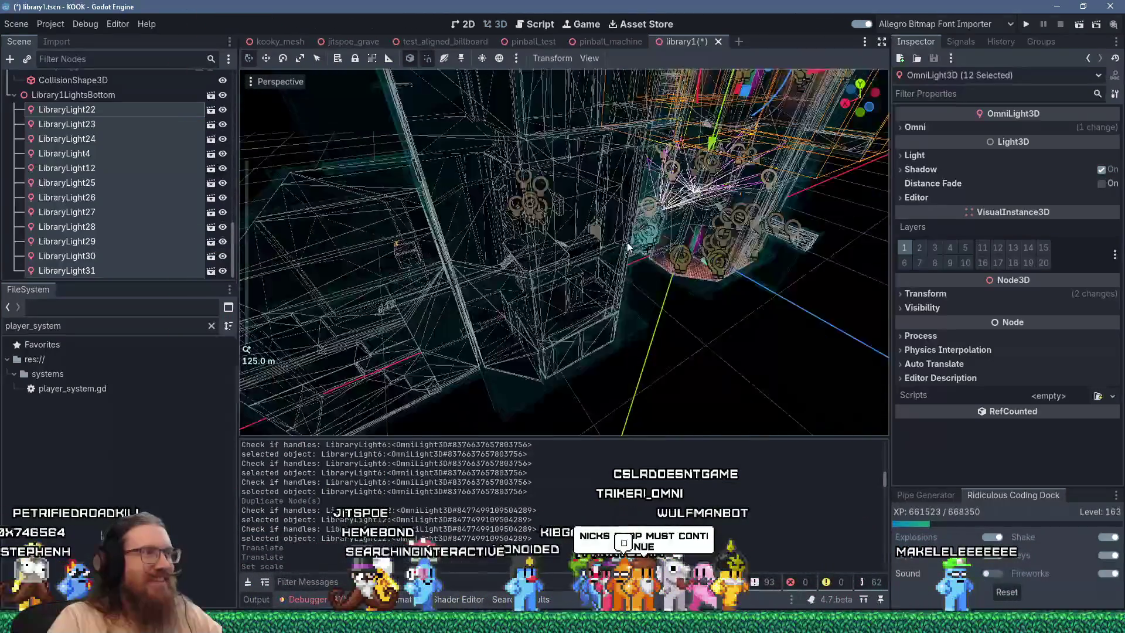
pyautogui.moveTo(716, 219)
pyautogui.mouseDown()
pyautogui.moveTo(750, 284)
pyautogui.moveTo(743, 320)
pyautogui.mouseUp()
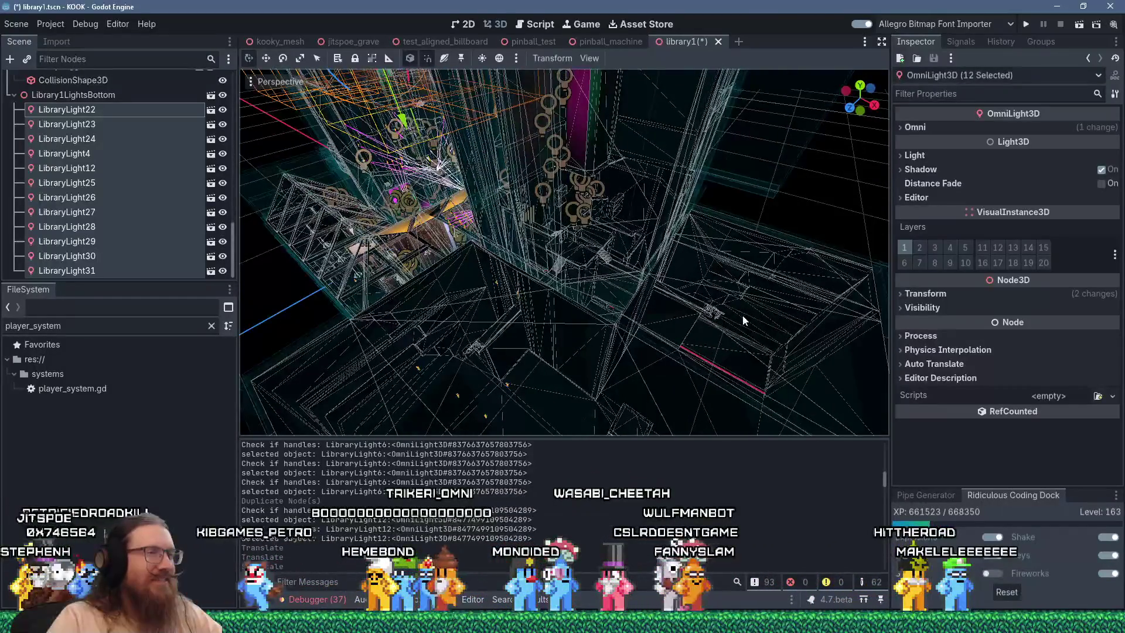
pyautogui.moveTo(608, 265)
pyautogui.mouseDown()
pyautogui.moveTo(742, 229)
pyautogui.moveTo(729, 213)
pyautogui.moveTo(563, 206)
pyautogui.moveTo(620, 237)
pyautogui.moveTo(452, 280)
pyautogui.moveTo(557, 246)
pyautogui.moveTo(575, 218)
pyautogui.moveTo(399, 281)
pyautogui.moveTo(511, 245)
pyautogui.moveTo(629, 269)
pyautogui.moveTo(684, 246)
pyautogui.moveTo(811, 232)
pyautogui.moveTo(771, 299)
pyautogui.moveTo(662, 301)
pyautogui.moveTo(544, 331)
pyautogui.mouseUp()
pyautogui.scroll(-5, 568, 228)
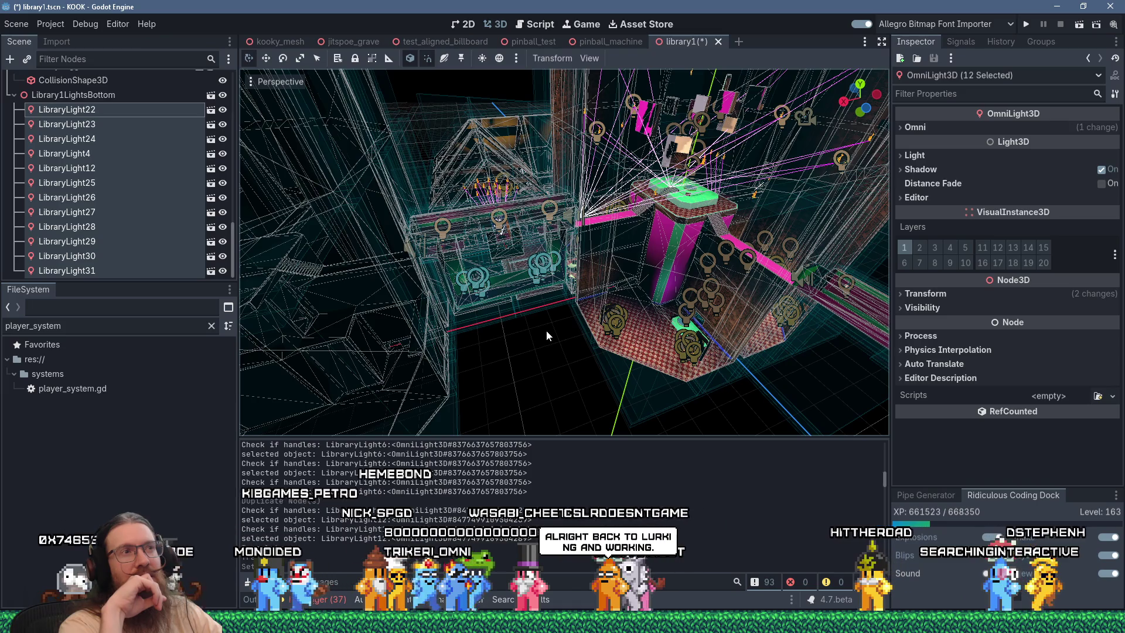
pyautogui.moveTo(571, 318)
pyautogui.mouseDown()
pyautogui.moveTo(667, 304)
pyautogui.moveTo(557, 298)
pyautogui.mouseUp()
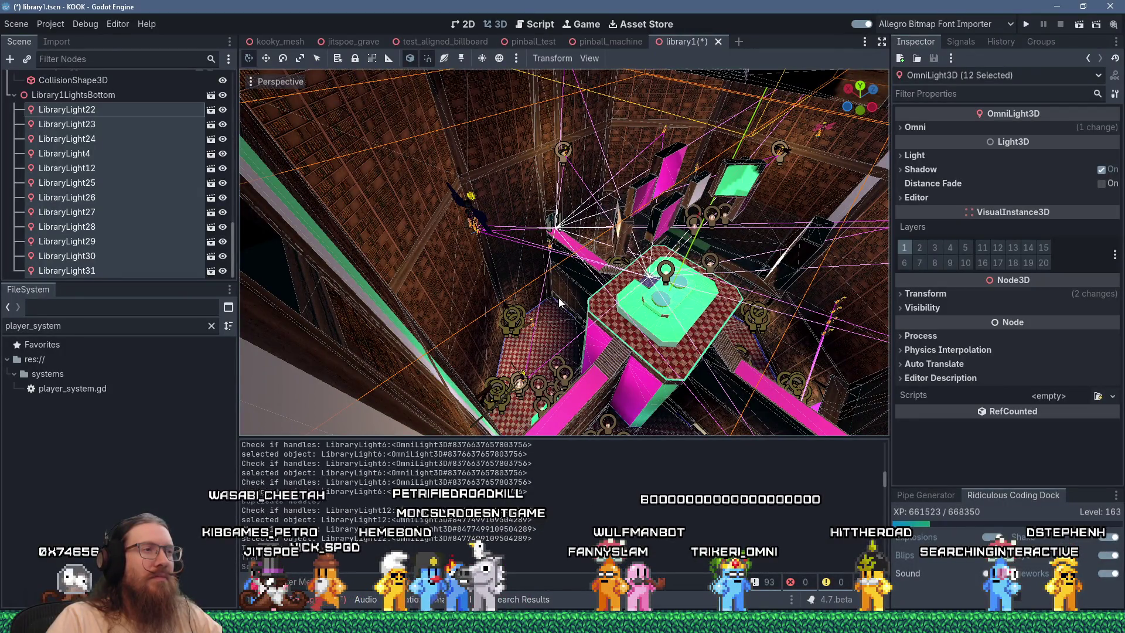
pyautogui.moveTo(559, 302)
pyautogui.mouseDown()
pyautogui.moveTo(641, 310)
pyautogui.moveTo(534, 345)
pyautogui.moveTo(677, 341)
pyautogui.moveTo(522, 365)
pyautogui.moveTo(425, 356)
pyautogui.moveTo(678, 339)
pyautogui.moveTo(565, 352)
pyautogui.moveTo(655, 349)
pyautogui.mouseUp()
pyautogui.scroll(3, 587, 361)
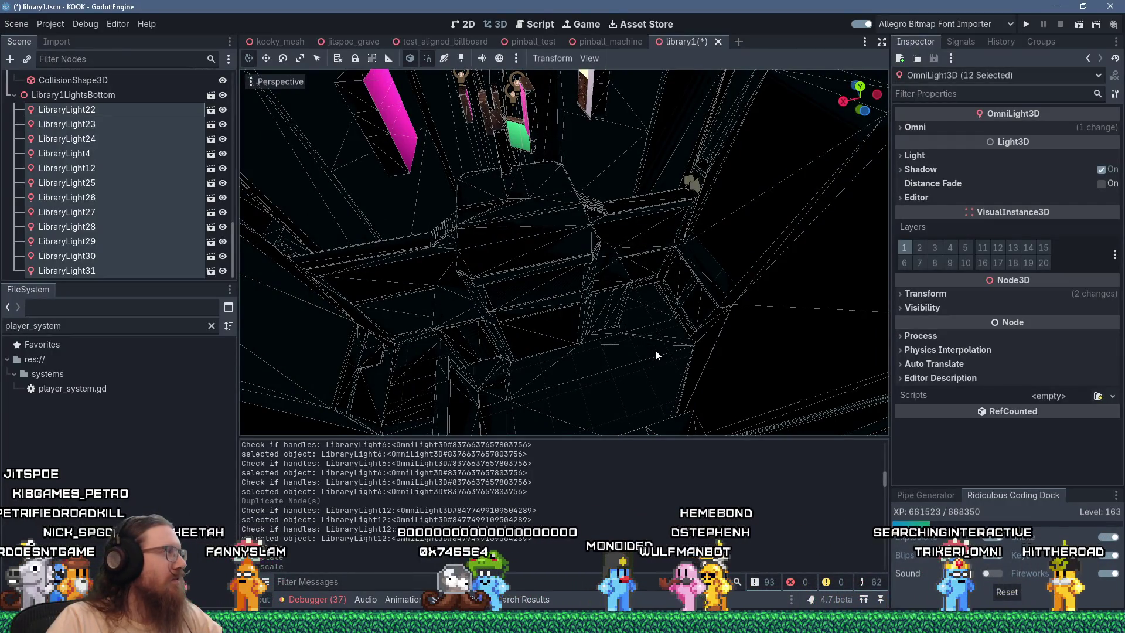
pyautogui.scroll(-5, 665, 349)
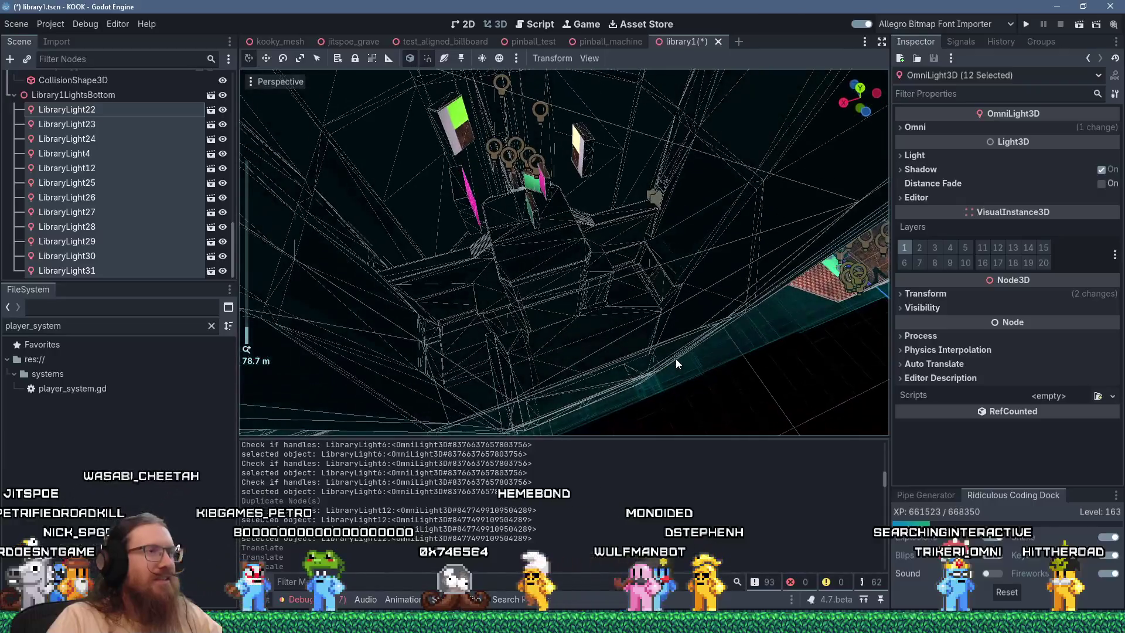
pyautogui.moveTo(676, 360)
pyautogui.mouseDown()
pyautogui.moveTo(644, 322)
pyautogui.moveTo(719, 311)
pyautogui.moveTo(359, 349)
pyautogui.moveTo(618, 279)
pyautogui.moveTo(525, 284)
pyautogui.moveTo(521, 269)
pyautogui.moveTo(557, 280)
pyautogui.moveTo(575, 317)
pyautogui.moveTo(614, 318)
pyautogui.moveTo(641, 237)
pyautogui.moveTo(564, 314)
pyautogui.moveTo(634, 311)
pyautogui.moveTo(676, 269)
pyautogui.mouseUp()
pyautogui.scroll(4, 525, 284)
pyautogui.scroll(4, 614, 318)
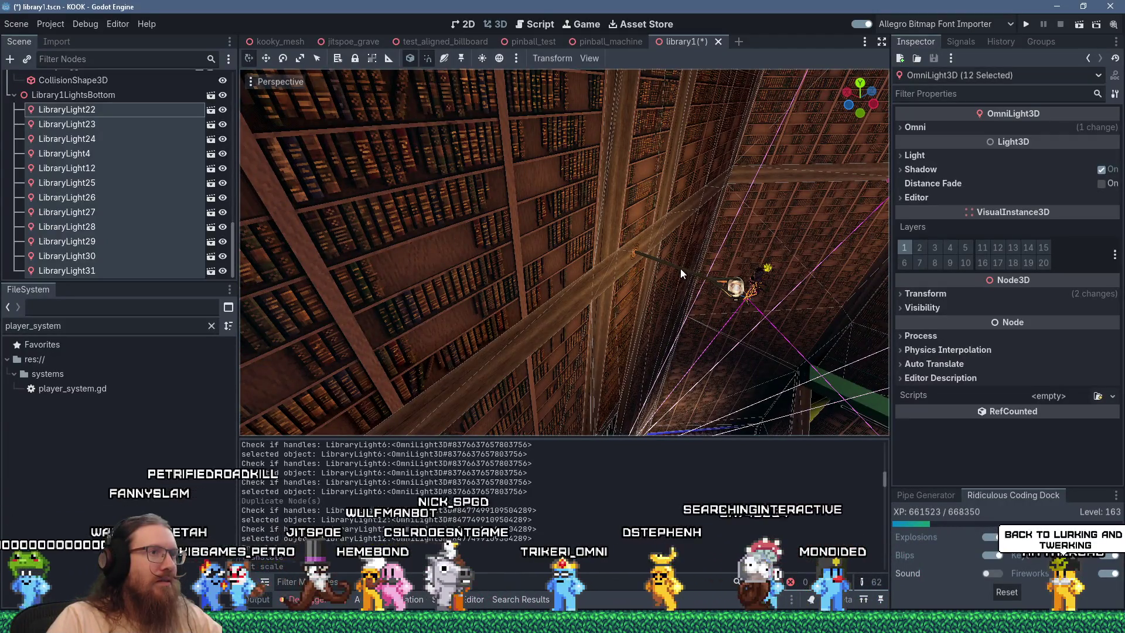
# Move LibraryLight3_1 and LibraryLight3_2 under Library1LightsBottom
pyautogui.click(680, 268)
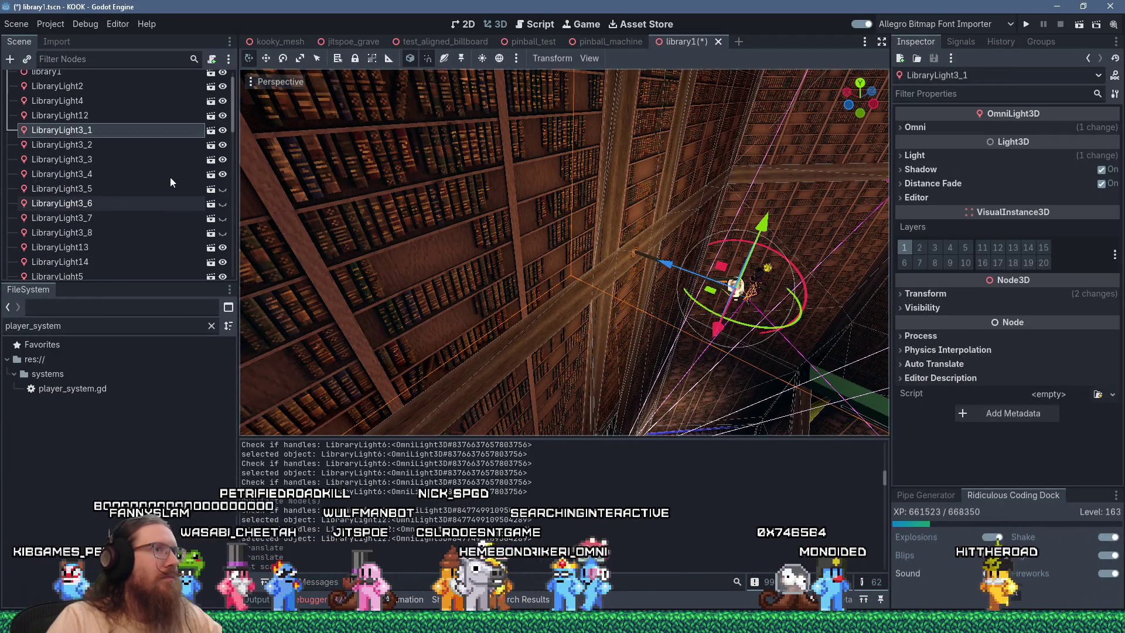
pyautogui.moveTo(91, 135)
pyautogui.mouseDown()
pyautogui.moveTo(97, 156)
pyautogui.moveTo(104, 98)
pyautogui.mouseUp()
pyautogui.scroll(-2, 589, 219)
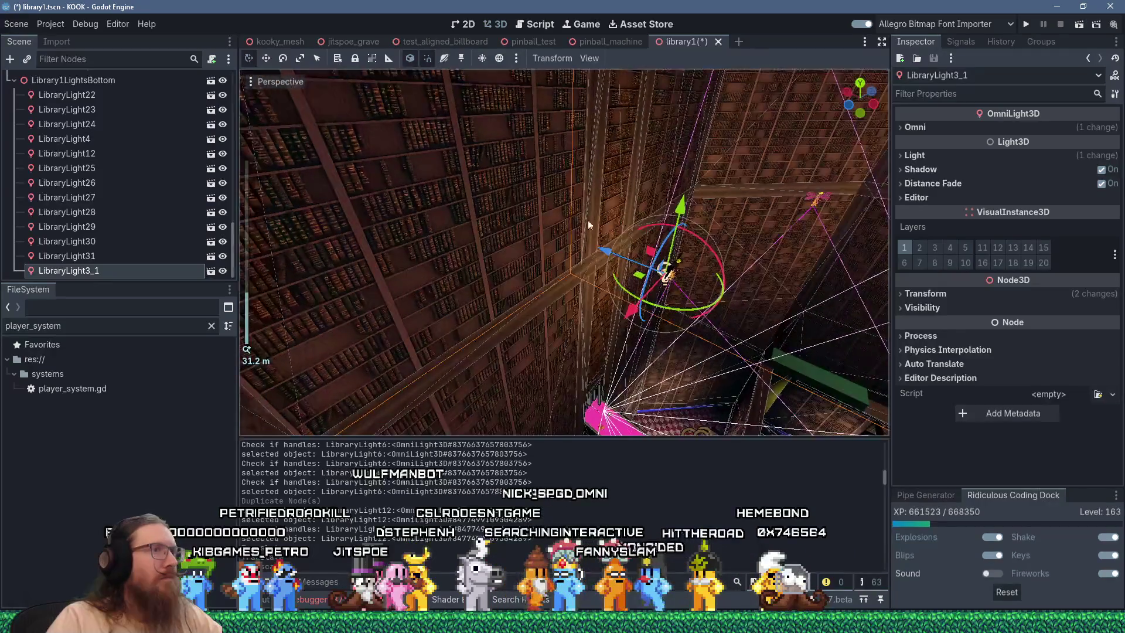
pyautogui.scroll(10, 589, 220)
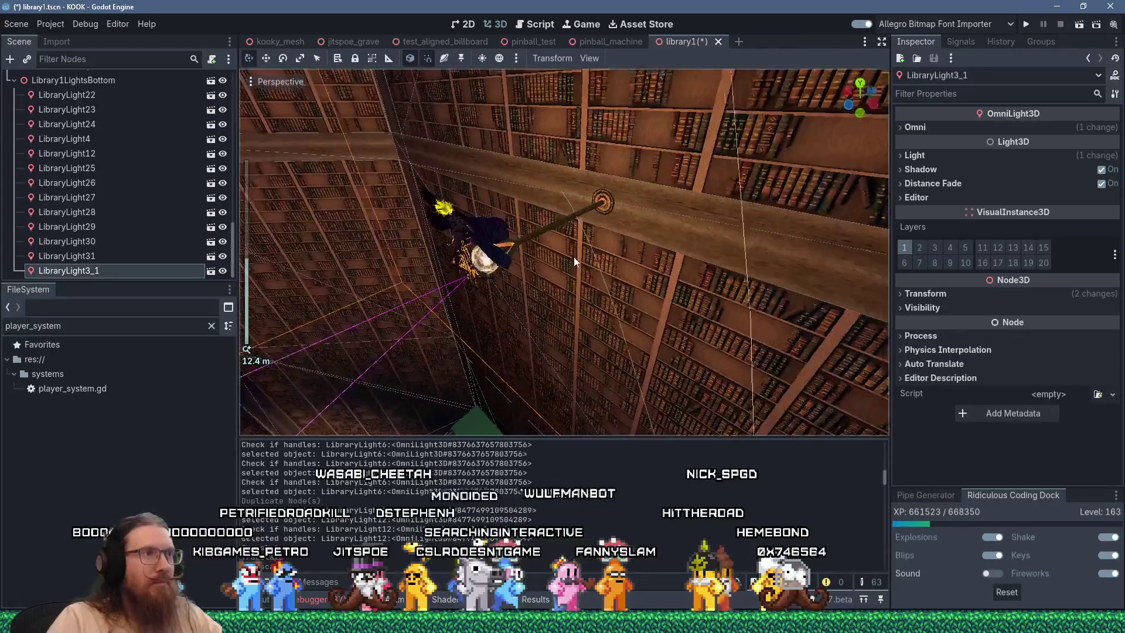
pyautogui.click(569, 222)
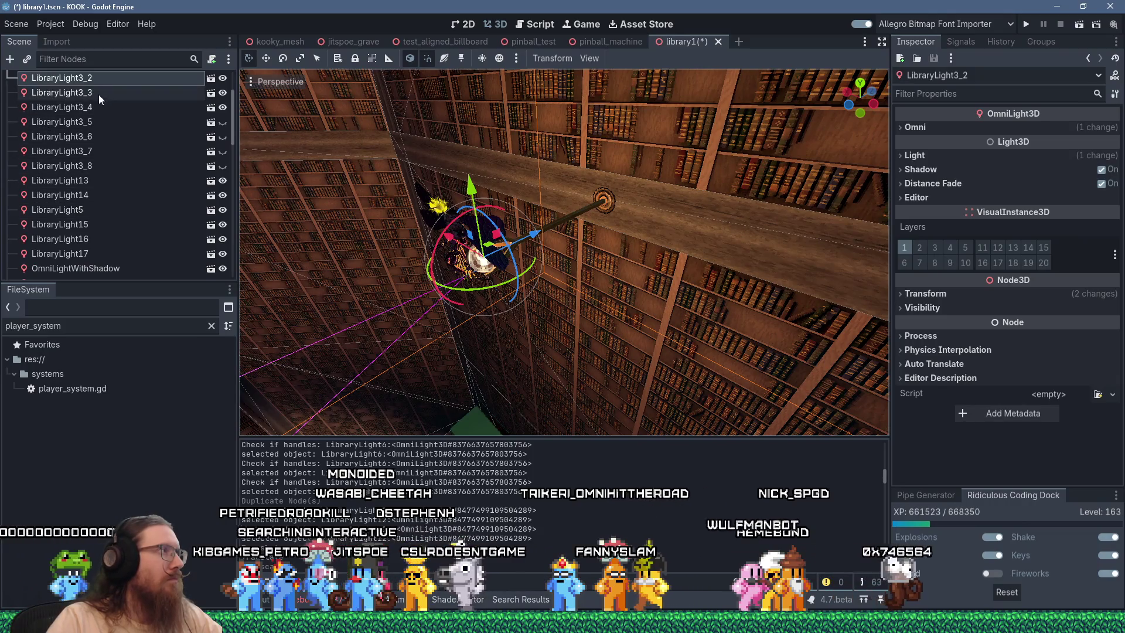
pyautogui.moveTo(108, 88); pyautogui.dragTo(125, 160)
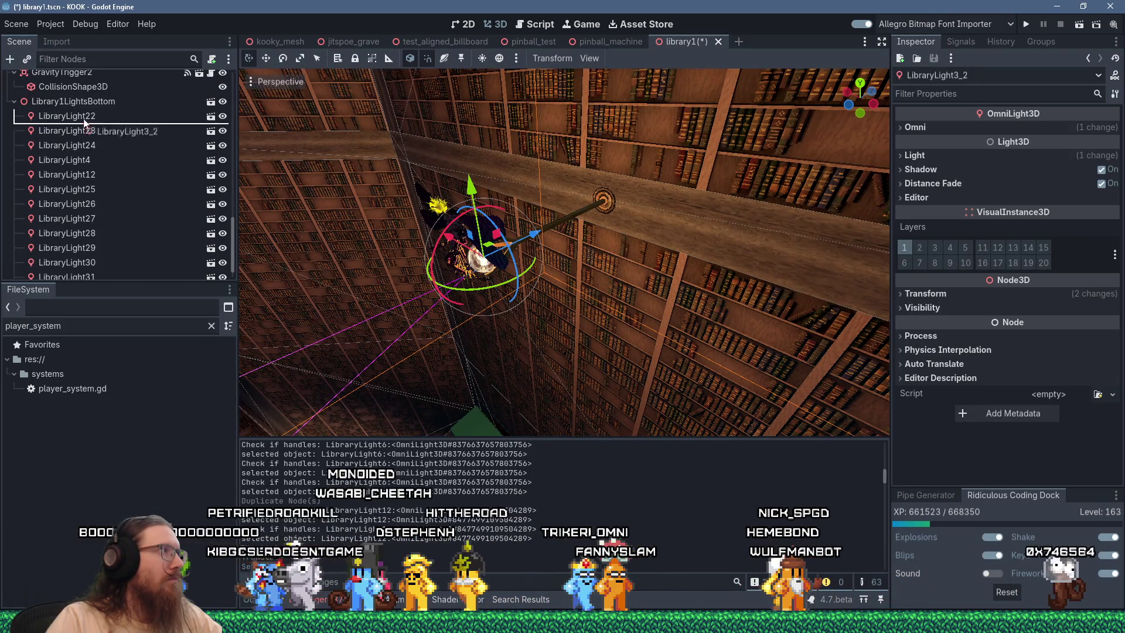
pyautogui.moveTo(83, 103); pyautogui.dragTo(83, 103)
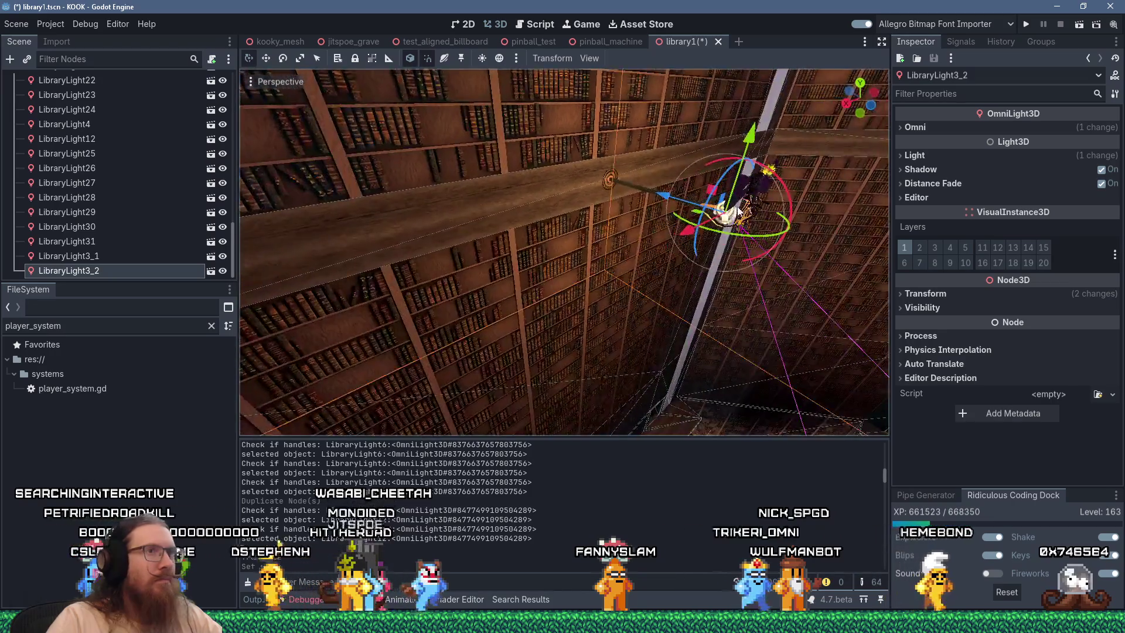
pyautogui.moveTo(855, 275)
pyautogui.mouseDown()
pyautogui.moveTo(798, 221)
pyautogui.moveTo(836, 234)
pyautogui.moveTo(658, 211)
pyautogui.moveTo(803, 228)
pyautogui.moveTo(529, 249)
pyautogui.moveTo(500, 266)
pyautogui.moveTo(576, 252)
pyautogui.mouseUp()
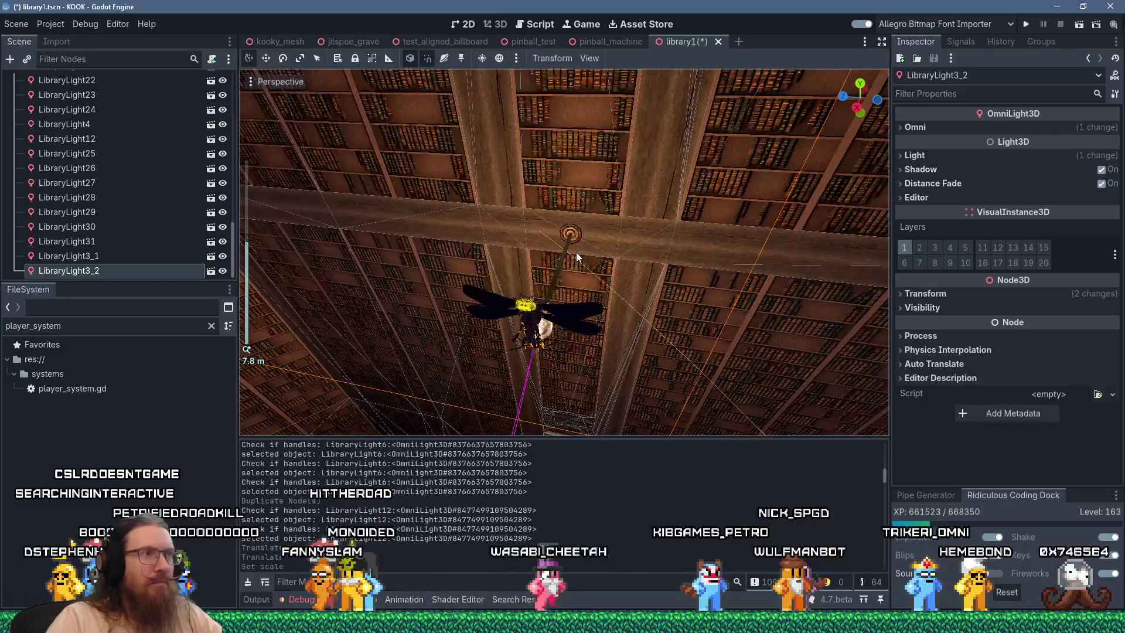
# Move LibraryLight3_3 and LibraryLight3_4 into Library1LightsBottom as well
pyautogui.hotkey('ctrl', 'd')
pyautogui.moveTo(123, 79)
pyautogui.mouseDown()
pyautogui.moveTo(168, 174)
pyautogui.moveTo(158, 203)
pyautogui.moveTo(111, 169)
pyautogui.mouseUp()
pyautogui.moveTo(339, 208)
pyautogui.mouseDown()
pyautogui.moveTo(867, 205)
pyautogui.moveTo(724, 240)
pyautogui.moveTo(781, 245)
pyautogui.moveTo(532, 248)
pyautogui.moveTo(478, 235)
pyautogui.moveTo(688, 290)
pyautogui.mouseUp()
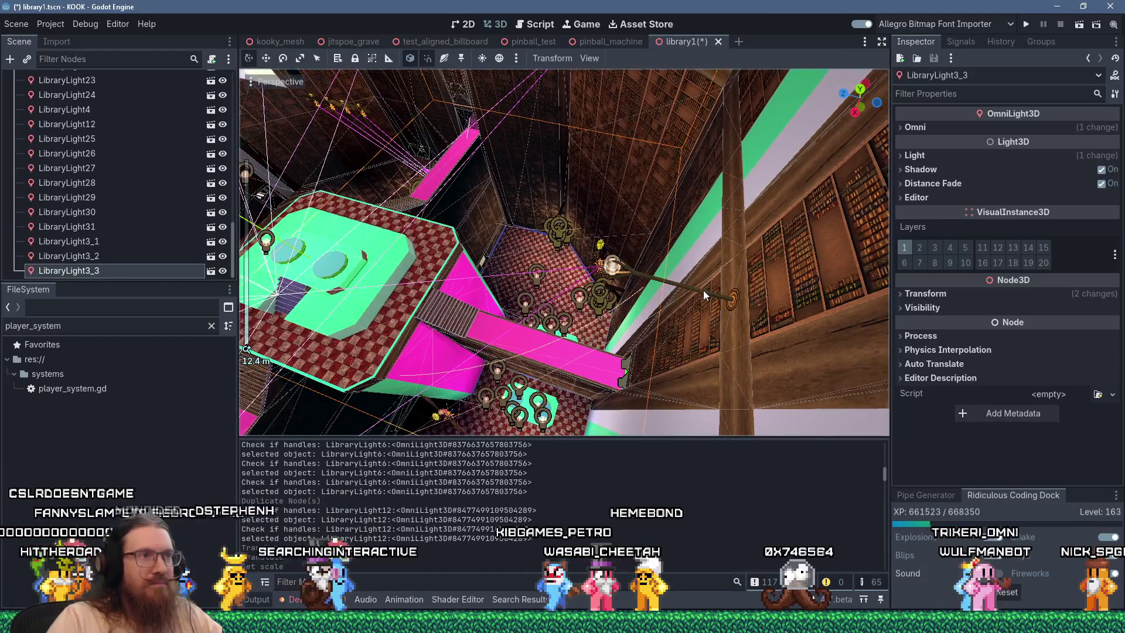
pyautogui.click(684, 287)
pyautogui.moveTo(121, 80)
pyautogui.mouseDown()
pyautogui.moveTo(149, 205)
pyautogui.moveTo(110, 162)
pyautogui.moveTo(108, 126)
pyautogui.mouseUp()
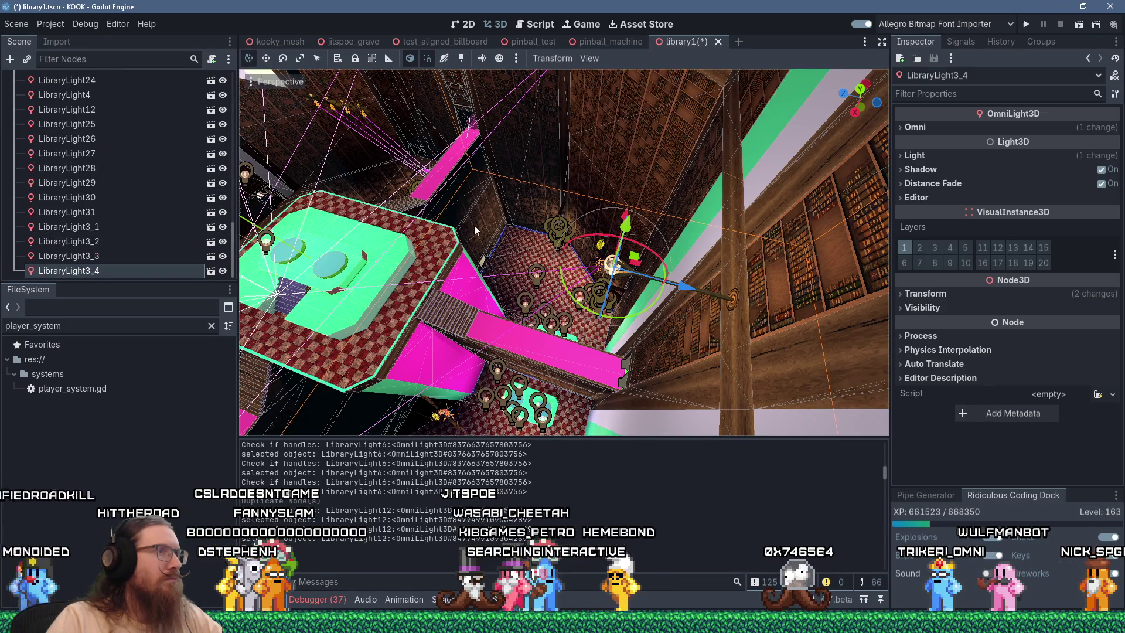
# Frame LibraryLight3_4 in the 3D viewport and scroll the Scene dock back to the top
pyautogui.press('f')
pyautogui.scroll(-3, 678, 180)
pyautogui.scroll(3, 508, 212)
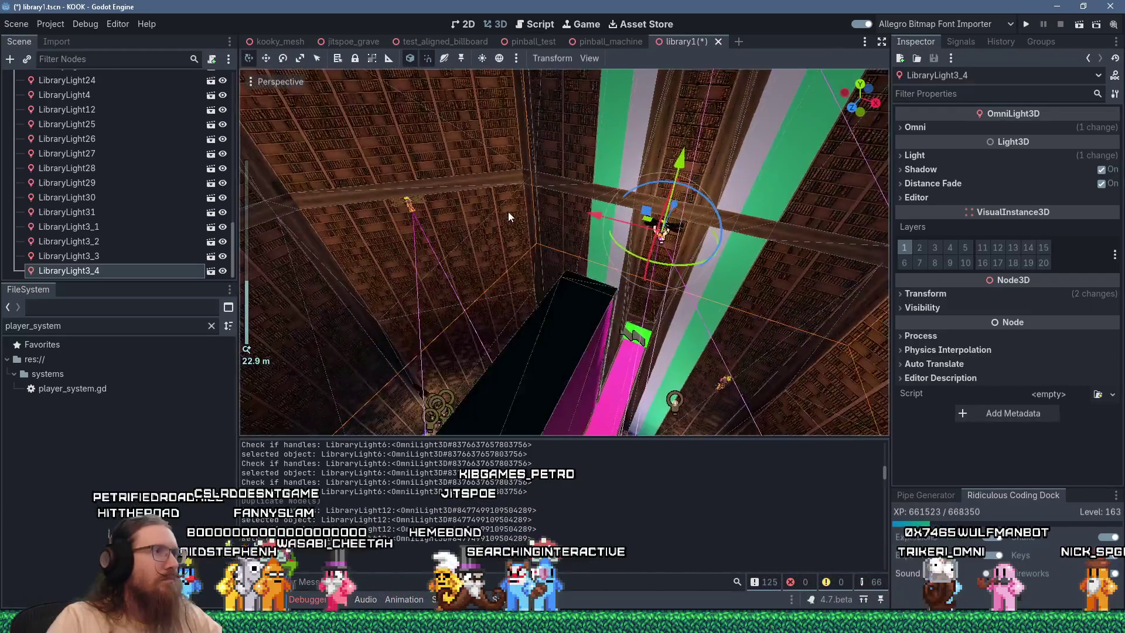
pyautogui.scroll(5, 136, 160)
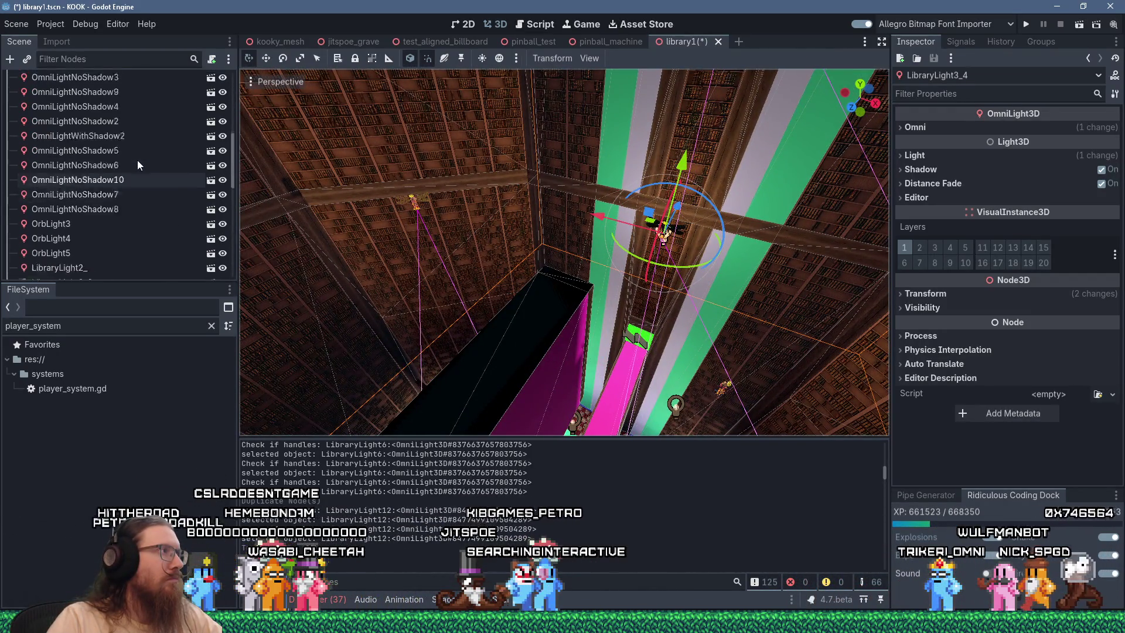
pyautogui.scroll(-5, 139, 160)
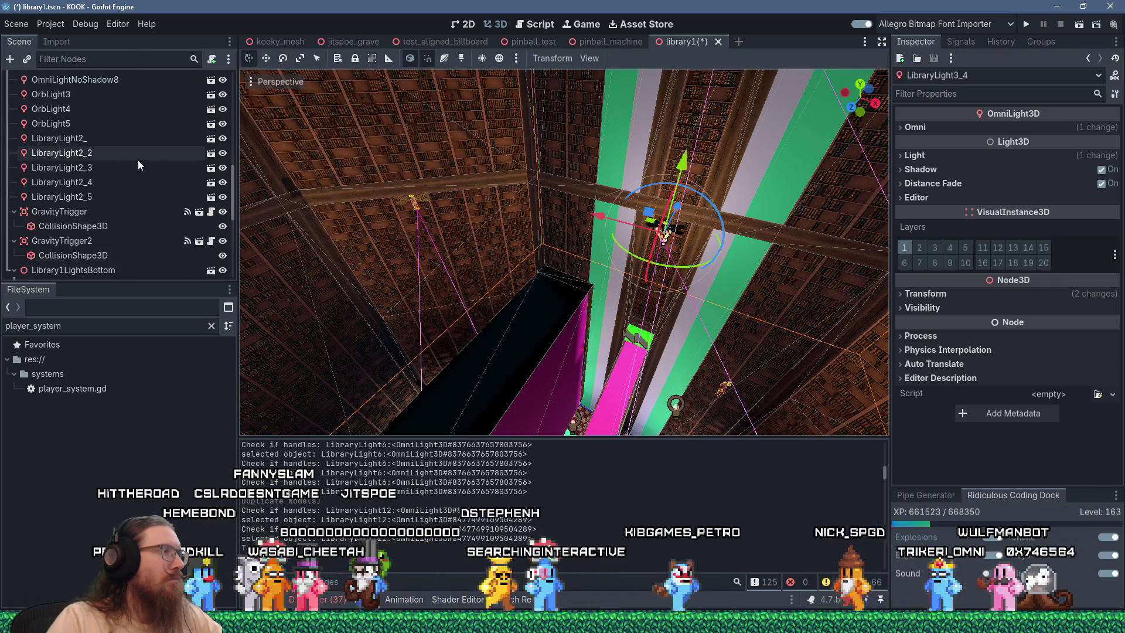
pyautogui.scroll(15, 140, 146)
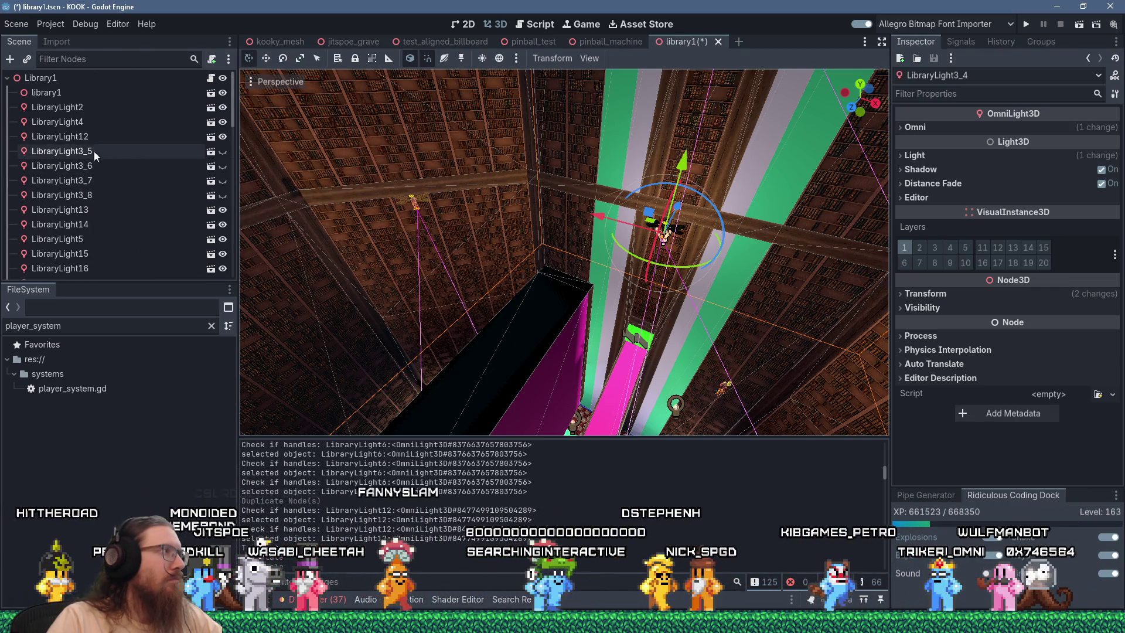
# Move LibraryLight3_5 through LibraryLight3_8 under Library1LightsBottom and check the light gizmos
pyautogui.click(93, 152)
pyautogui.keyDown('shift'); pyautogui.click(83, 194); pyautogui.keyUp('shift')
pyautogui.moveTo(106, 155)
pyautogui.mouseDown()
pyautogui.moveTo(109, 264)
pyautogui.moveTo(110, 200)
pyautogui.mouseUp()
pyautogui.moveTo(66, 147); pyautogui.dragTo(74, 135)
pyautogui.scroll(-4, 529, 232)
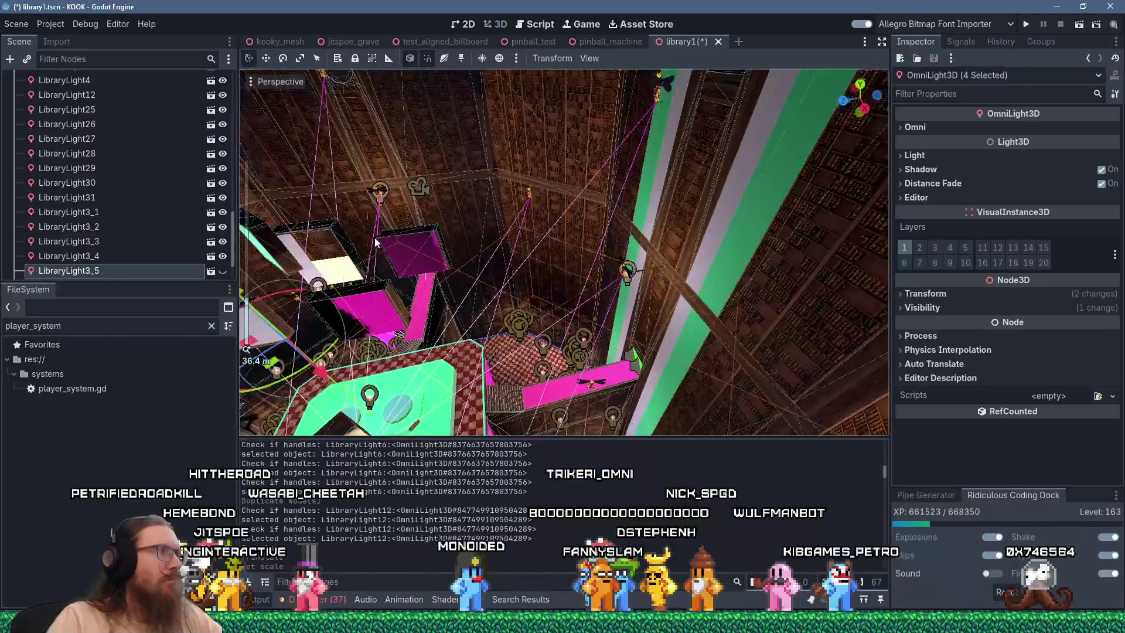
pyautogui.moveTo(527, 252)
pyautogui.mouseDown()
pyautogui.moveTo(763, 152)
pyautogui.moveTo(774, 113)
pyautogui.moveTo(544, 234)
pyautogui.moveTo(679, 240)
pyautogui.moveTo(570, 262)
pyautogui.moveTo(558, 213)
pyautogui.mouseUp()
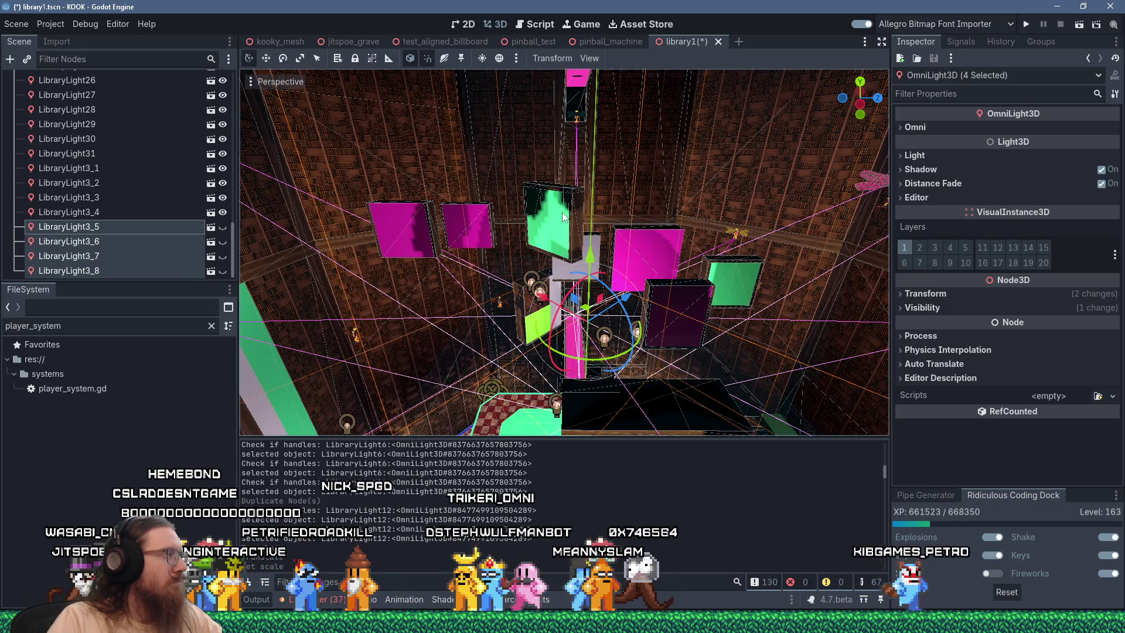
pyautogui.moveTo(570, 221)
pyautogui.mouseDown()
pyautogui.moveTo(623, 215)
pyautogui.moveTo(607, 207)
pyautogui.moveTo(700, 212)
pyautogui.moveTo(648, 219)
pyautogui.moveTo(698, 258)
pyautogui.moveTo(602, 285)
pyautogui.moveTo(673, 234)
pyautogui.mouseUp()
pyautogui.scroll(3, 567, 223)
pyautogui.scroll(-4, 700, 212)
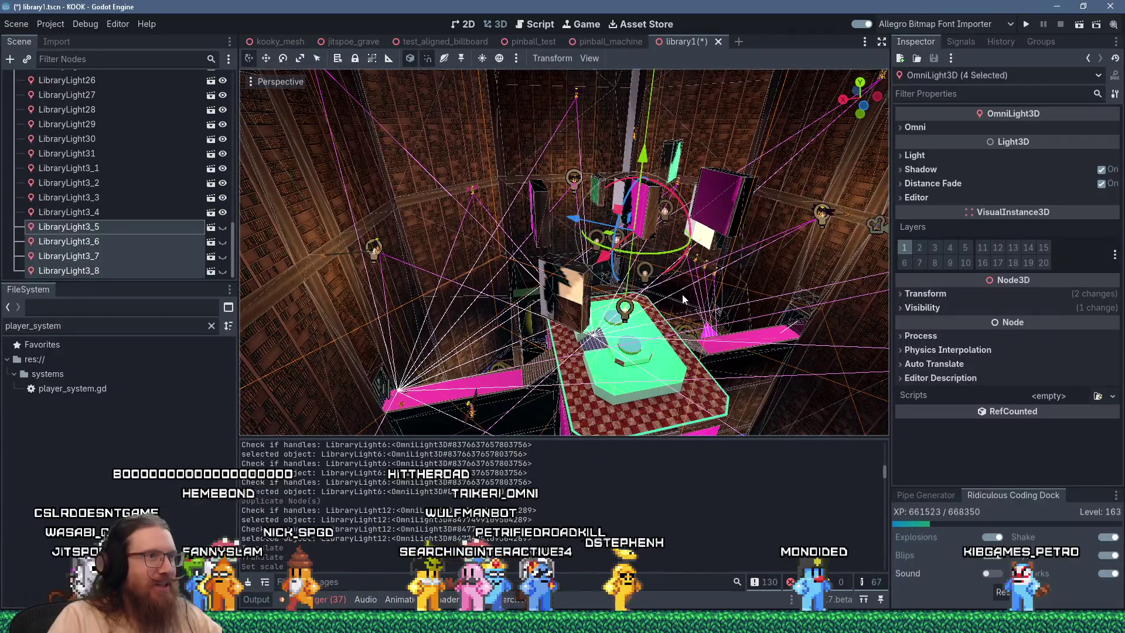
# Save the library1 scene from the Scene menu
pyautogui.click(17, 23)
pyautogui.click(51, 126)
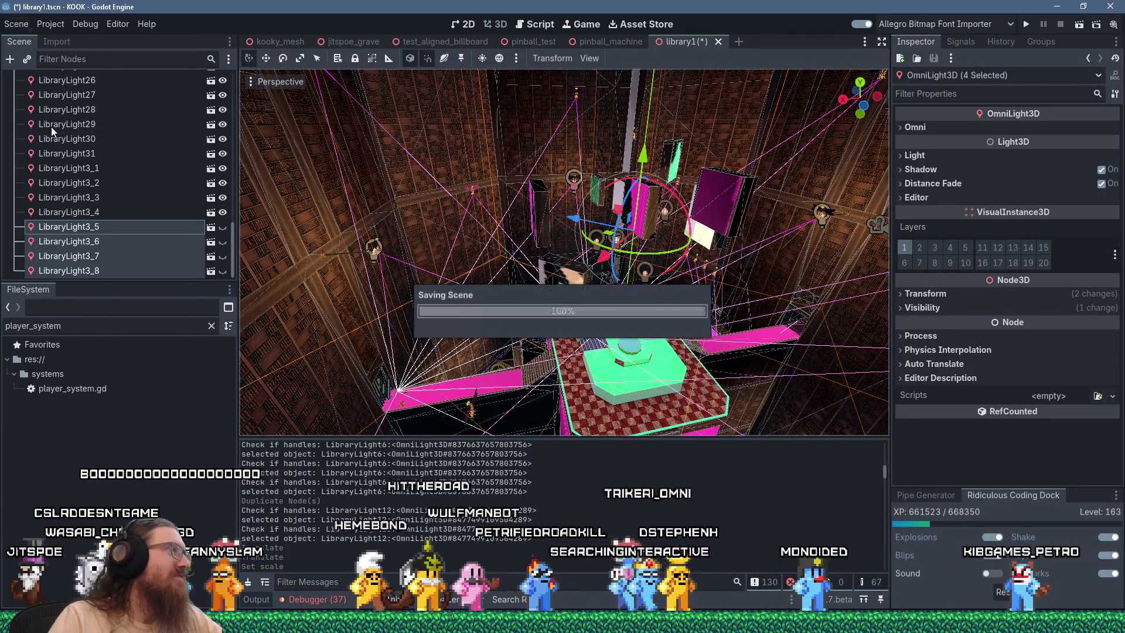
pyautogui.scroll(5, 153, 189)
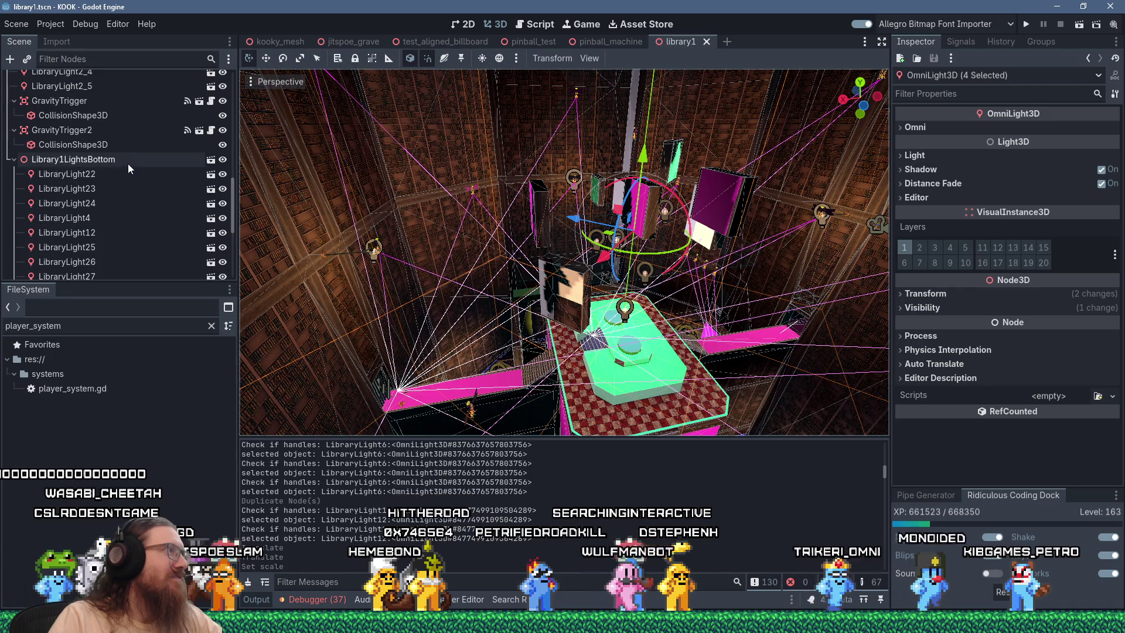
pyautogui.click(114, 159)
pyautogui.rightClick(114, 157)
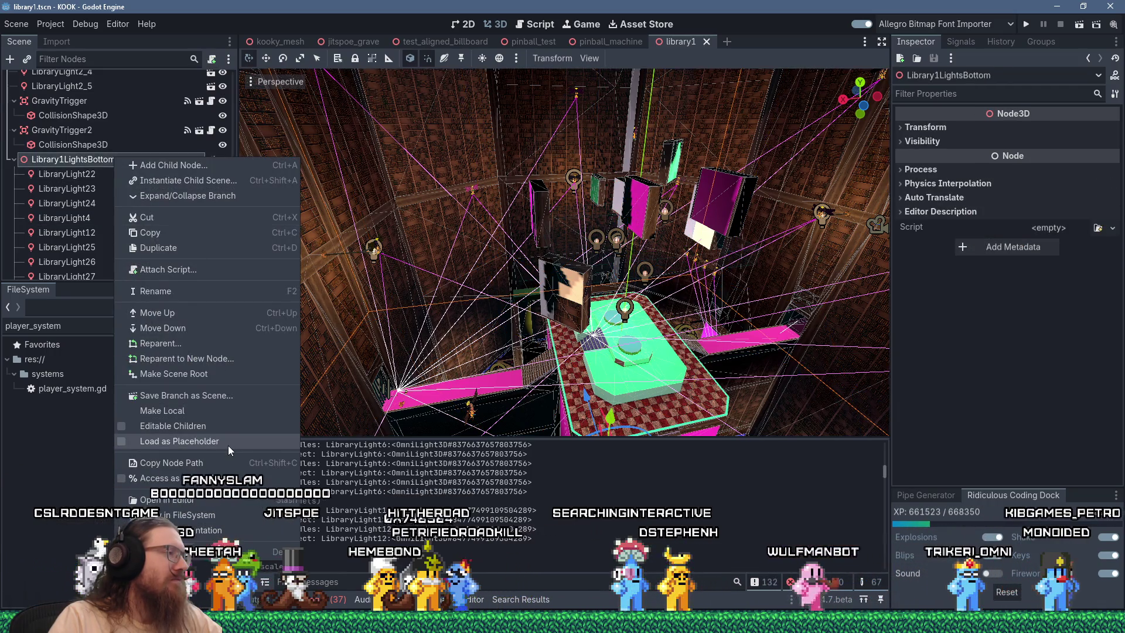
pyautogui.click(216, 398)
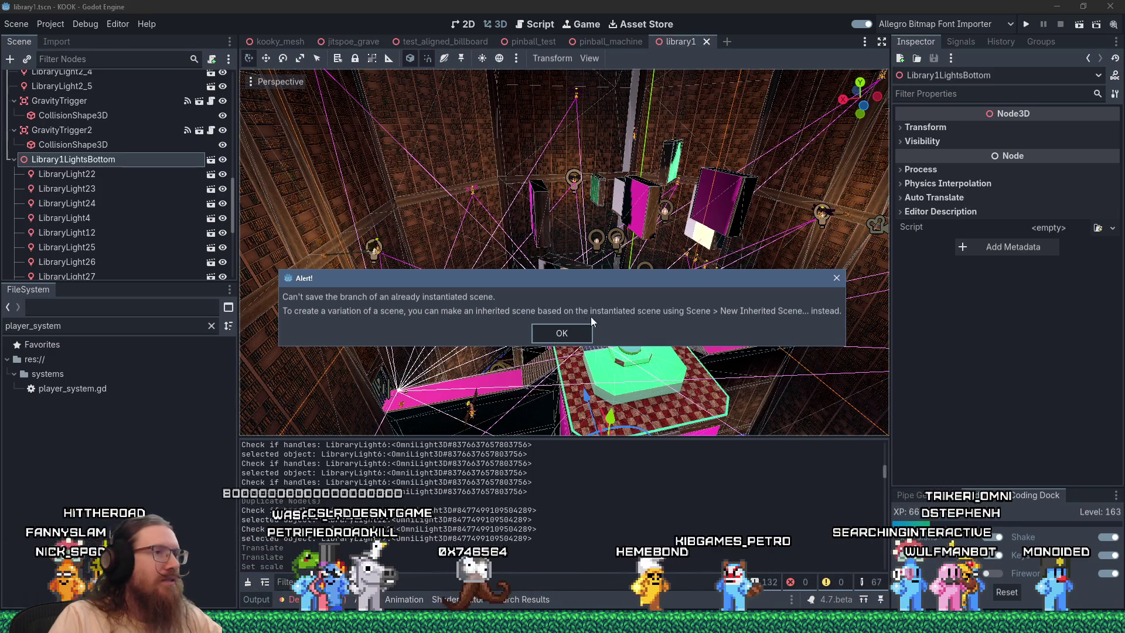
pyautogui.click(836, 279)
pyautogui.scroll(3, 88, 258)
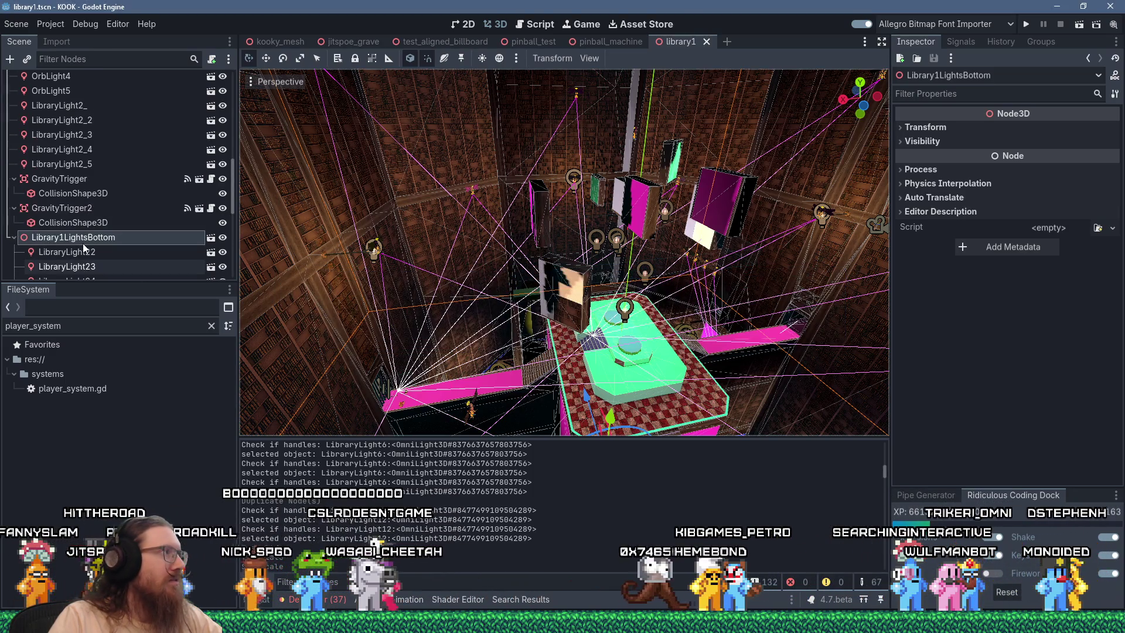
pyautogui.scroll(10, 83, 248)
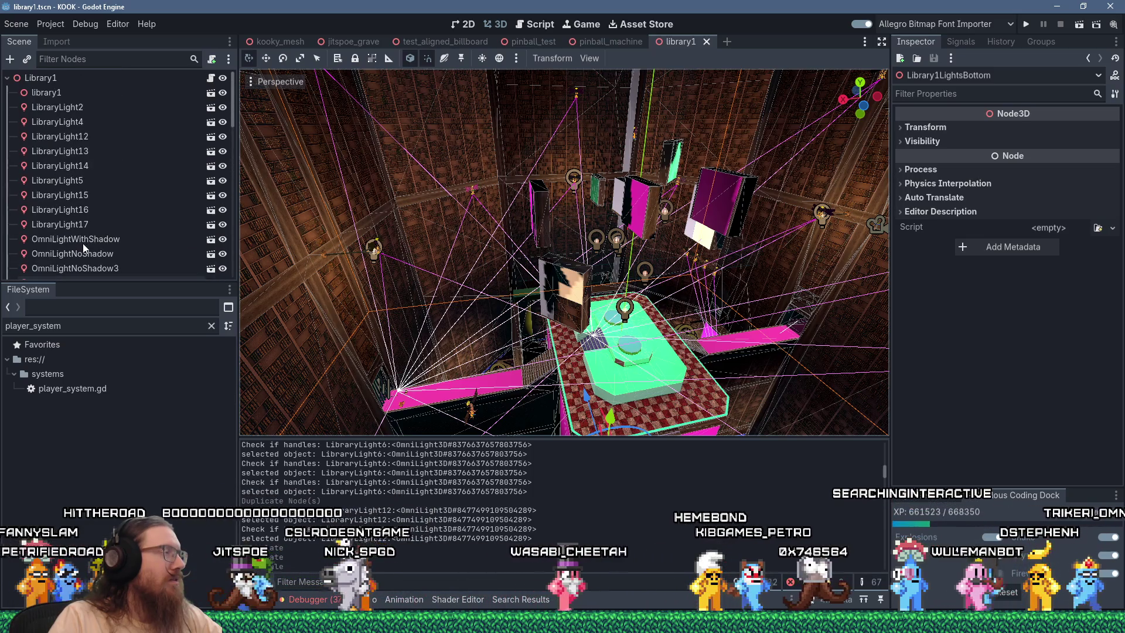
# Add a Node3D child under Library1 named LibraryMainLightsCombined
pyautogui.click(39, 78)
pyautogui.click(10, 59)
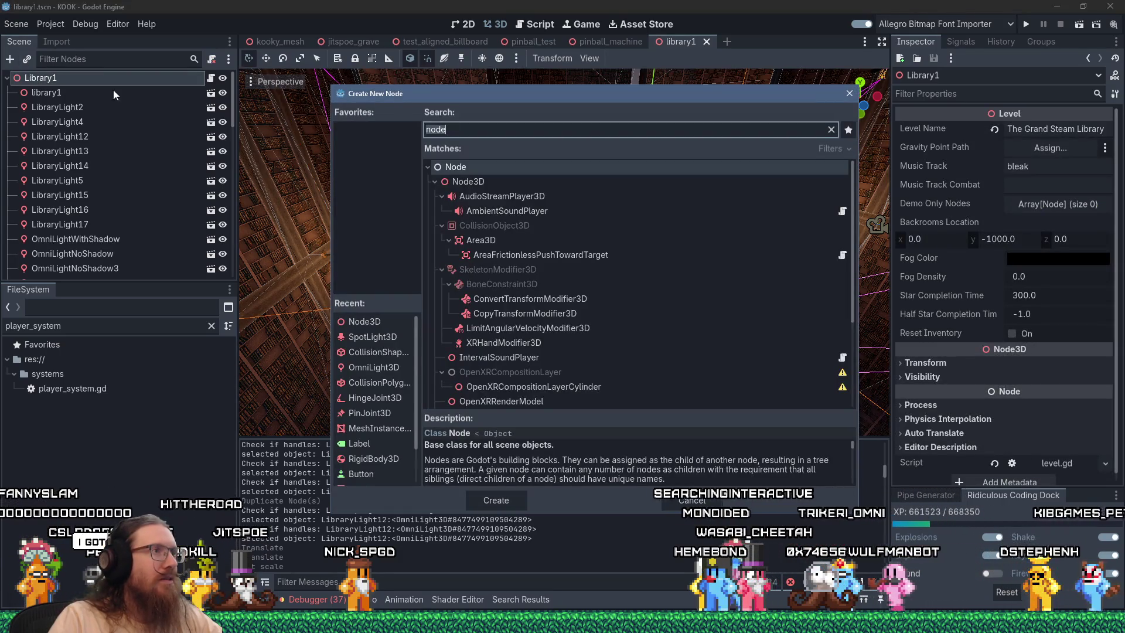
pyautogui.doubleClick(469, 181)
pyautogui.write('Library')
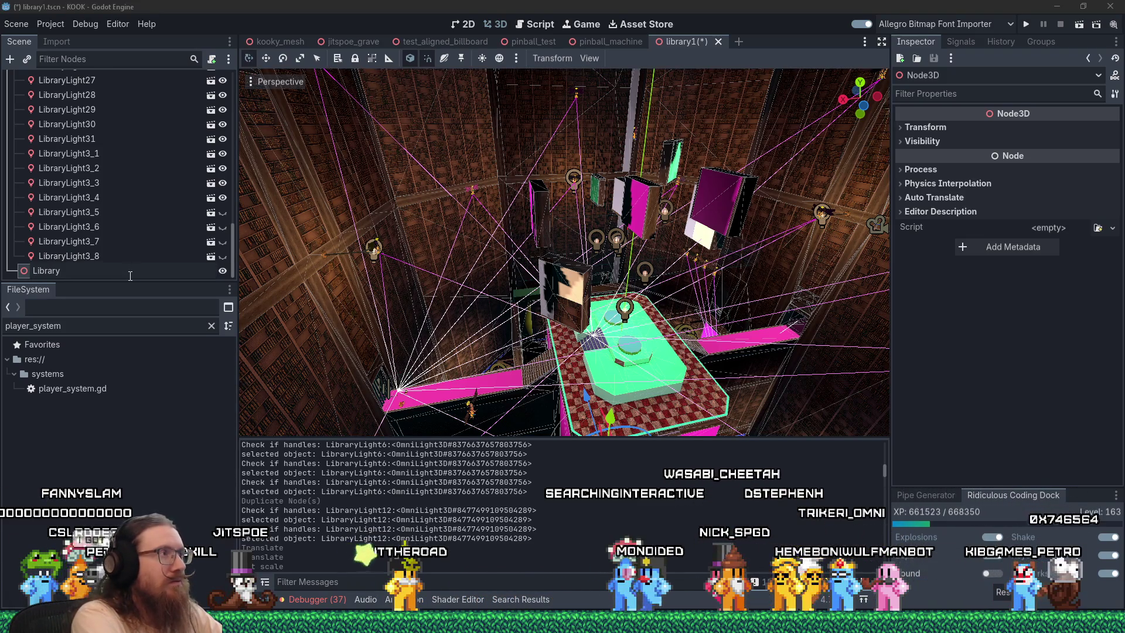
pyautogui.write('Main')
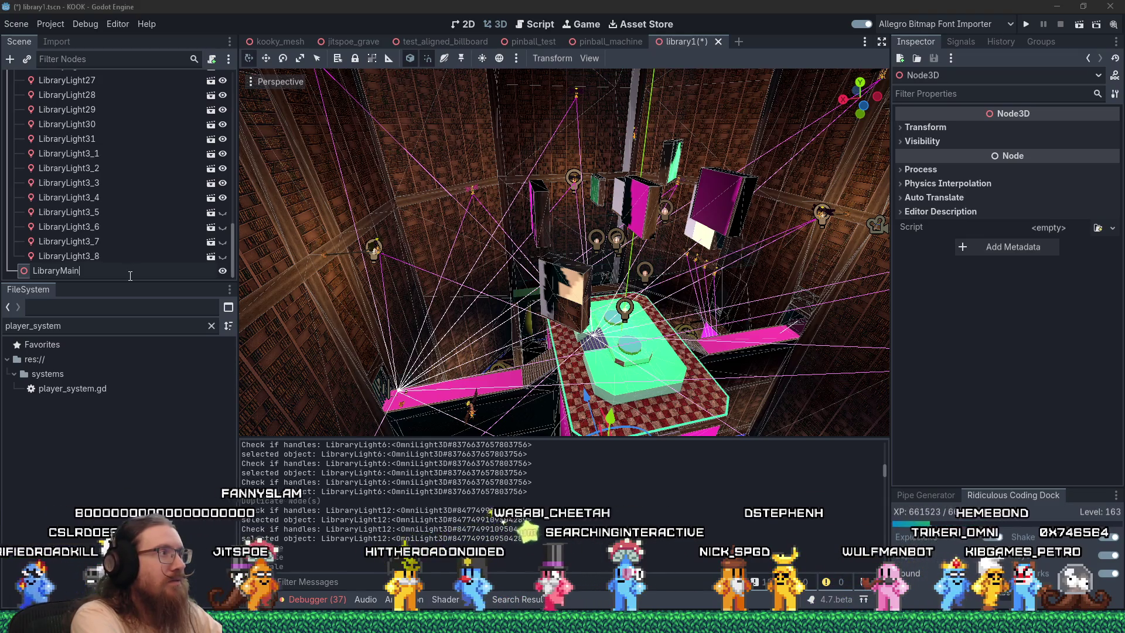
pyautogui.write('ned')
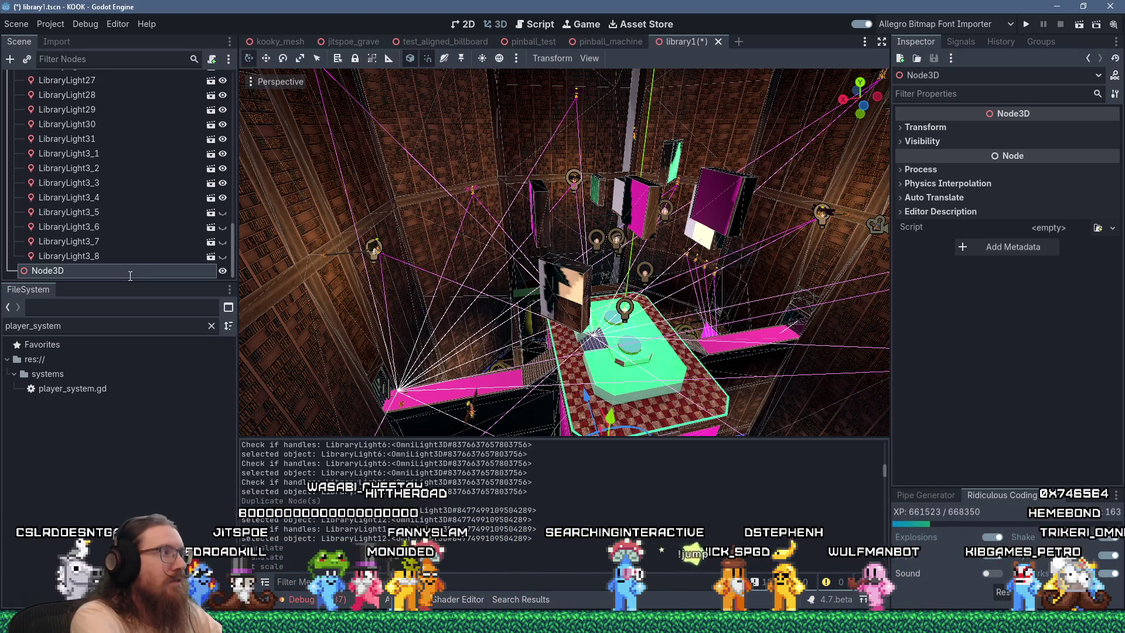
pyautogui.press('Return')
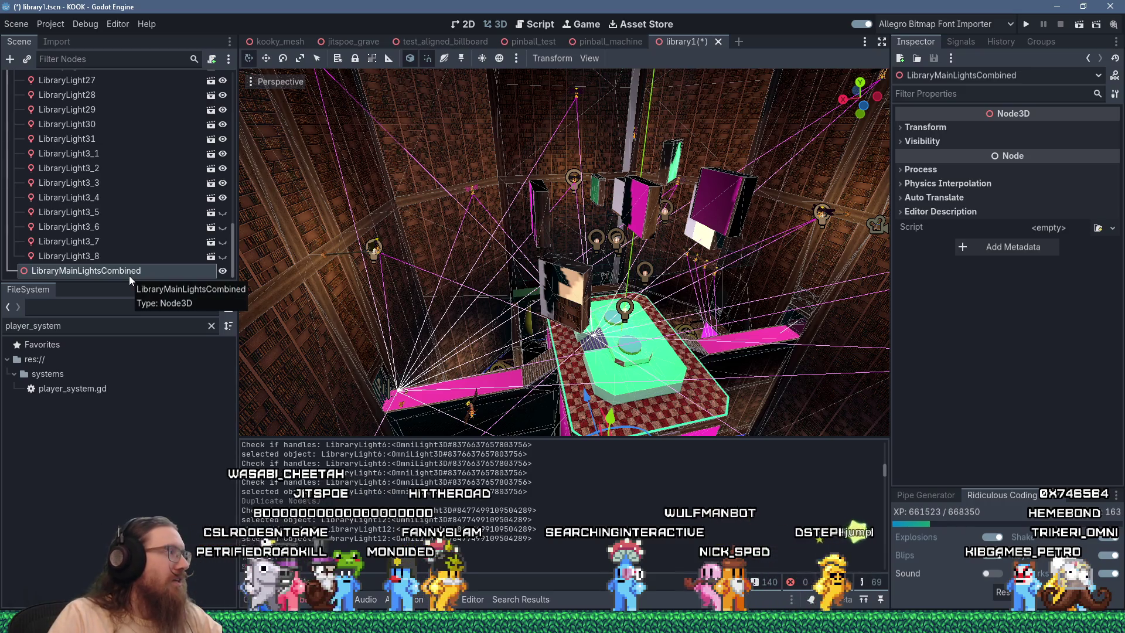
# Move Library1LightsBottom and LibraryLight22 through LibraryLight3_8 under LibraryMainLightsCombined
pyautogui.moveTo(129, 275)
pyautogui.mouseDown()
pyautogui.moveTo(121, 241)
pyautogui.moveTo(85, 222)
pyautogui.moveTo(72, 239)
pyautogui.moveTo(87, 223)
pyautogui.mouseUp()
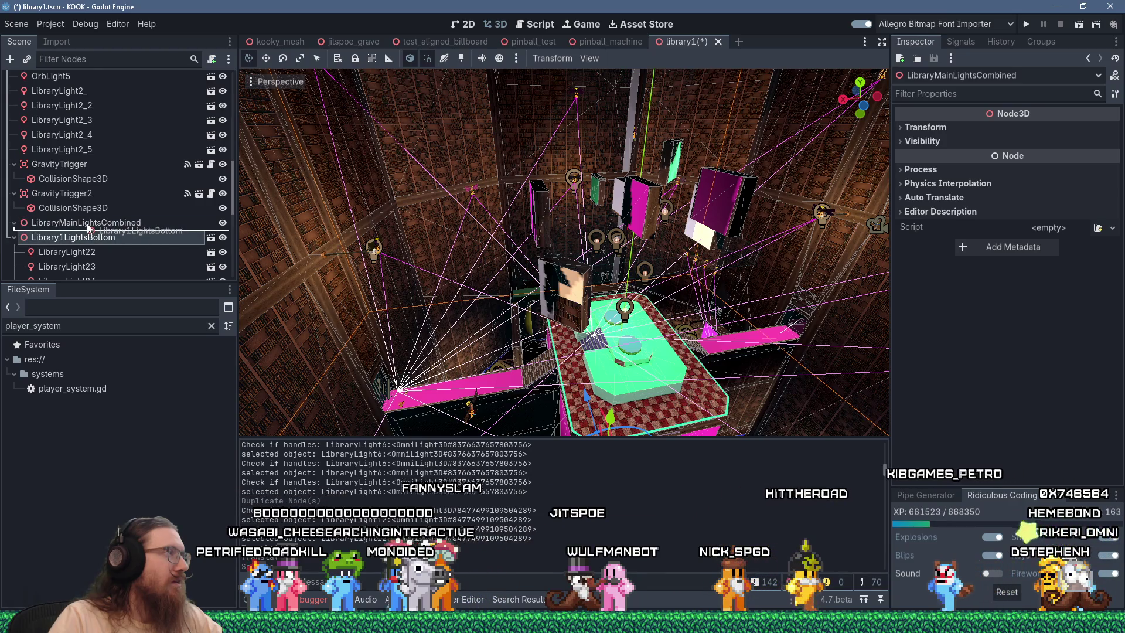
pyautogui.click(77, 251)
pyautogui.scroll(-5, 78, 251)
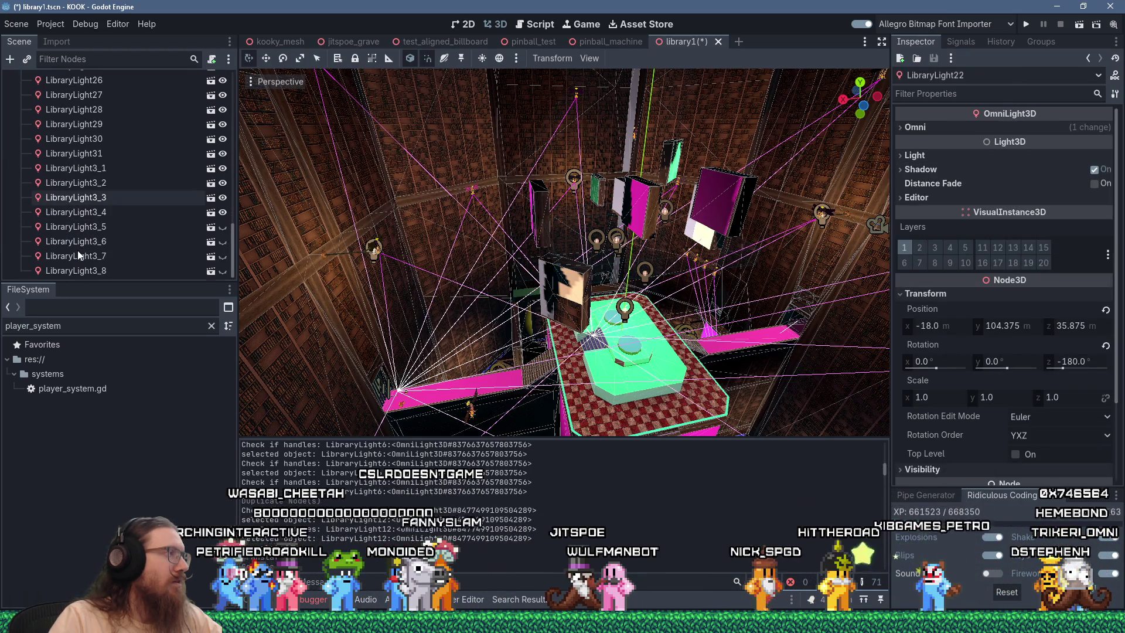
pyautogui.keyDown('shift'); pyautogui.click(84, 270); pyautogui.keyUp('shift')
pyautogui.scroll(5, 65, 246)
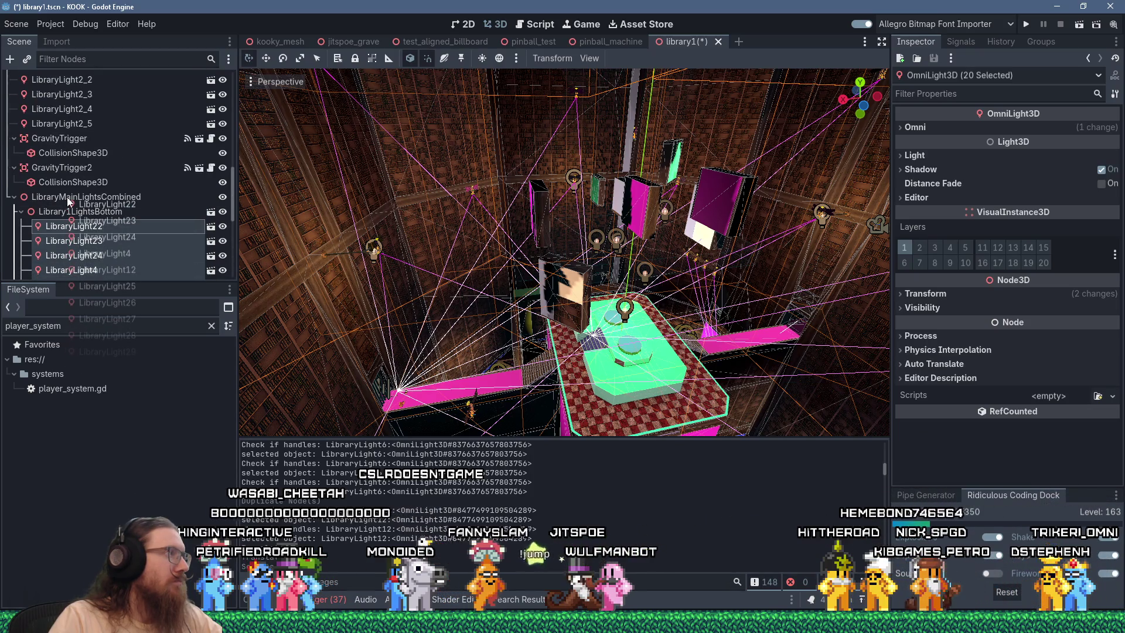
pyautogui.moveTo(67, 201); pyautogui.dragTo(68, 202)
pyautogui.scroll(-3, 58, 238)
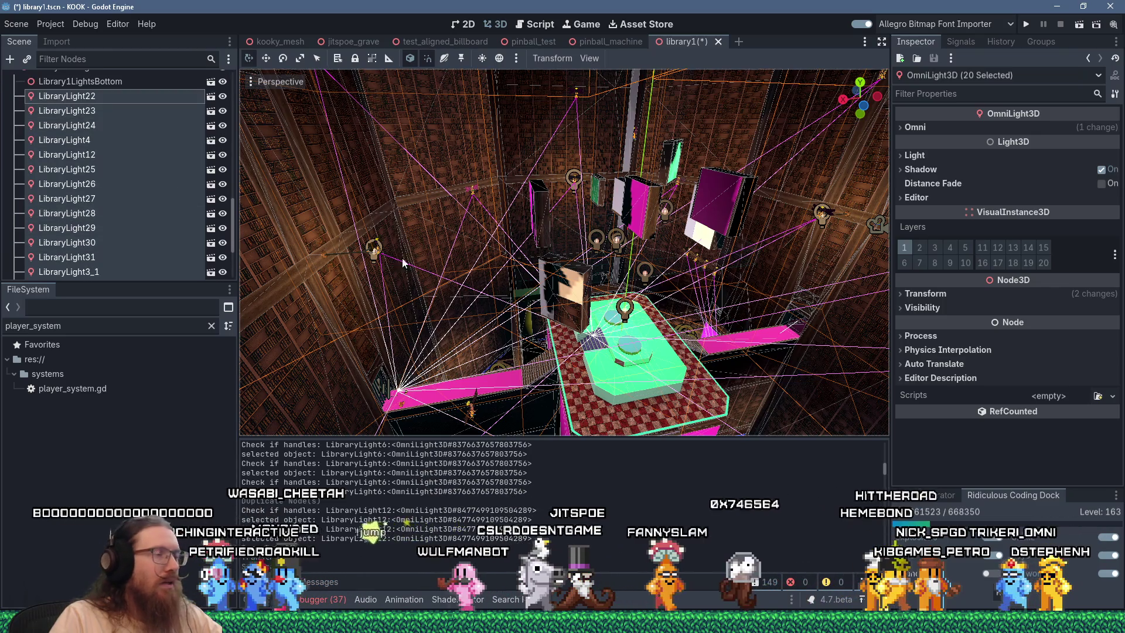
pyautogui.moveTo(613, 366)
pyautogui.mouseDown()
pyautogui.moveTo(636, 268)
pyautogui.moveTo(632, 282)
pyautogui.moveTo(529, 333)
pyautogui.mouseUp()
pyautogui.scroll(5, 632, 282)
pyautogui.scroll(3, 103, 191)
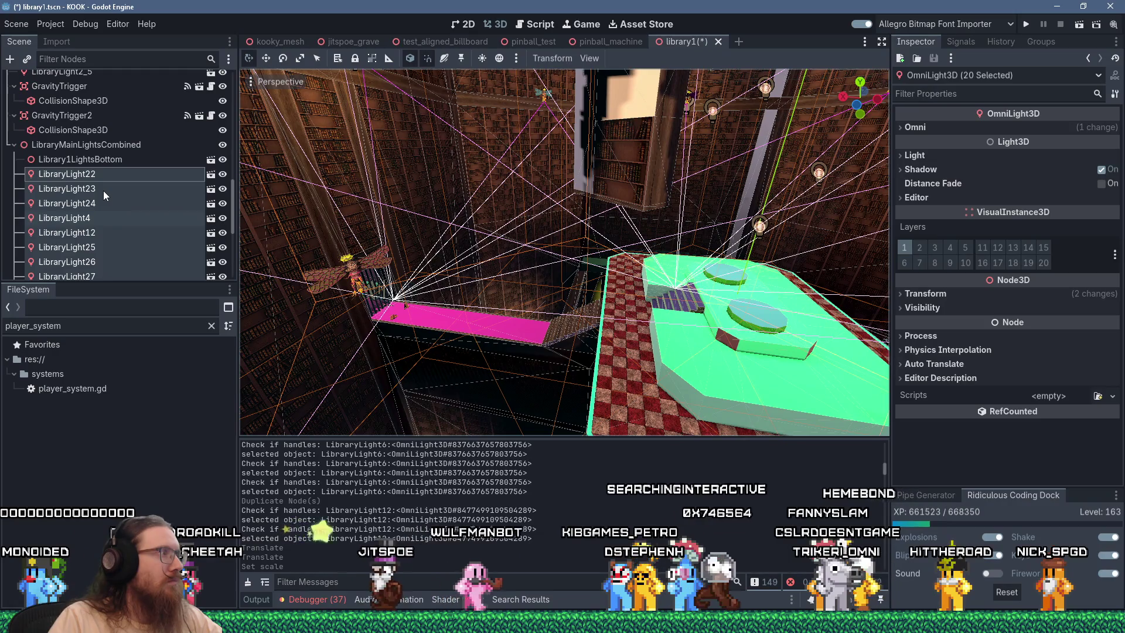
pyautogui.click(109, 143)
# Save LibraryMainLightsCombined as its own scene, library_main_lights_combined.tscn, in res://level_prefabs
pyautogui.rightClick(93, 142)
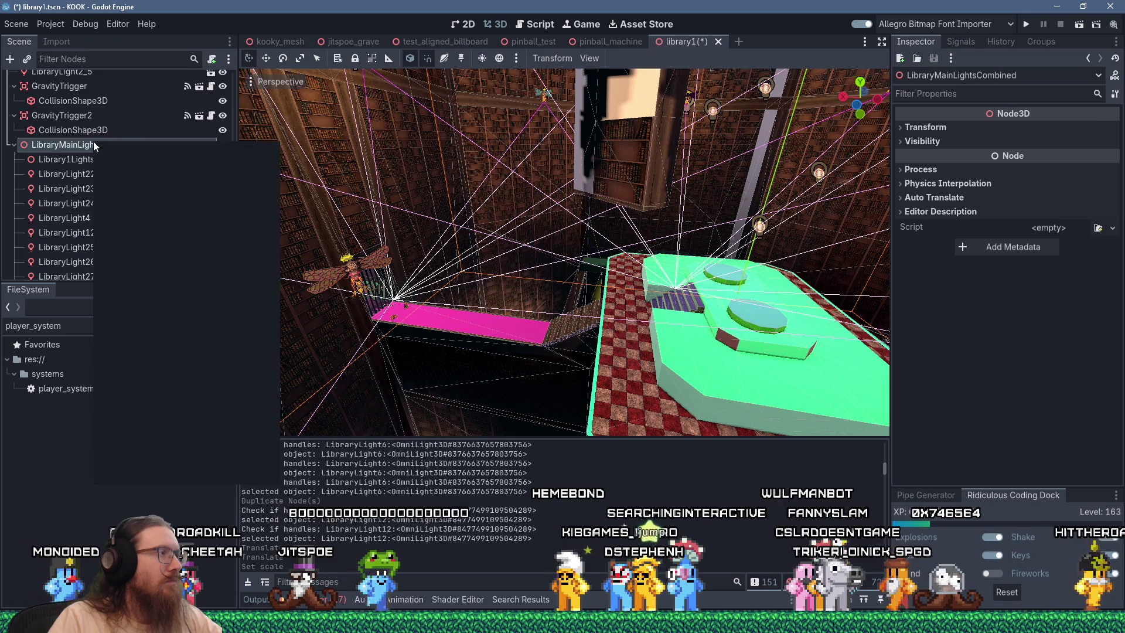
pyautogui.click(197, 397)
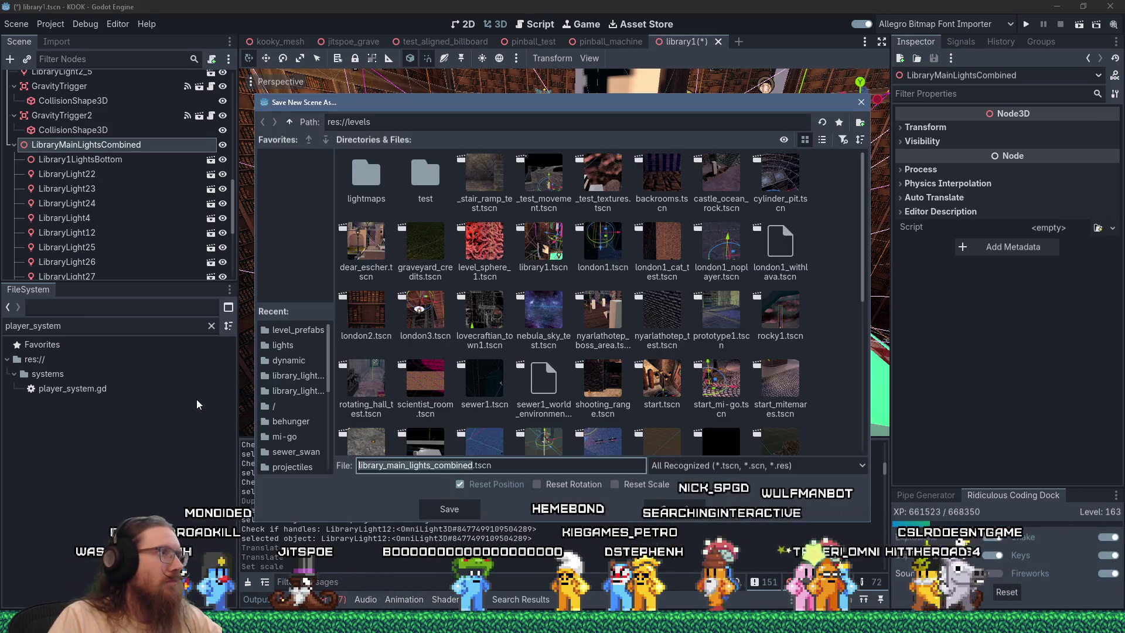
pyautogui.click(289, 122)
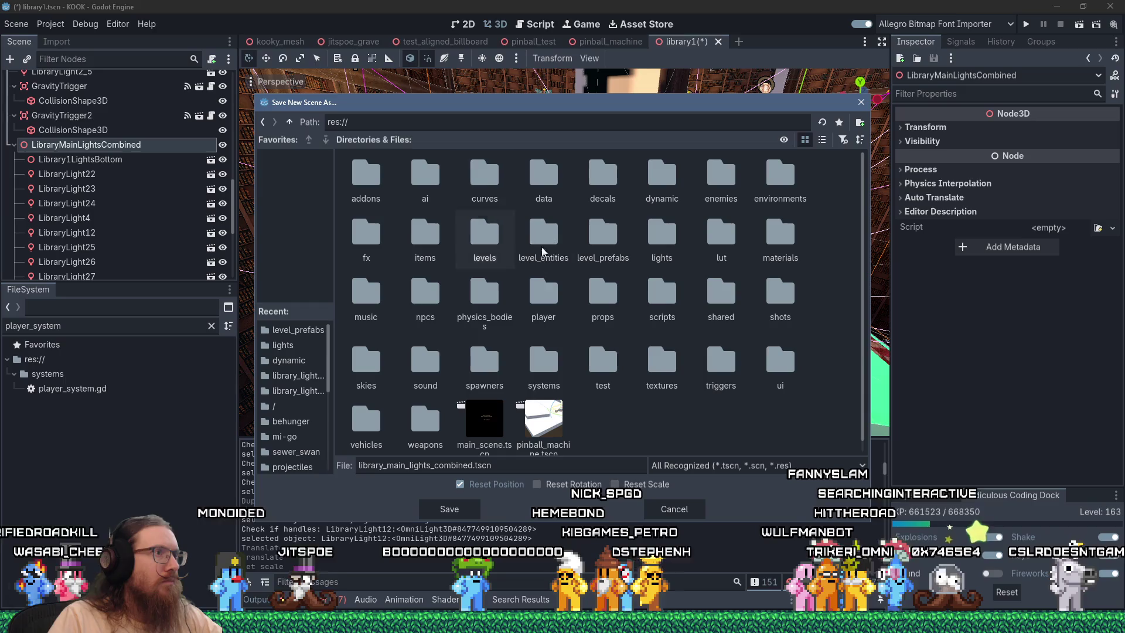
pyautogui.doubleClick(603, 240)
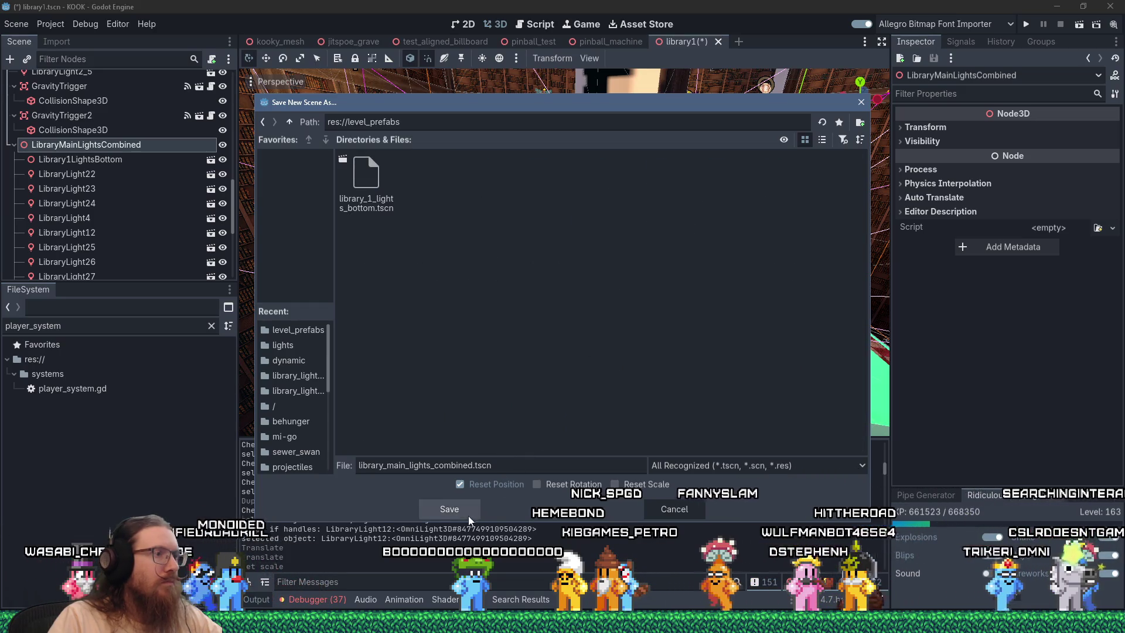
pyautogui.click(469, 515)
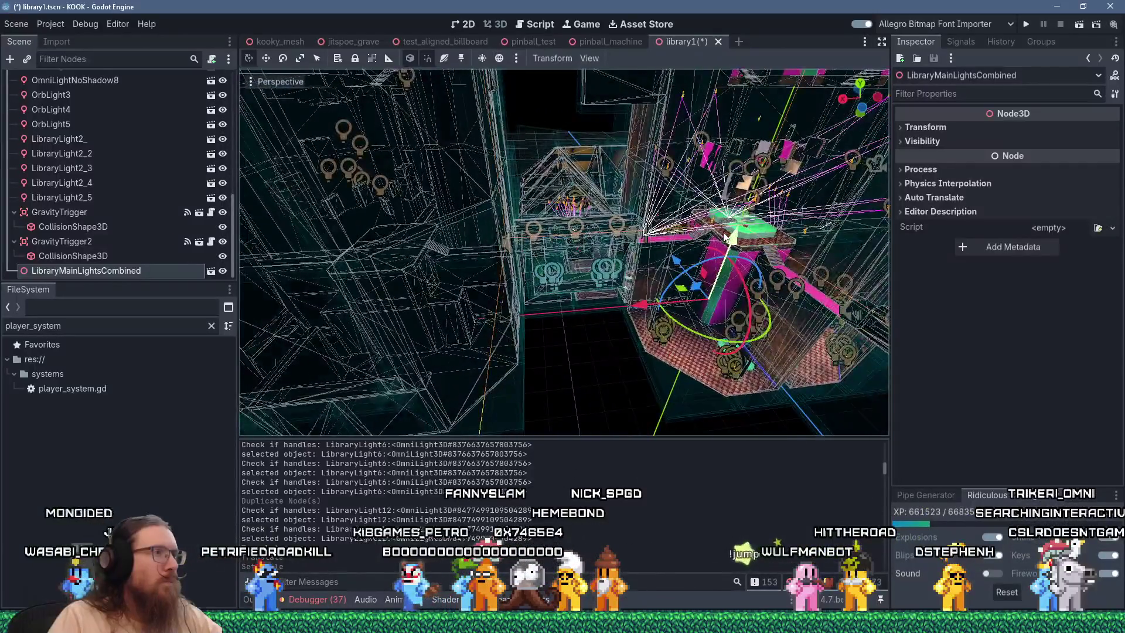
pyautogui.scroll(-3, 727, 238)
# Duplicate LibraryMainLightsCombined and drag the copy about 124 units along X
pyautogui.rightClick(130, 271)
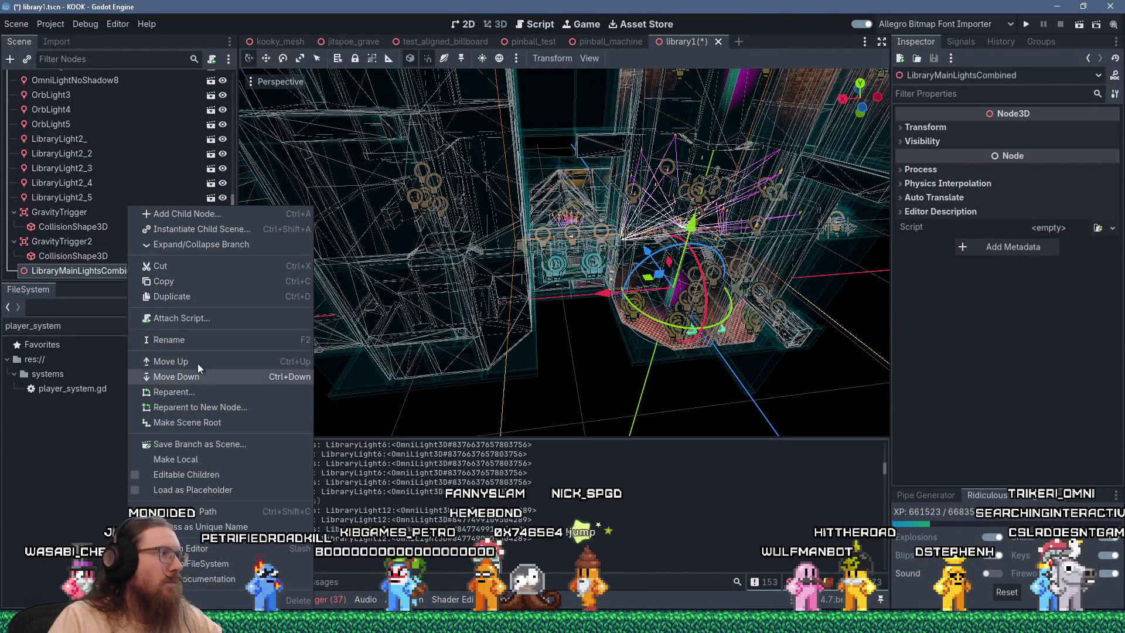
pyautogui.click(214, 302)
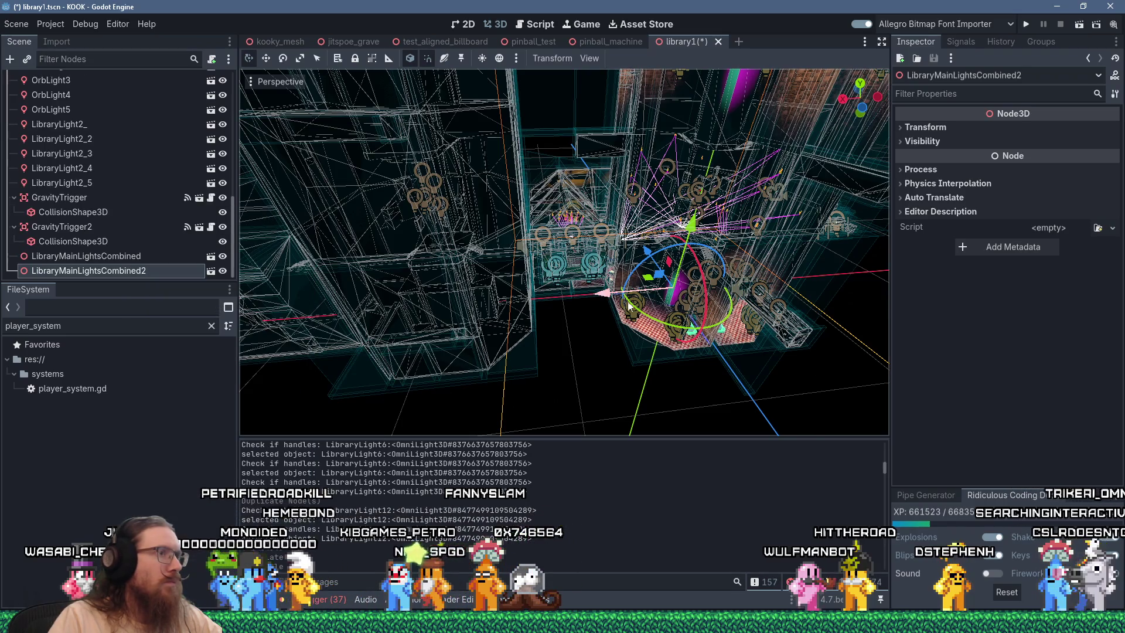
pyautogui.moveTo(602, 298); pyautogui.dragTo(368, 335)
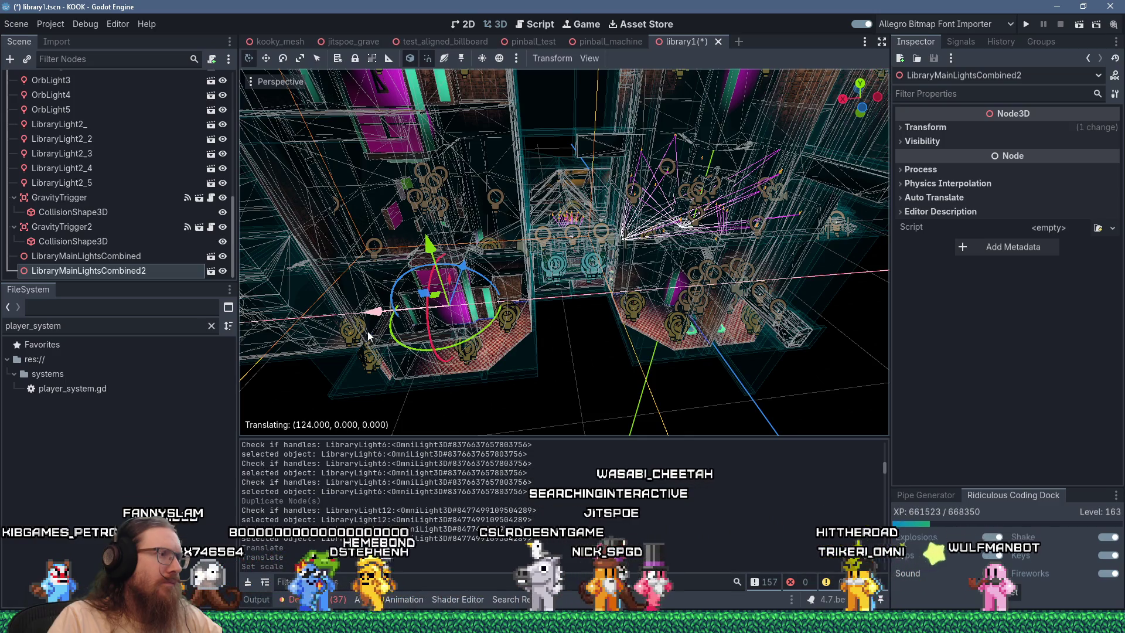
pyautogui.moveTo(472, 347); pyautogui.dragTo(466, 333)
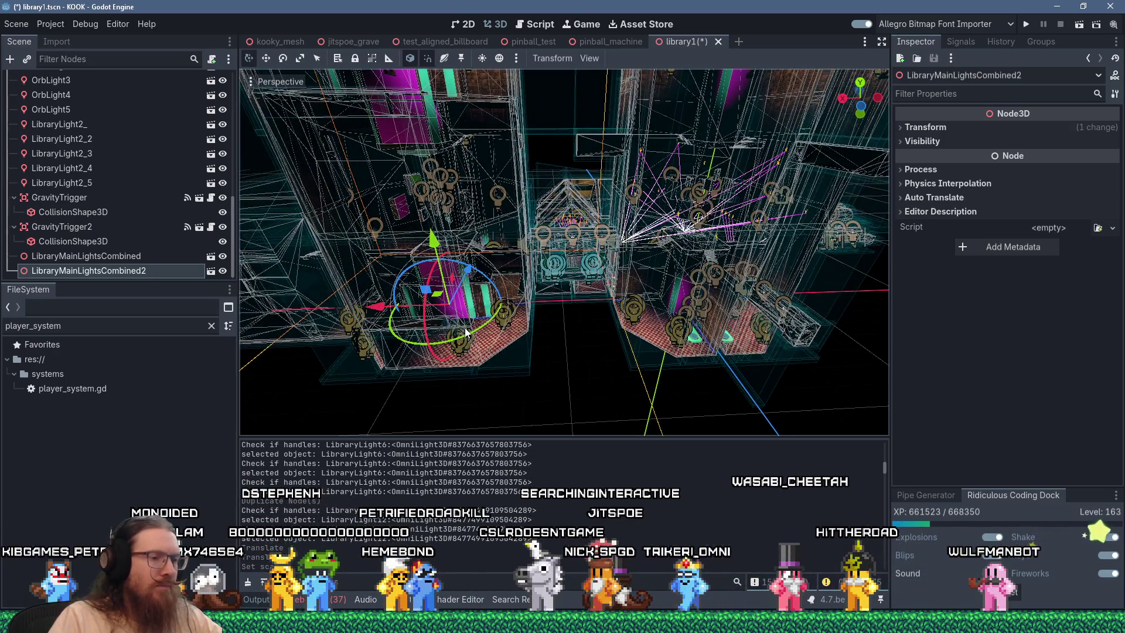
pyautogui.press('KP_1')
pyautogui.scroll(3, 725, 283)
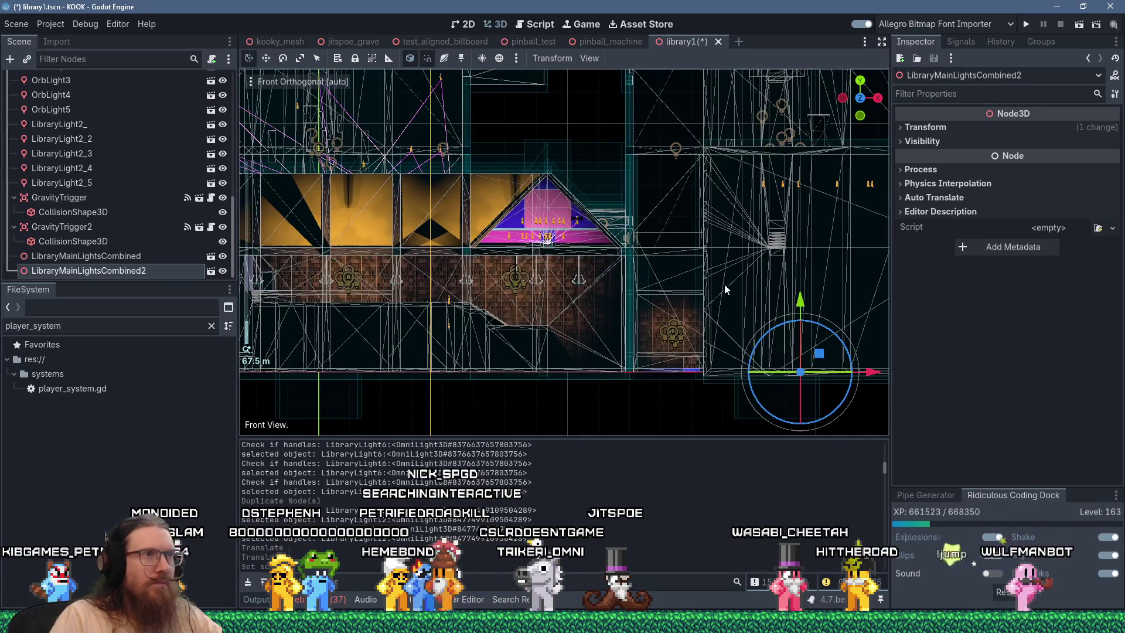
# Nudge LibraryMainLightsCombined2 slightly back along X to sit at 118
pyautogui.moveTo(751, 290); pyautogui.dragTo(554, 273)
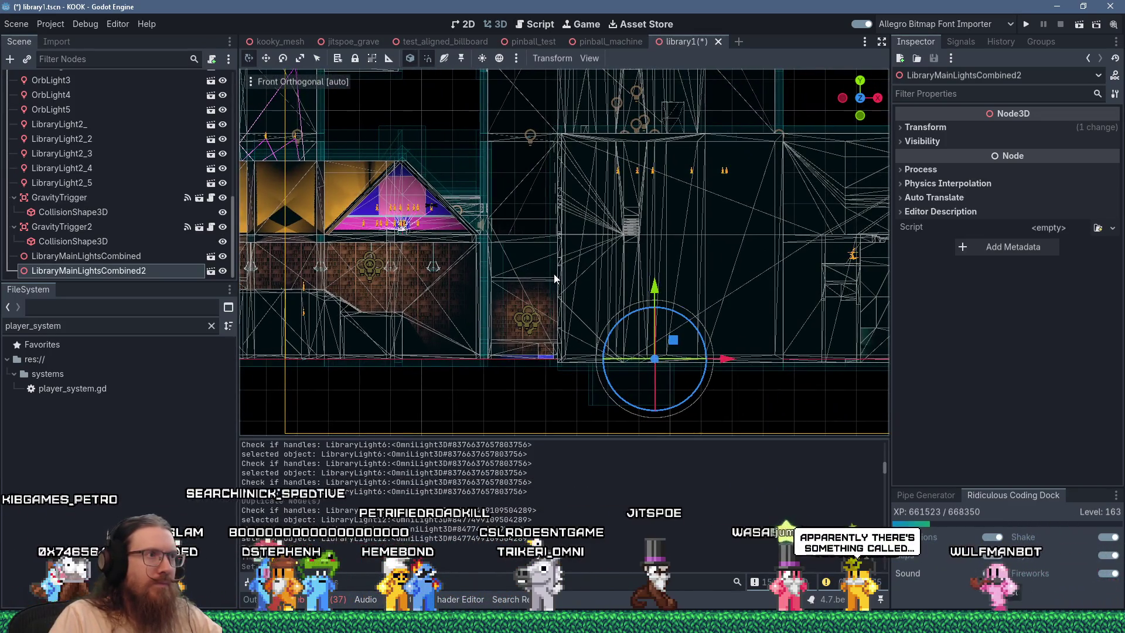
pyautogui.scroll(-2, 555, 277)
pyautogui.moveTo(571, 270)
pyautogui.mouseDown()
pyautogui.moveTo(557, 352)
pyautogui.moveTo(569, 299)
pyautogui.moveTo(628, 287)
pyautogui.moveTo(599, 330)
pyautogui.moveTo(609, 261)
pyautogui.moveTo(360, 269)
pyautogui.moveTo(441, 310)
pyautogui.moveTo(268, 330)
pyautogui.mouseUp()
pyautogui.scroll(4, 571, 298)
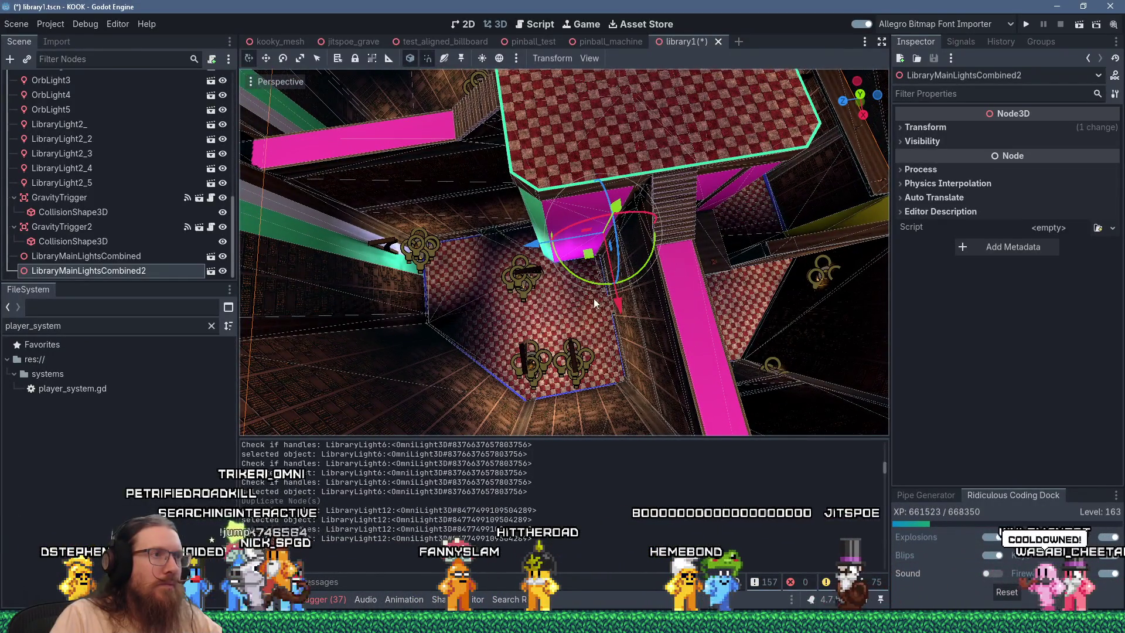
pyautogui.moveTo(618, 305)
pyautogui.mouseDown()
pyautogui.moveTo(599, 272)
pyautogui.moveTo(386, 246)
pyautogui.moveTo(459, 269)
pyautogui.moveTo(523, 174)
pyautogui.mouseUp()
pyautogui.scroll(3, 598, 277)
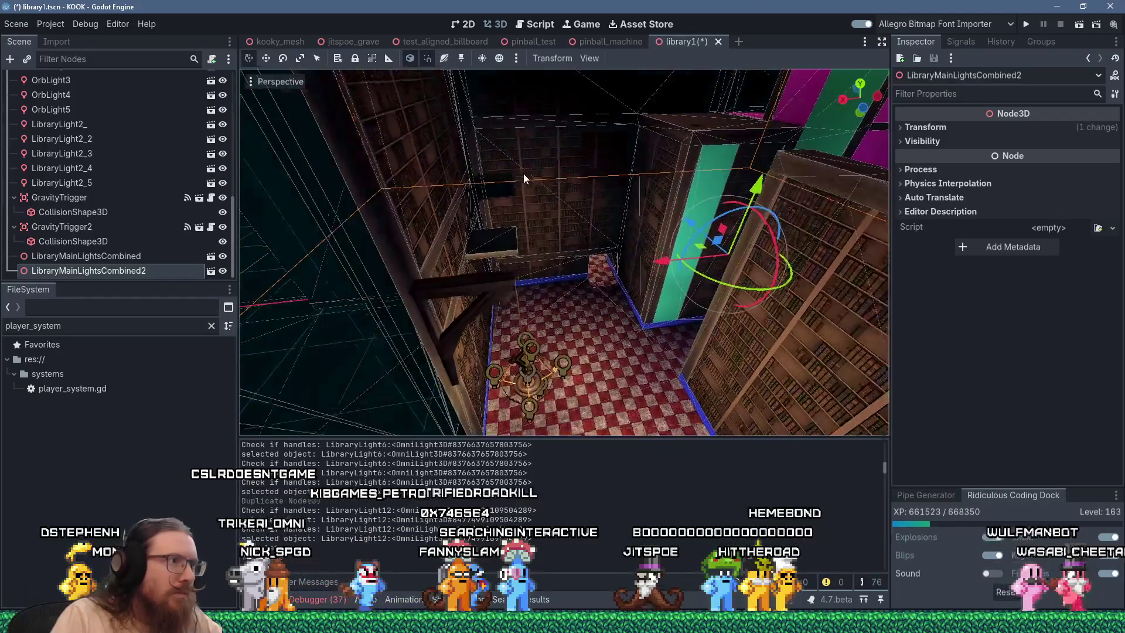
pyautogui.scroll(3, 489, 215)
# Inspect the copy over the checkered floor and expand its Transform values in the Inspector
pyautogui.moveTo(489, 216)
pyautogui.mouseDown()
pyautogui.moveTo(722, 212)
pyautogui.moveTo(406, 261)
pyautogui.moveTo(578, 258)
pyautogui.moveTo(666, 233)
pyautogui.moveTo(669, 288)
pyautogui.moveTo(607, 310)
pyautogui.moveTo(518, 315)
pyautogui.mouseUp()
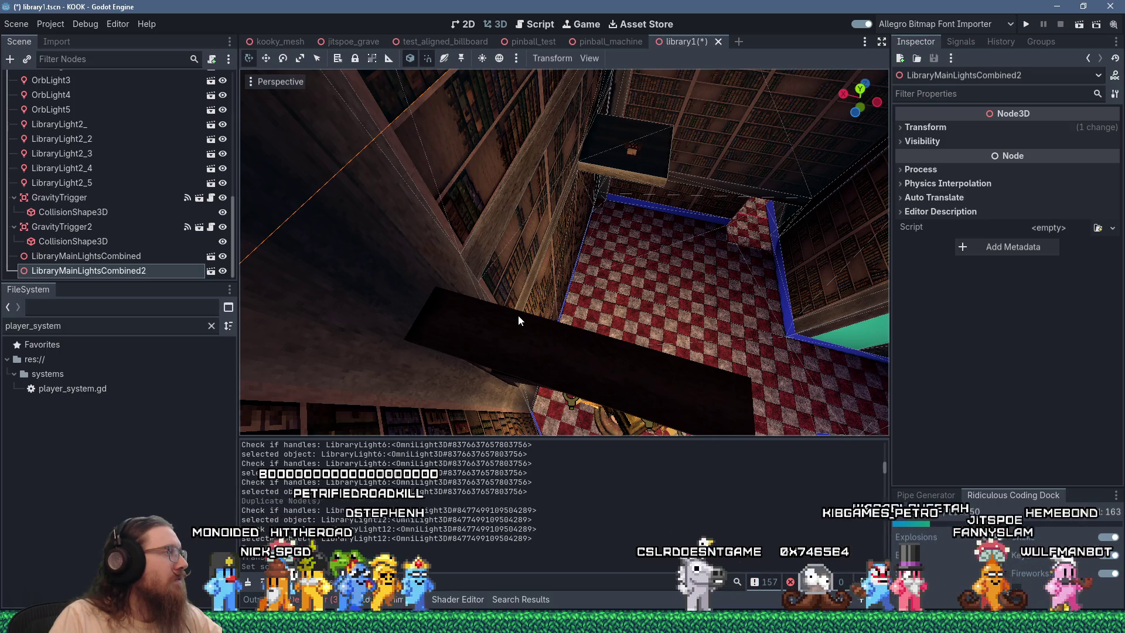
pyautogui.scroll(-3, 518, 315)
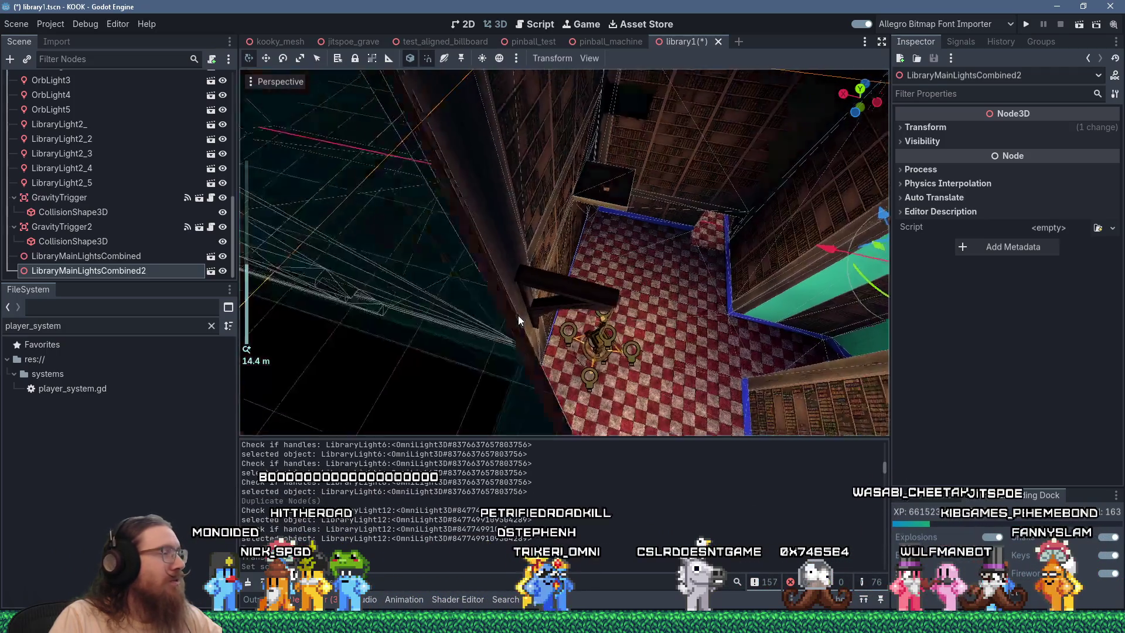
pyautogui.scroll(-5, 517, 315)
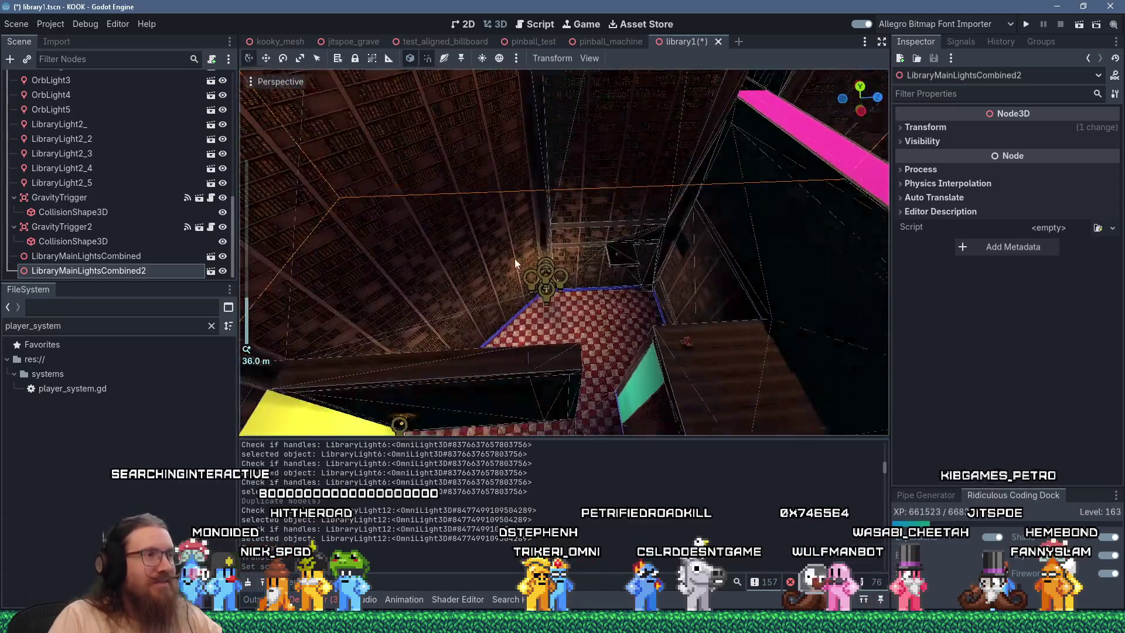
pyautogui.moveTo(514, 258)
pyautogui.mouseDown()
pyautogui.moveTo(588, 205)
pyautogui.moveTo(388, 259)
pyautogui.moveTo(451, 230)
pyautogui.moveTo(662, 285)
pyautogui.moveTo(575, 294)
pyautogui.moveTo(701, 233)
pyautogui.mouseUp()
pyautogui.scroll(-2, 702, 312)
pyautogui.moveTo(702, 311)
pyautogui.mouseDown()
pyautogui.moveTo(582, 338)
pyautogui.moveTo(432, 321)
pyautogui.moveTo(588, 321)
pyautogui.moveTo(431, 260)
pyautogui.moveTo(352, 289)
pyautogui.moveTo(609, 276)
pyautogui.moveTo(790, 407)
pyautogui.moveTo(577, 375)
pyautogui.moveTo(795, 248)
pyautogui.mouseUp()
pyautogui.scroll(-1, 578, 375)
pyautogui.click(929, 128)
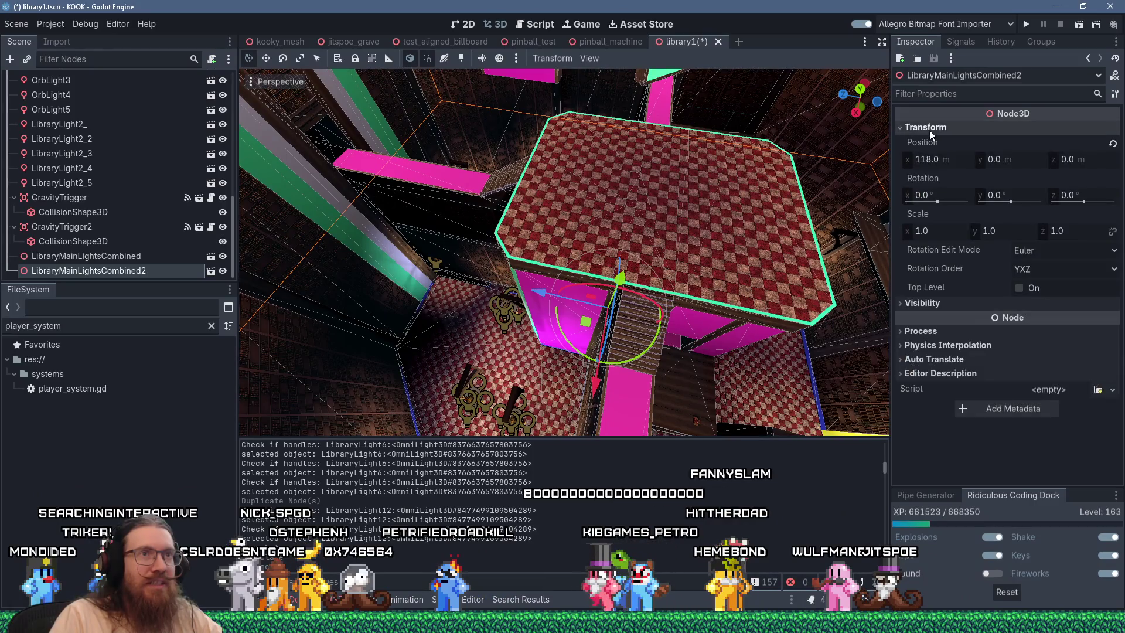
# Set LibraryMainLightsCombined2's X scale to -1 to mirror it
pyautogui.moveTo(808, 293)
pyautogui.mouseDown()
pyautogui.moveTo(761, 287)
pyautogui.moveTo(824, 274)
pyautogui.moveTo(803, 276)
pyautogui.mouseUp()
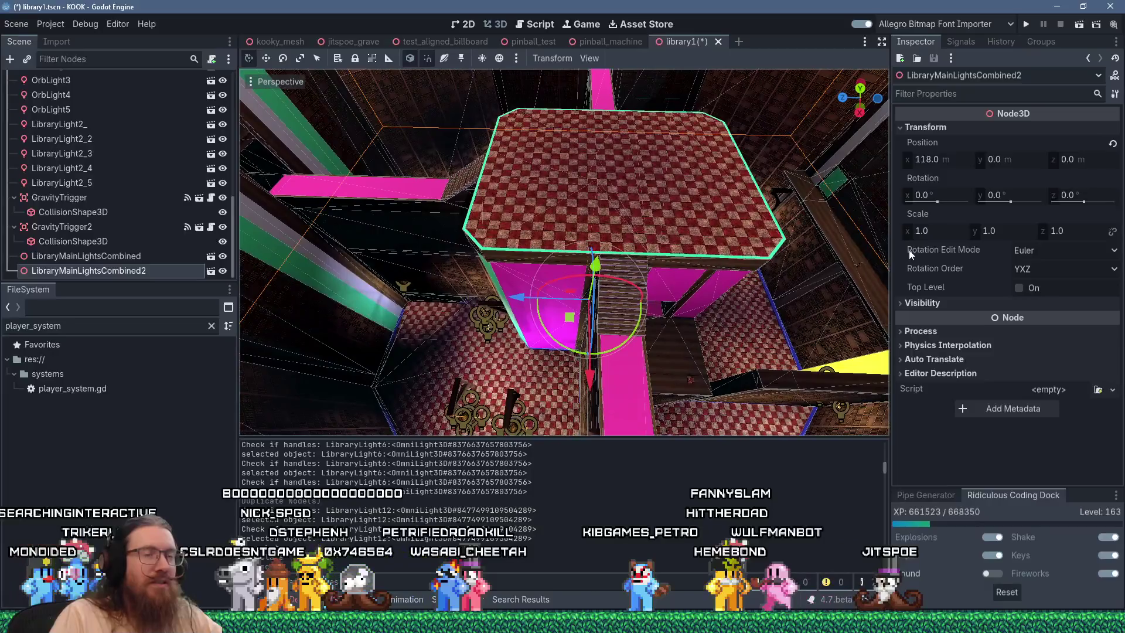
pyautogui.click(940, 232)
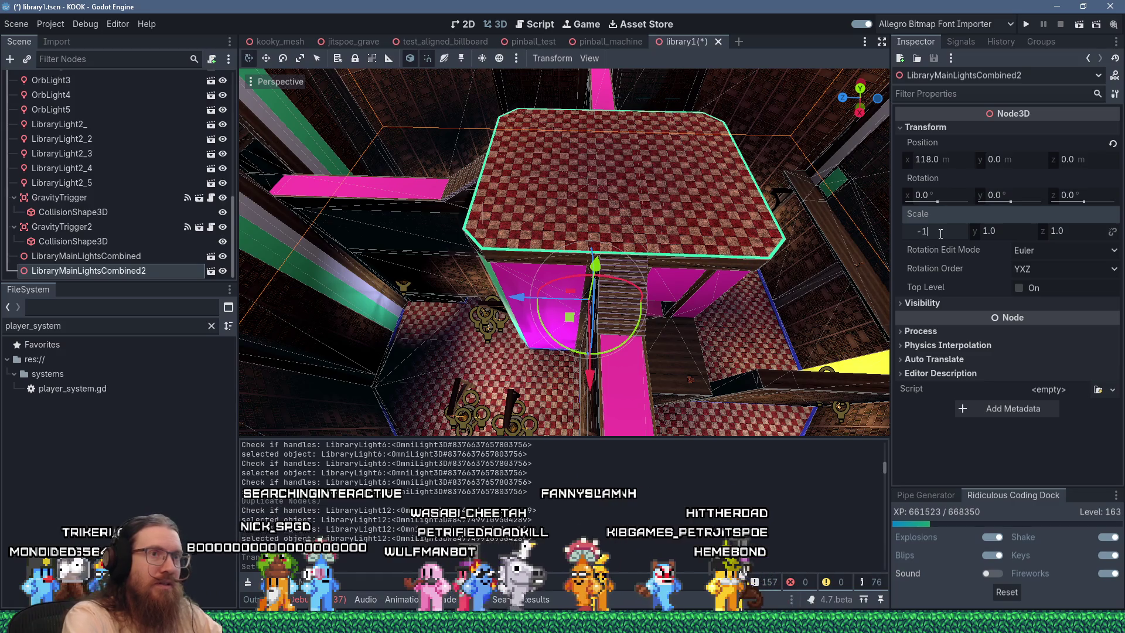
pyautogui.press('Return')
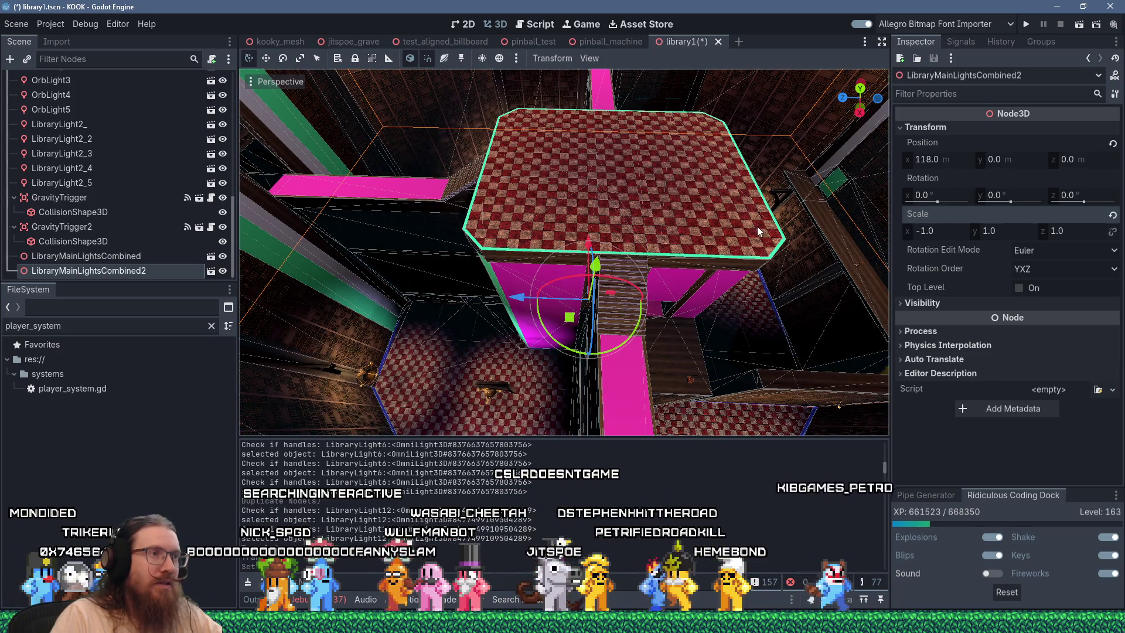
pyautogui.scroll(-5, 758, 231)
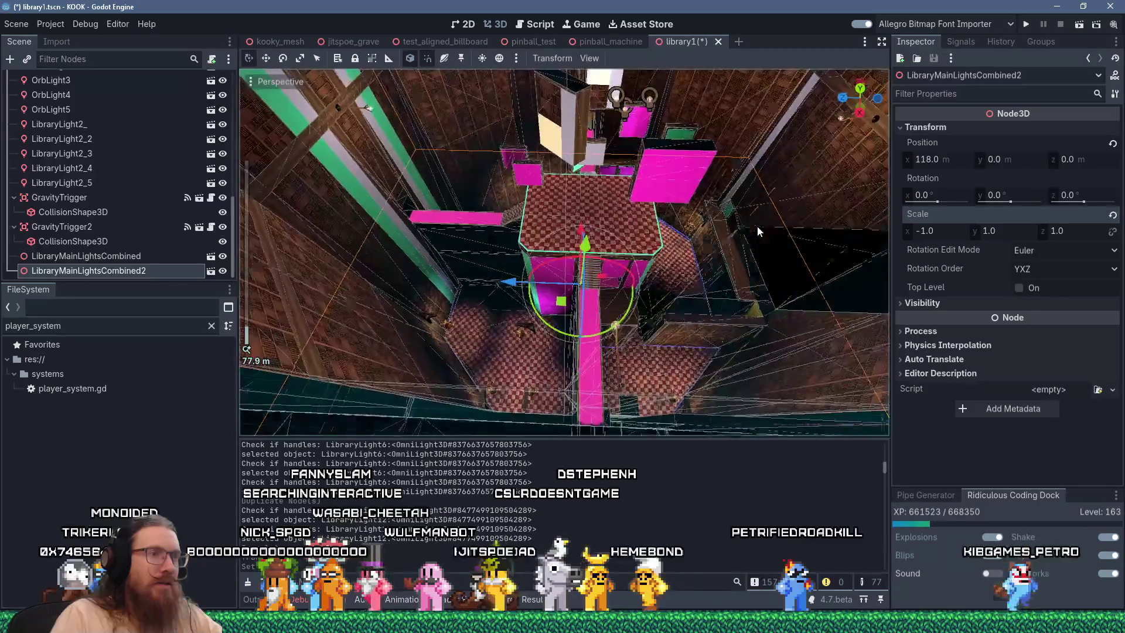
pyautogui.moveTo(660, 236)
pyautogui.mouseDown()
pyautogui.moveTo(493, 229)
pyautogui.moveTo(614, 202)
pyautogui.moveTo(683, 128)
pyautogui.moveTo(701, 420)
pyautogui.moveTo(723, 138)
pyautogui.mouseUp()
# Change the copy's X scale to 0
pyautogui.scroll(-5, 598, 173)
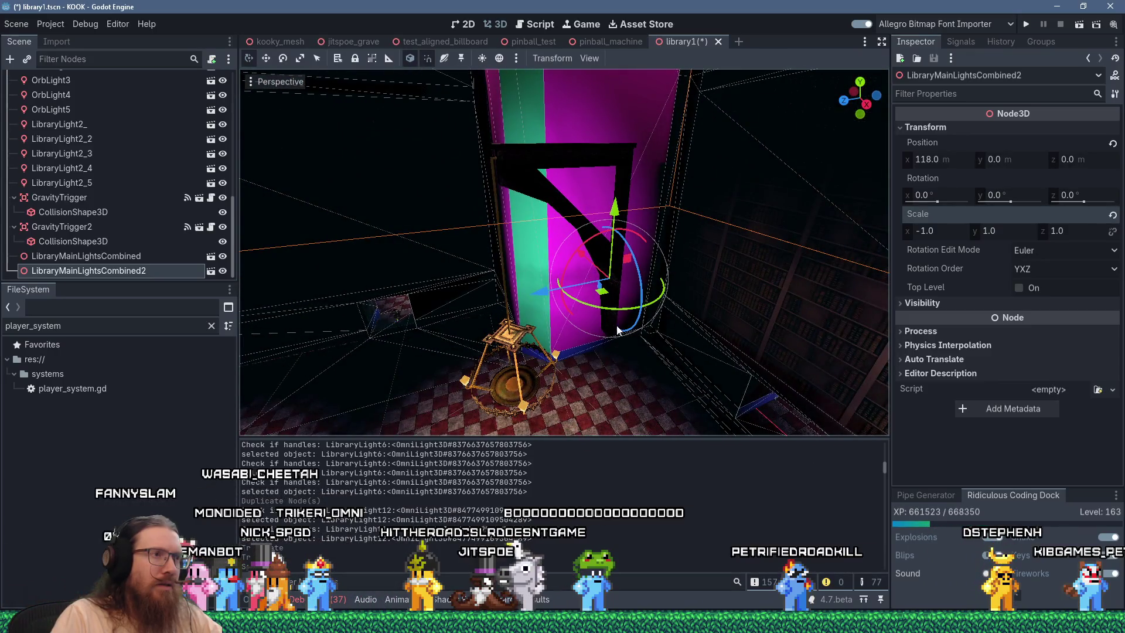
pyautogui.scroll(-5, 592, 343)
pyautogui.scroll(5, 565, 353)
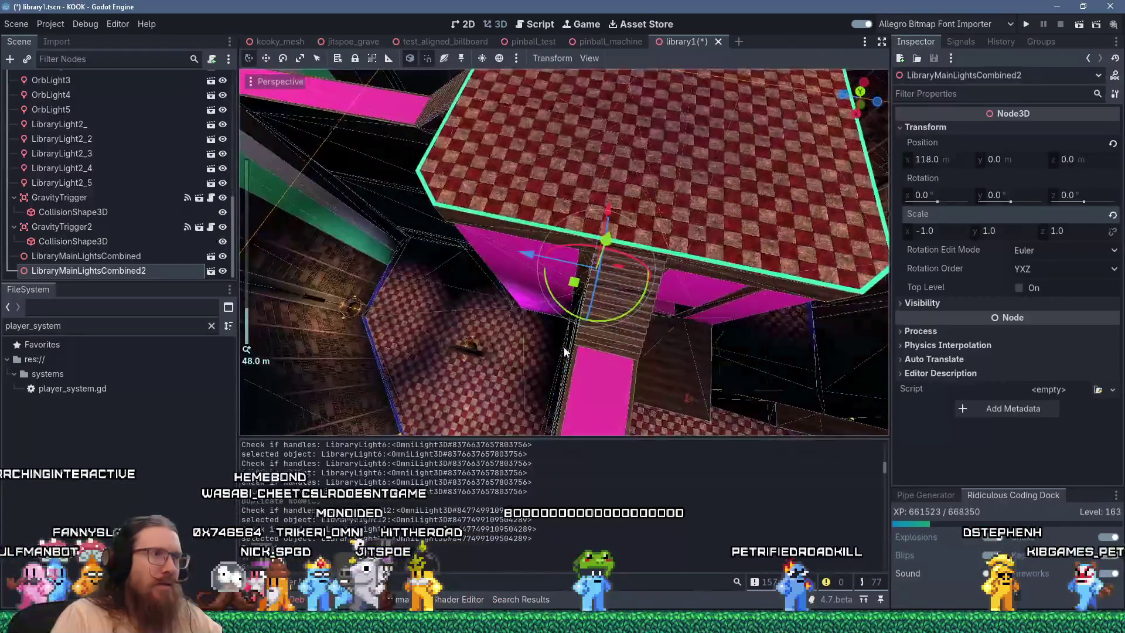
pyautogui.moveTo(565, 352)
pyautogui.mouseDown()
pyautogui.moveTo(498, 331)
pyautogui.moveTo(514, 356)
pyautogui.moveTo(595, 347)
pyautogui.moveTo(615, 332)
pyautogui.moveTo(576, 311)
pyautogui.moveTo(564, 329)
pyautogui.mouseUp()
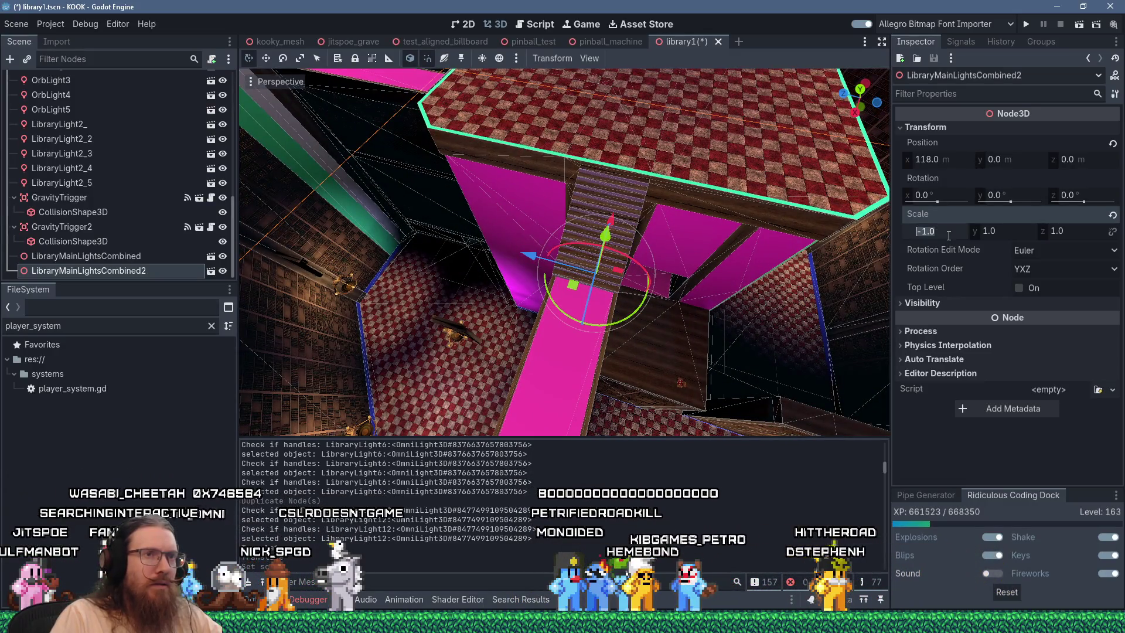
pyautogui.write('0')
pyautogui.press('Return')
# Inspect the collapsed zero-scale copy, then restore its X scale to 1
pyautogui.scroll(-3, 658, 267)
pyautogui.moveTo(658, 267)
pyautogui.mouseDown()
pyautogui.moveTo(497, 238)
pyautogui.moveTo(548, 238)
pyautogui.mouseUp()
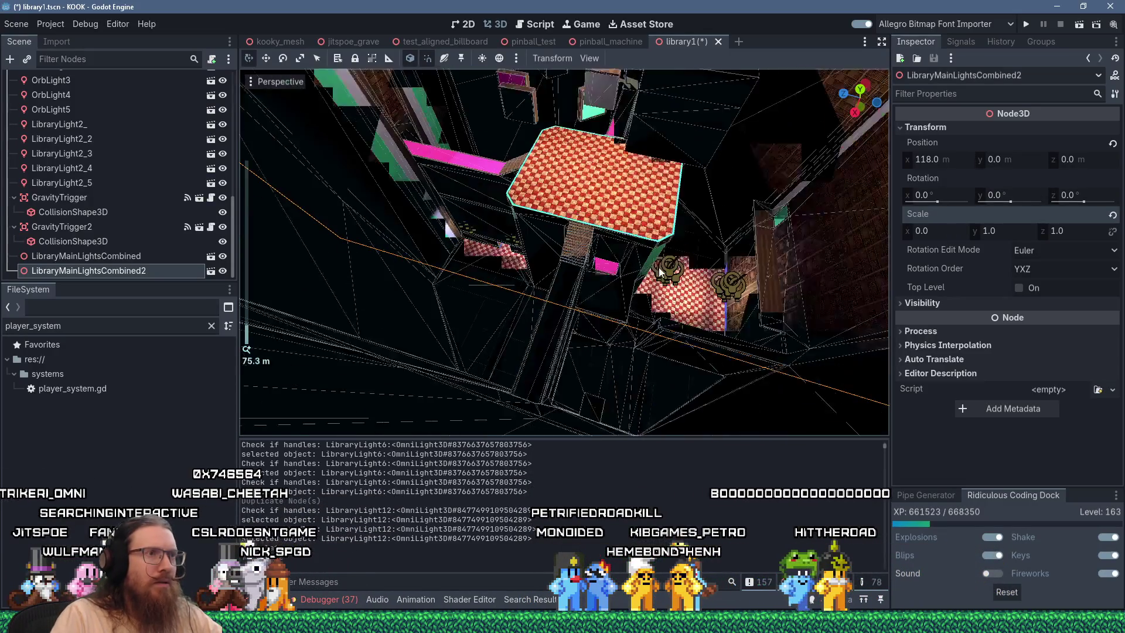
pyautogui.scroll(-5, 549, 238)
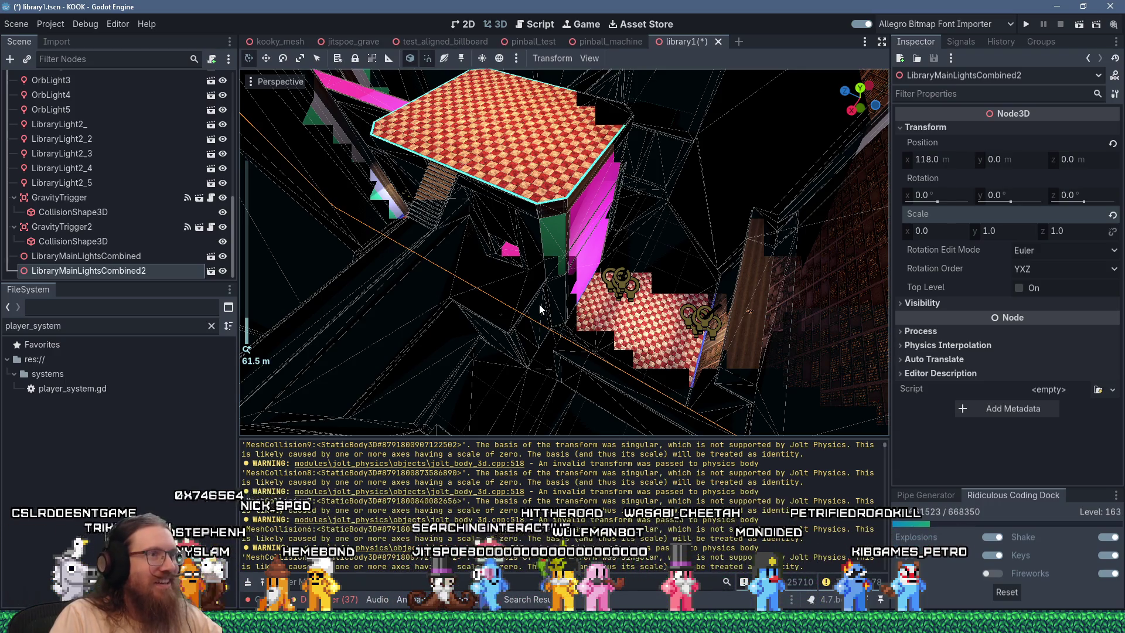
pyautogui.moveTo(539, 304); pyautogui.dragTo(567, 285)
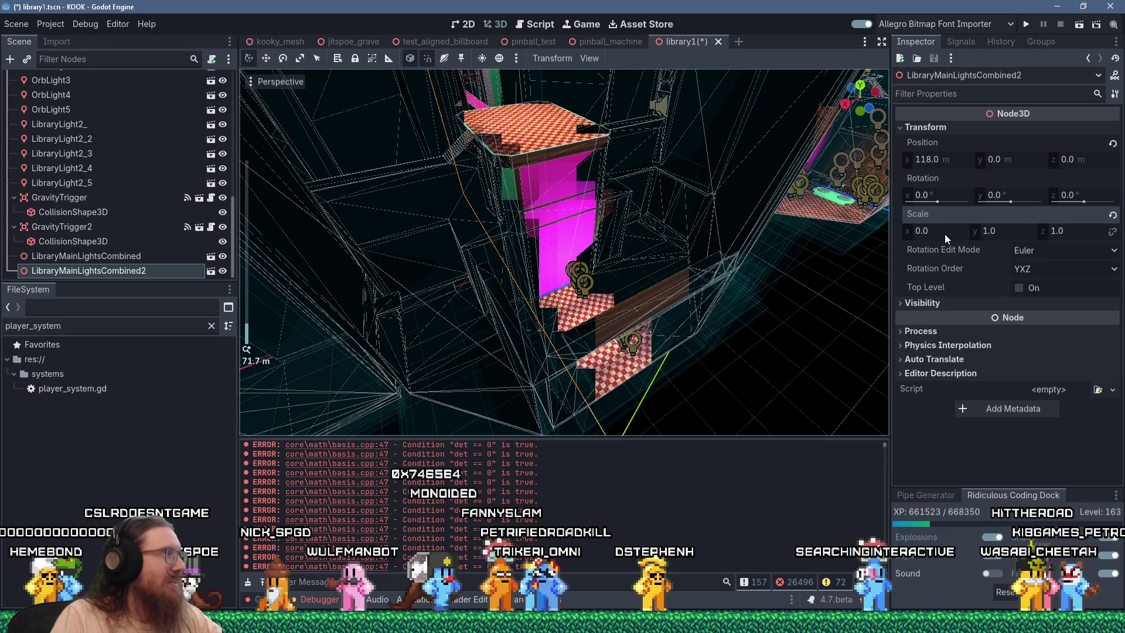
pyautogui.click(945, 234)
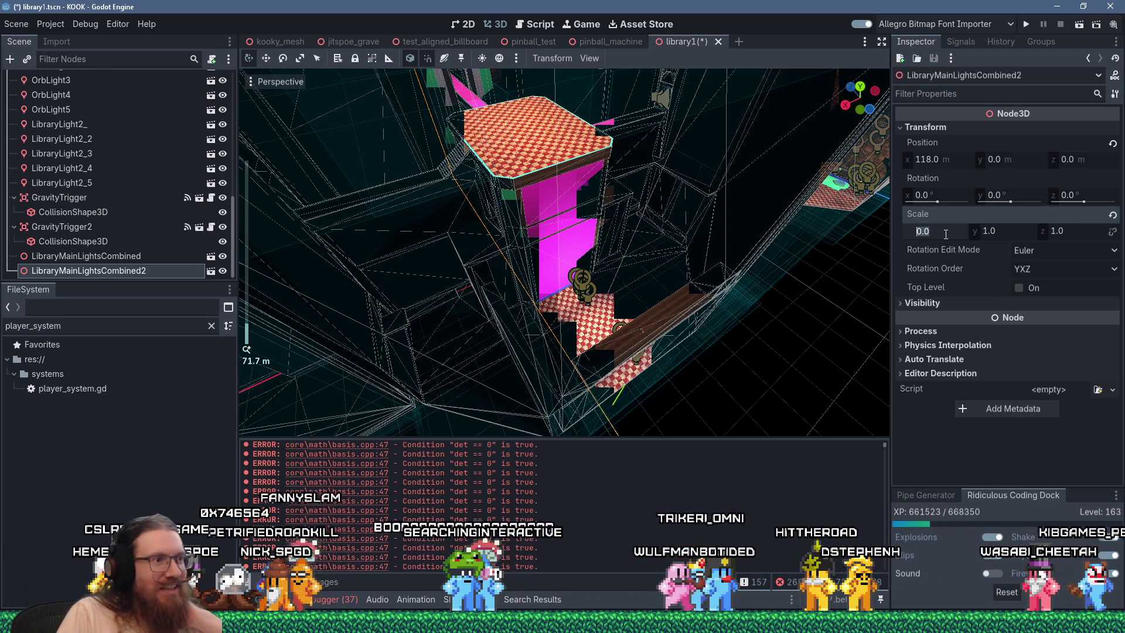
pyautogui.write('1')
pyautogui.press('Return')
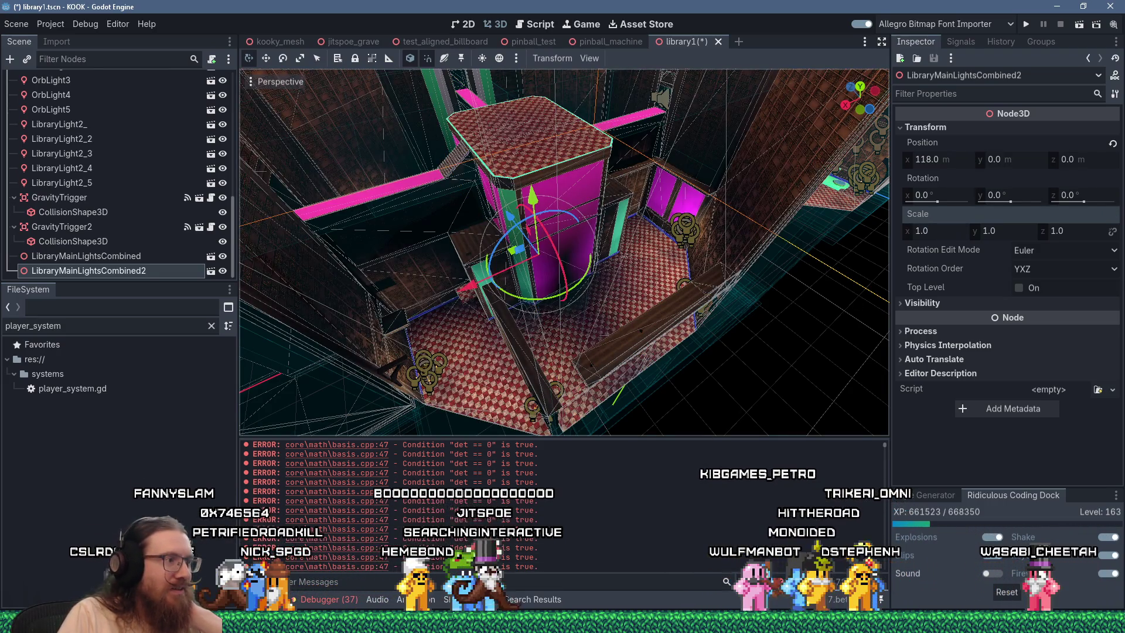
# Clear the output log and set LibraryMainLightsCombined2's Z scale to -1
pyautogui.hotkey('ctrl', 'alt', 'k')
pyautogui.scroll(5, 579, 368)
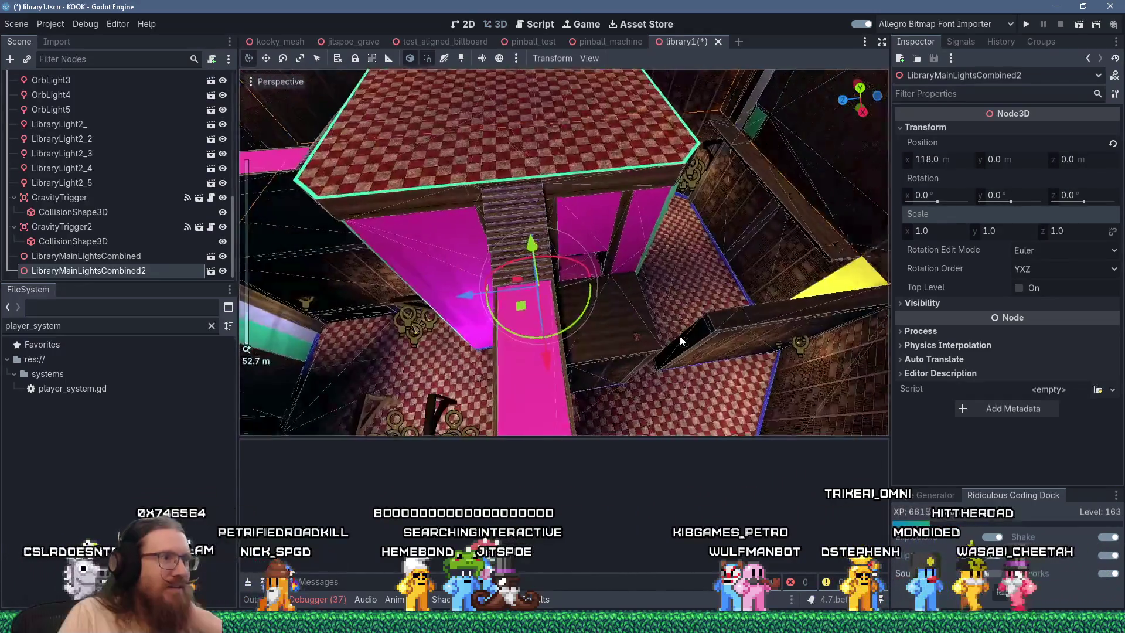
pyautogui.moveTo(730, 303); pyautogui.dragTo(665, 335)
pyautogui.moveTo(659, 341)
pyautogui.mouseDown()
pyautogui.moveTo(649, 346)
pyautogui.moveTo(740, 349)
pyautogui.moveTo(812, 336)
pyautogui.moveTo(869, 414)
pyautogui.moveTo(750, 407)
pyautogui.moveTo(624, 367)
pyautogui.moveTo(648, 348)
pyautogui.mouseUp()
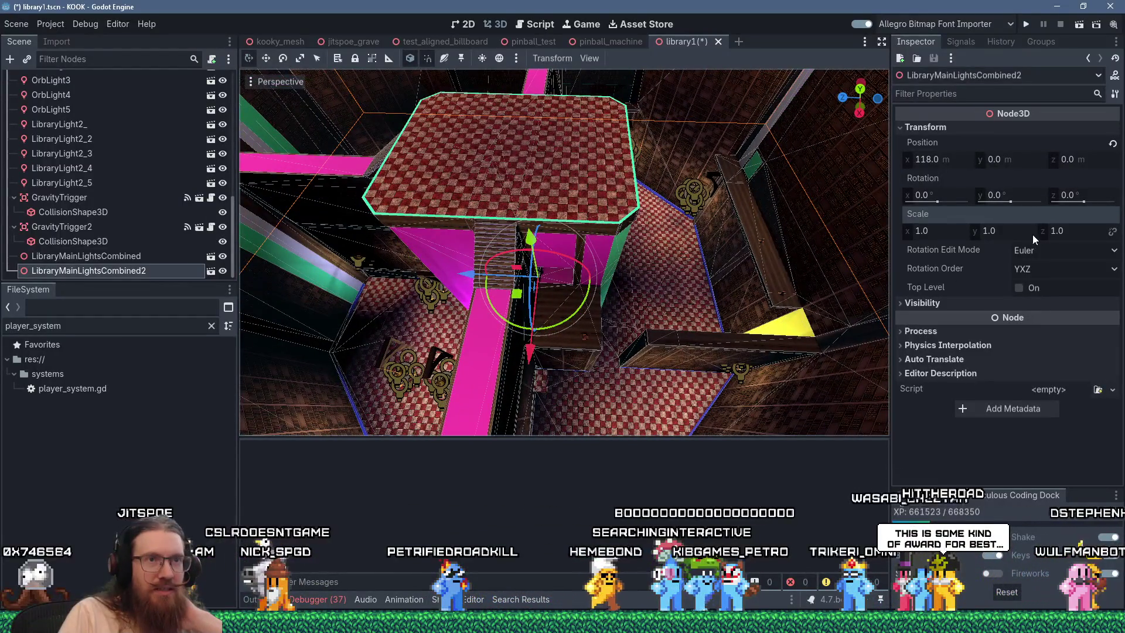
pyautogui.click(1080, 229)
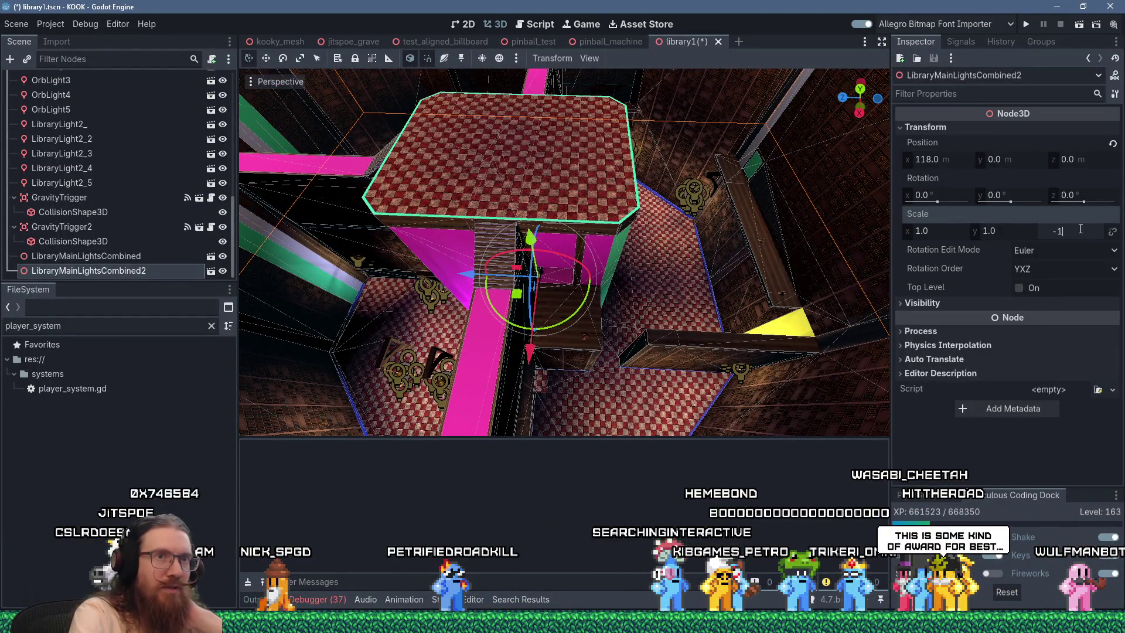
pyautogui.press('Return')
# Set its Y scale to -1 as well, flipping the copied lights upside down
pyautogui.moveTo(704, 297)
pyautogui.mouseDown()
pyautogui.moveTo(688, 209)
pyautogui.moveTo(670, 185)
pyautogui.moveTo(687, 199)
pyautogui.moveTo(613, 158)
pyautogui.moveTo(590, 171)
pyautogui.mouseUp()
pyautogui.scroll(5, 686, 227)
pyautogui.scroll(2, 670, 184)
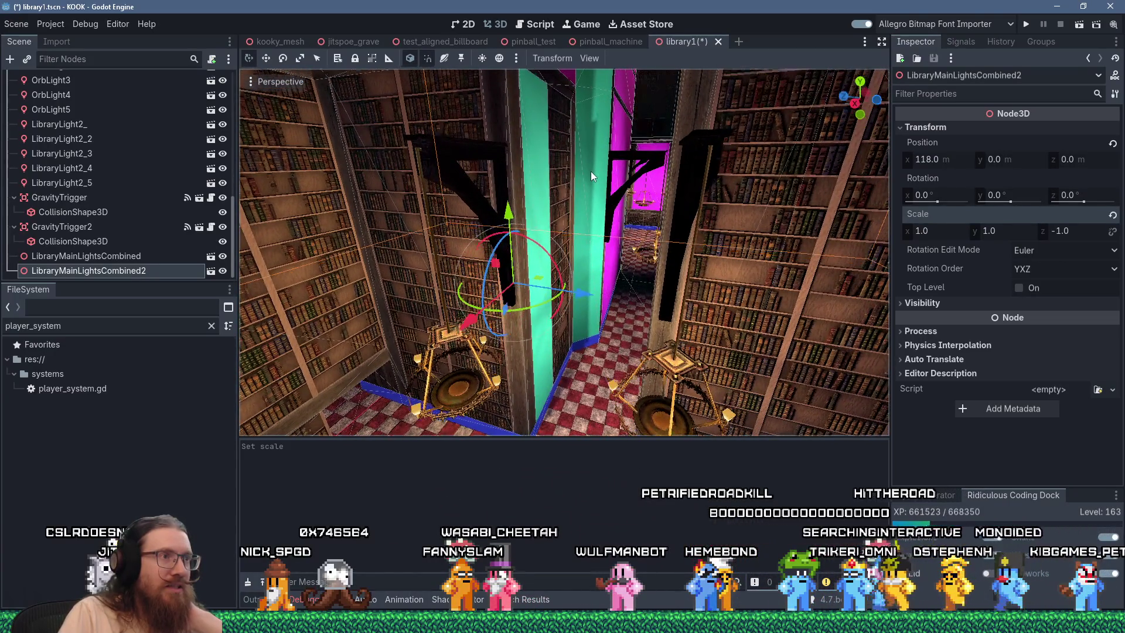
pyautogui.click(1003, 232)
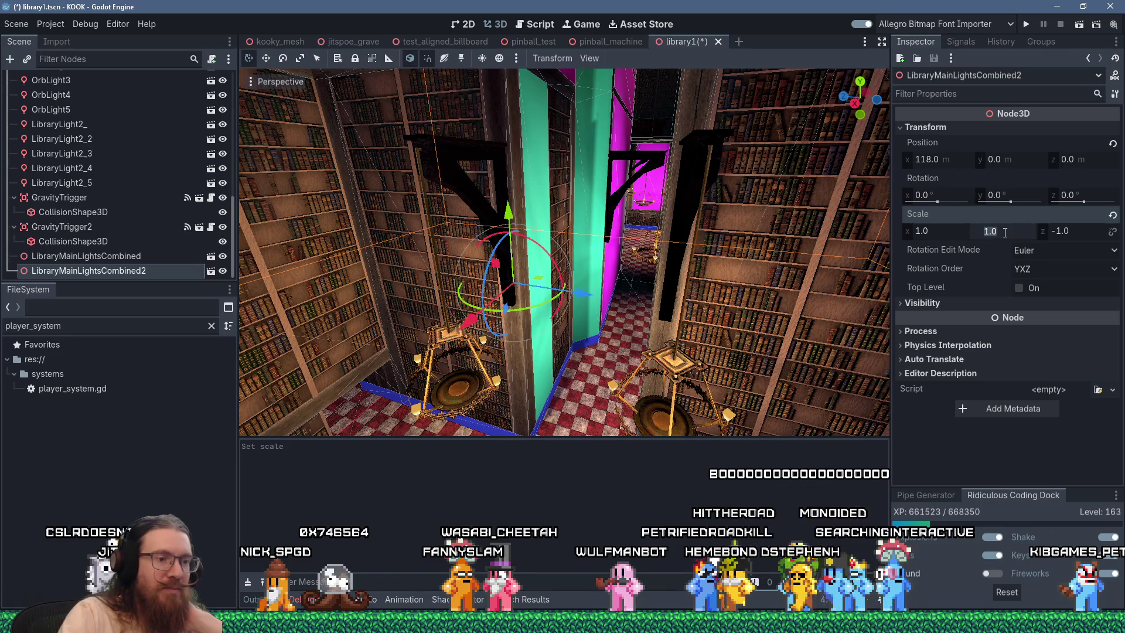
pyautogui.write('-1')
pyautogui.press('Return')
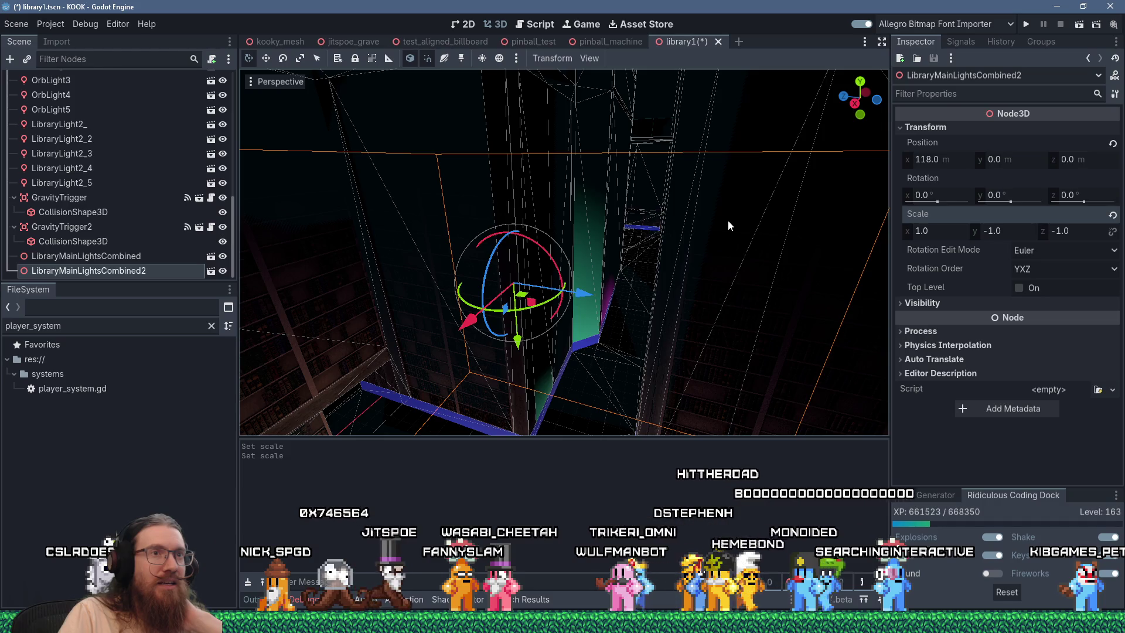
pyautogui.scroll(-5, 652, 216)
pyautogui.scroll(8, 647, 212)
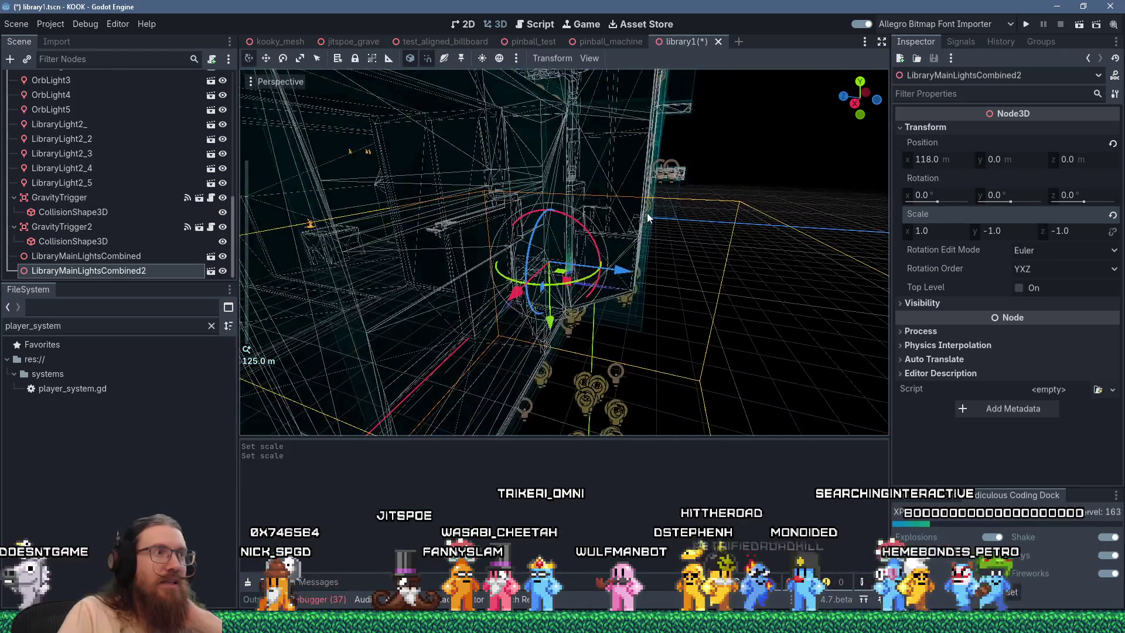
pyautogui.moveTo(655, 270); pyautogui.dragTo(551, 314)
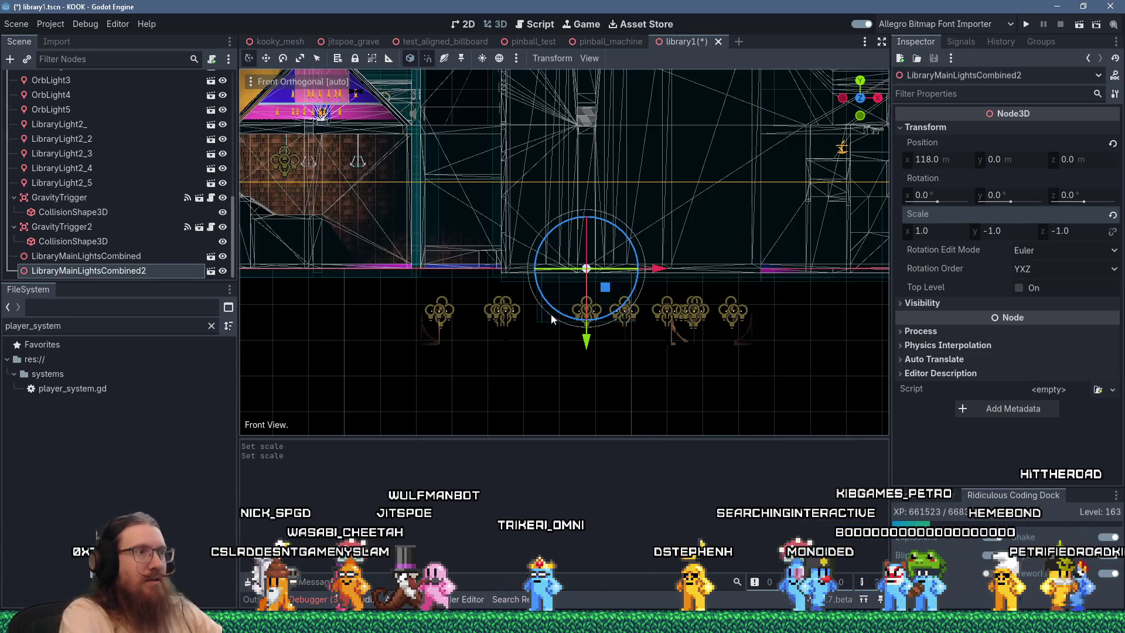
# In front view, raise LibraryMainLightsCombined2 along Y to a height of 114.0 m
pyautogui.press('KP_1')
pyautogui.scroll(-3, 551, 325)
pyautogui.moveTo(566, 339); pyautogui.dragTo(574, 117)
pyautogui.press('f')
pyautogui.scroll(5, 523, 336)
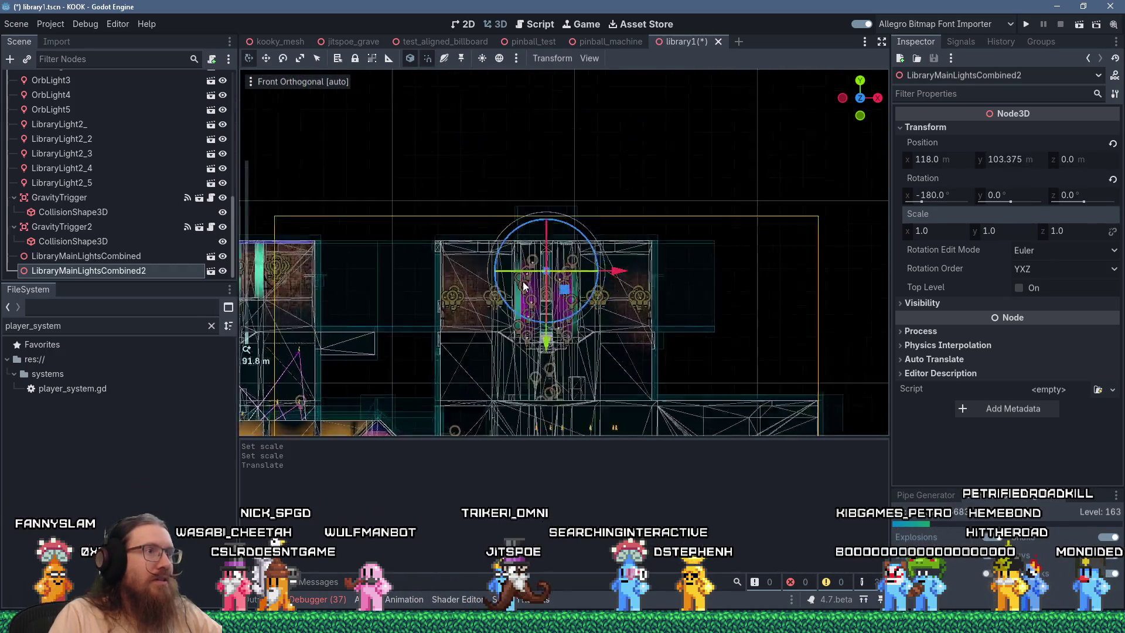
pyautogui.moveTo(493, 409); pyautogui.dragTo(495, 284)
pyautogui.scroll(3, 476, 275)
pyautogui.scroll(3, 512, 291)
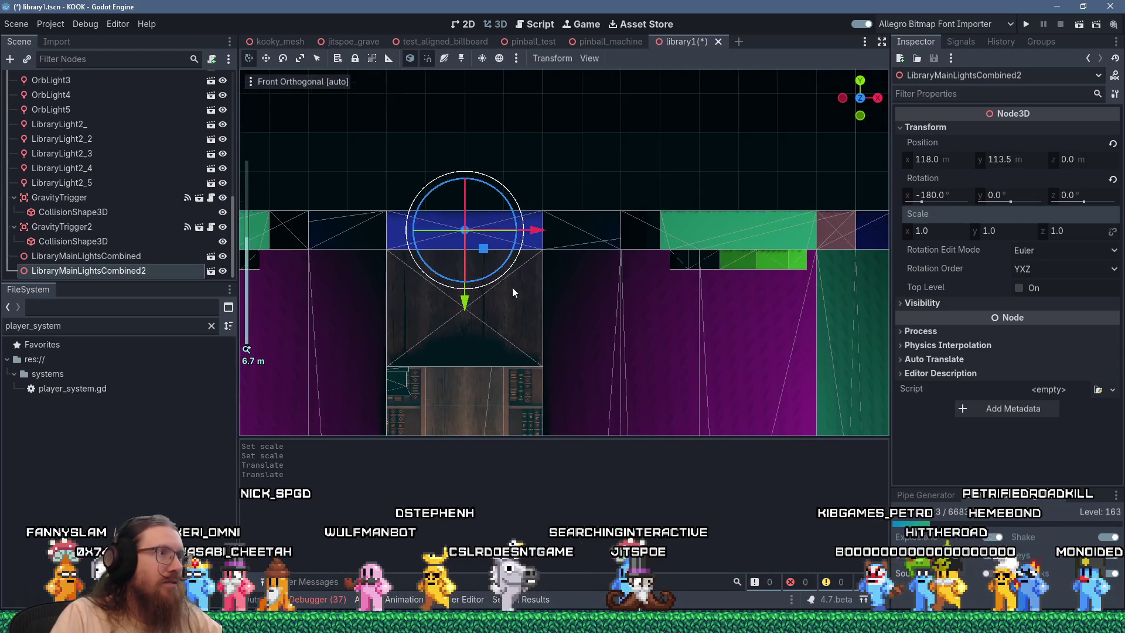
pyautogui.moveTo(465, 292); pyautogui.dragTo(464, 284)
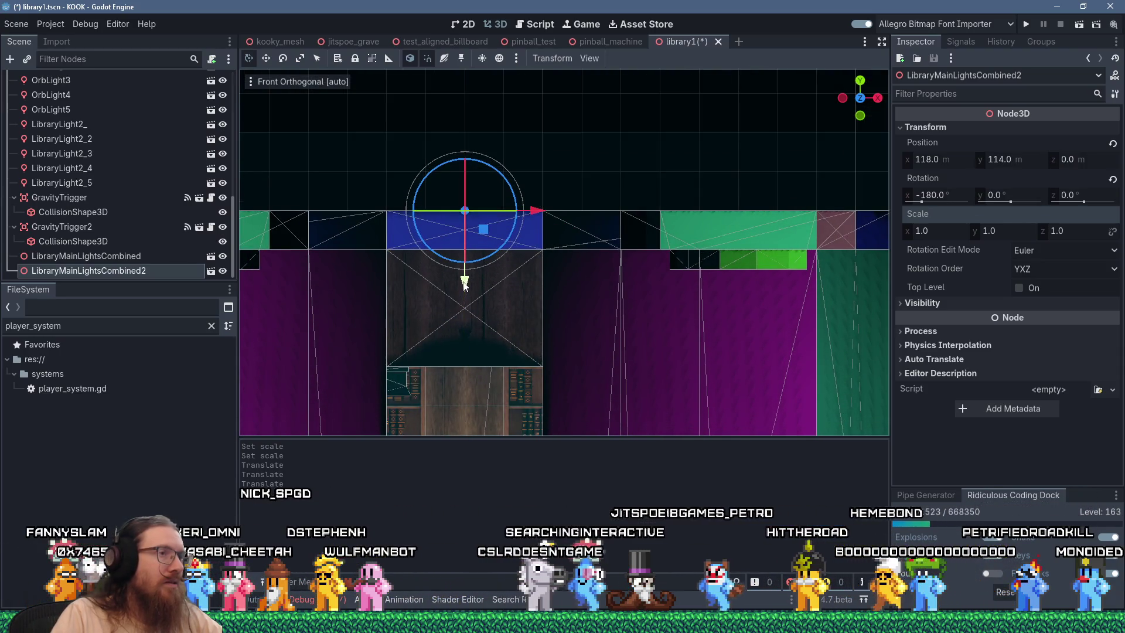
pyautogui.scroll(-10, 490, 304)
pyautogui.moveTo(543, 190)
pyautogui.mouseDown()
pyautogui.moveTo(620, 258)
pyautogui.moveTo(659, 264)
pyautogui.moveTo(565, 91)
pyautogui.moveTo(574, 199)
pyautogui.moveTo(613, 175)
pyautogui.moveTo(616, 108)
pyautogui.moveTo(593, 458)
pyautogui.moveTo(657, 181)
pyautogui.moveTo(808, 263)
pyautogui.mouseUp()
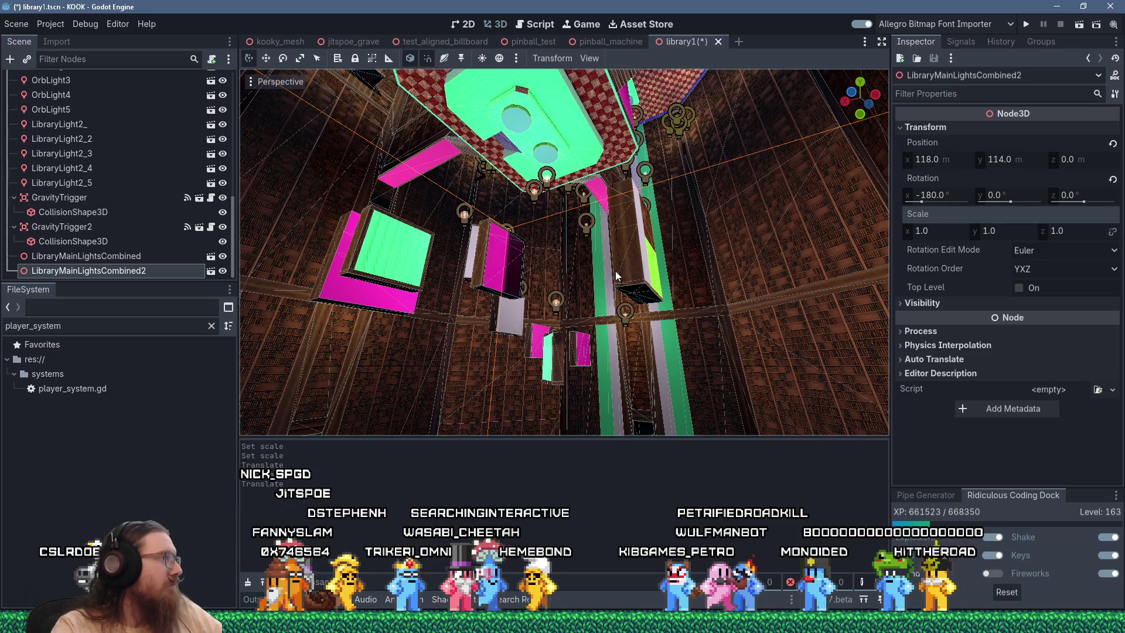
pyautogui.moveTo(615, 270)
pyautogui.mouseDown()
pyautogui.moveTo(493, 256)
pyautogui.moveTo(445, 319)
pyautogui.moveTo(542, 164)
pyautogui.moveTo(528, 223)
pyautogui.moveTo(579, 230)
pyautogui.moveTo(570, 185)
pyautogui.moveTo(561, 240)
pyautogui.mouseUp()
pyautogui.scroll(5, 562, 240)
pyautogui.moveTo(495, 312)
pyautogui.mouseDown()
pyautogui.moveTo(547, 136)
pyautogui.moveTo(559, 244)
pyautogui.moveTo(507, 262)
pyautogui.moveTo(582, 243)
pyautogui.moveTo(691, 147)
pyautogui.moveTo(634, 258)
pyautogui.moveTo(586, 287)
pyautogui.moveTo(579, 413)
pyautogui.moveTo(483, 349)
pyautogui.moveTo(838, 239)
pyautogui.mouseUp()
pyautogui.scroll(4, 547, 135)
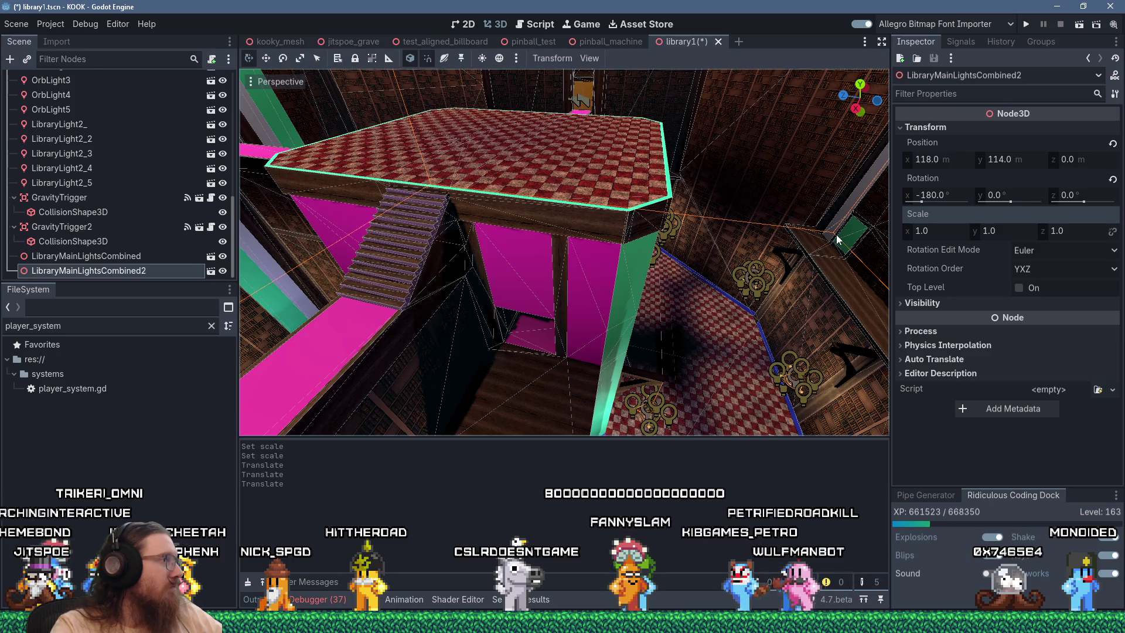
pyautogui.scroll(3, 743, 285)
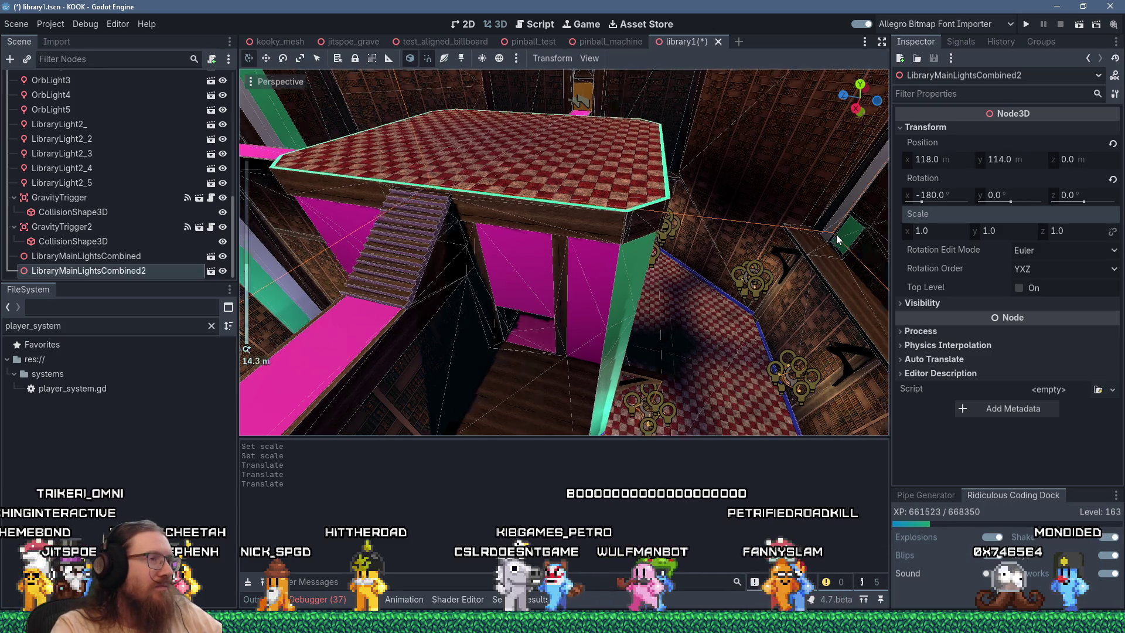
pyautogui.moveTo(743, 285)
pyautogui.mouseDown()
pyautogui.moveTo(677, 322)
pyautogui.moveTo(547, 273)
pyautogui.moveTo(772, 242)
pyautogui.moveTo(536, 290)
pyautogui.moveTo(702, 252)
pyautogui.mouseUp()
pyautogui.scroll(-3, 694, 257)
pyautogui.scroll(6, 693, 258)
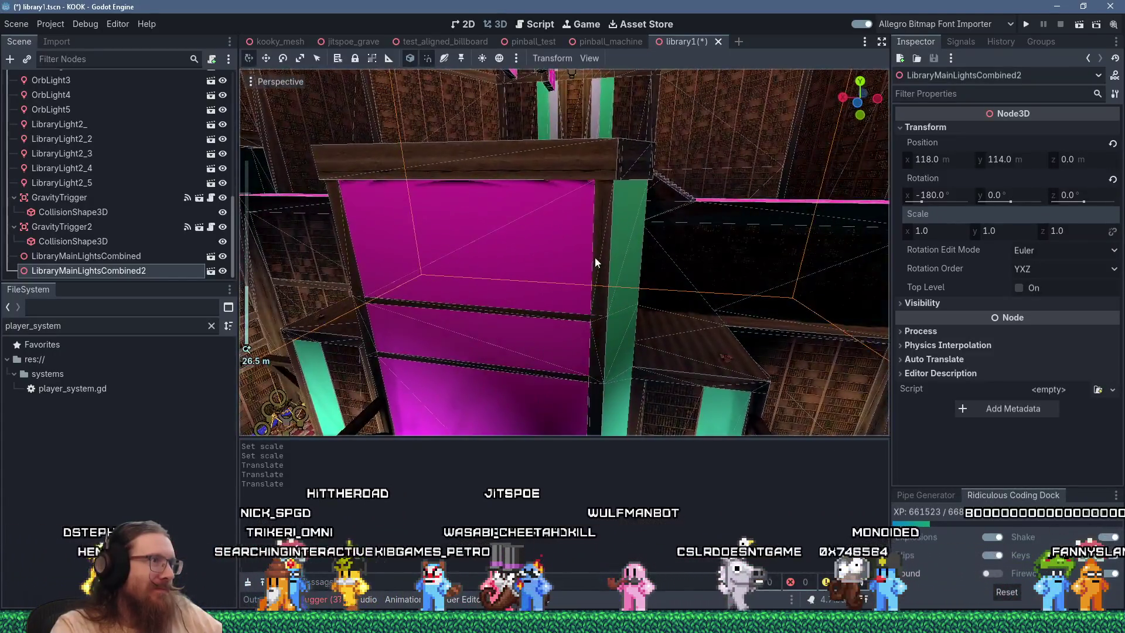
pyautogui.scroll(3, 685, 228)
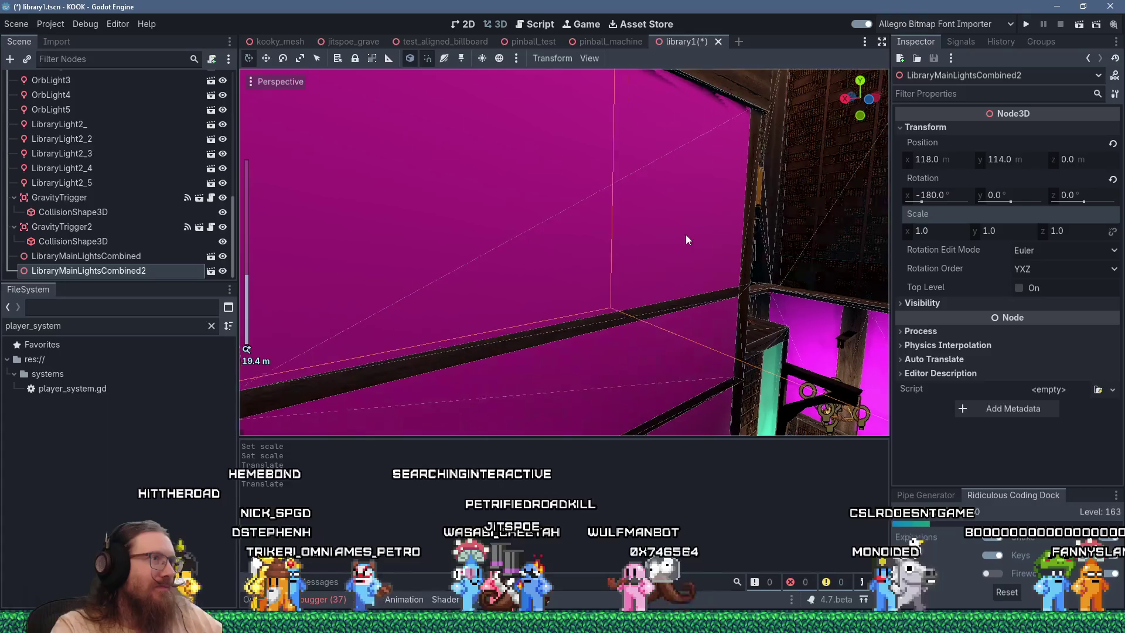
pyautogui.moveTo(698, 272)
pyautogui.mouseDown()
pyautogui.moveTo(738, 299)
pyautogui.moveTo(777, 303)
pyautogui.moveTo(711, 297)
pyautogui.mouseUp()
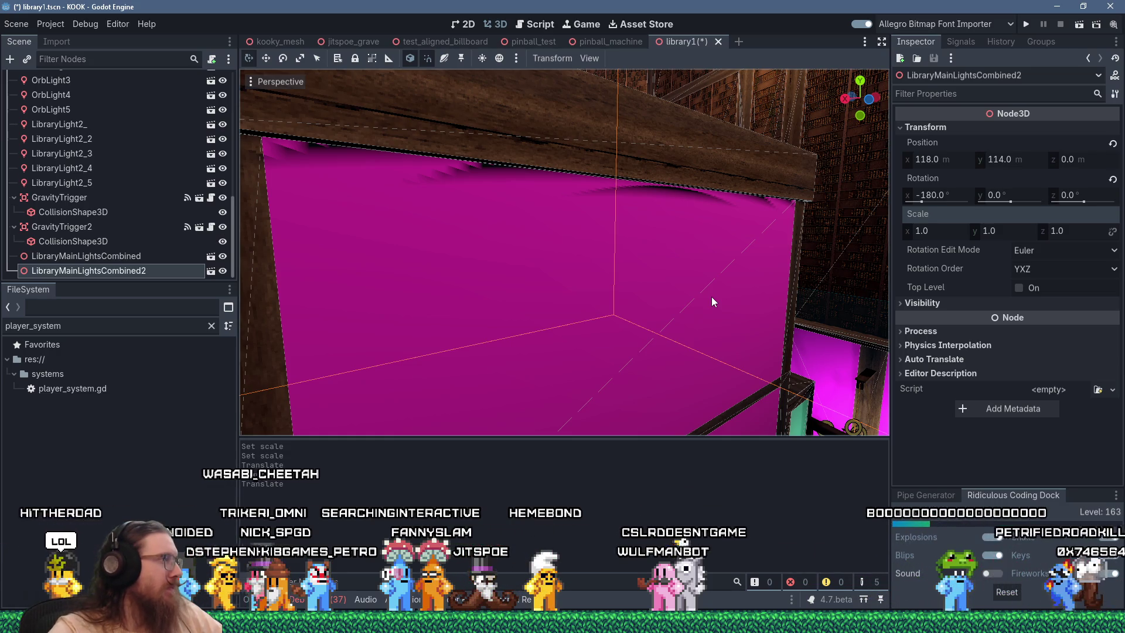
pyautogui.scroll(-8, 711, 297)
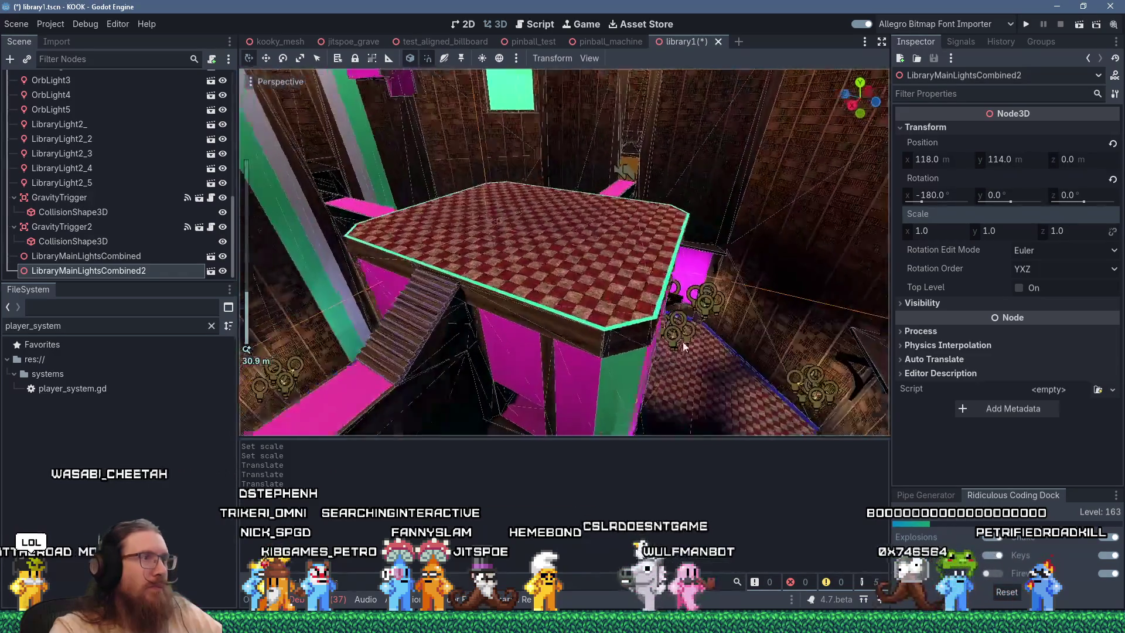
pyautogui.moveTo(683, 342)
pyautogui.mouseDown()
pyautogui.moveTo(719, 356)
pyautogui.moveTo(770, 325)
pyautogui.moveTo(582, 320)
pyautogui.moveTo(446, 336)
pyautogui.mouseUp()
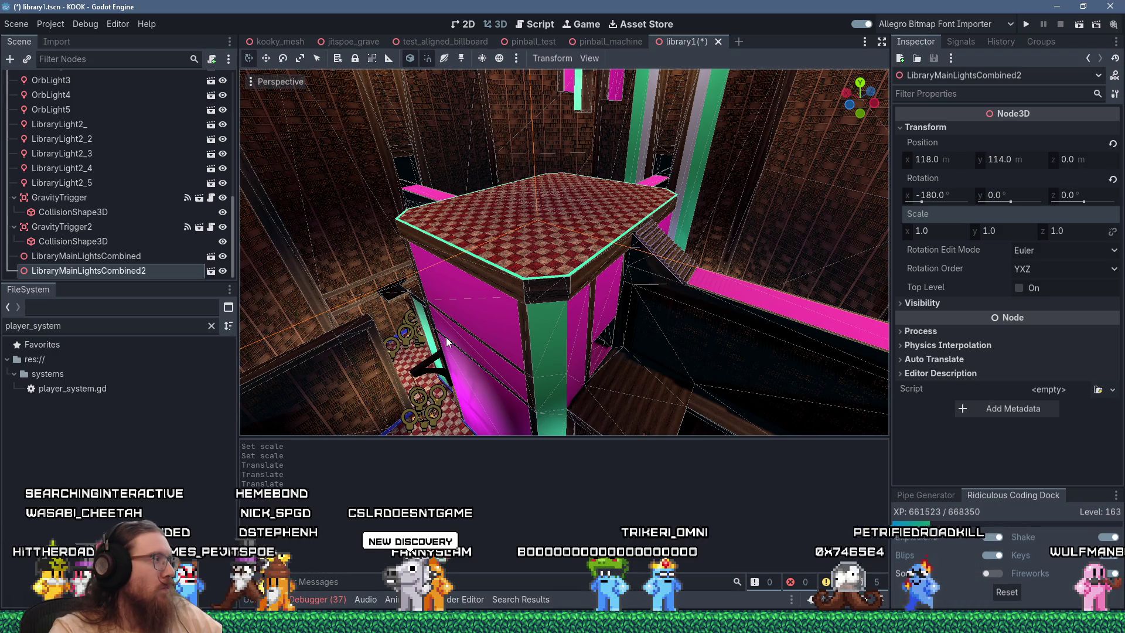
pyautogui.moveTo(446, 336)
pyautogui.mouseDown()
pyautogui.moveTo(642, 358)
pyautogui.moveTo(609, 319)
pyautogui.moveTo(660, 290)
pyautogui.moveTo(491, 280)
pyautogui.moveTo(630, 257)
pyautogui.moveTo(794, 273)
pyautogui.moveTo(785, 314)
pyautogui.moveTo(835, 294)
pyautogui.moveTo(606, 250)
pyautogui.mouseUp()
pyautogui.scroll(5, 546, 370)
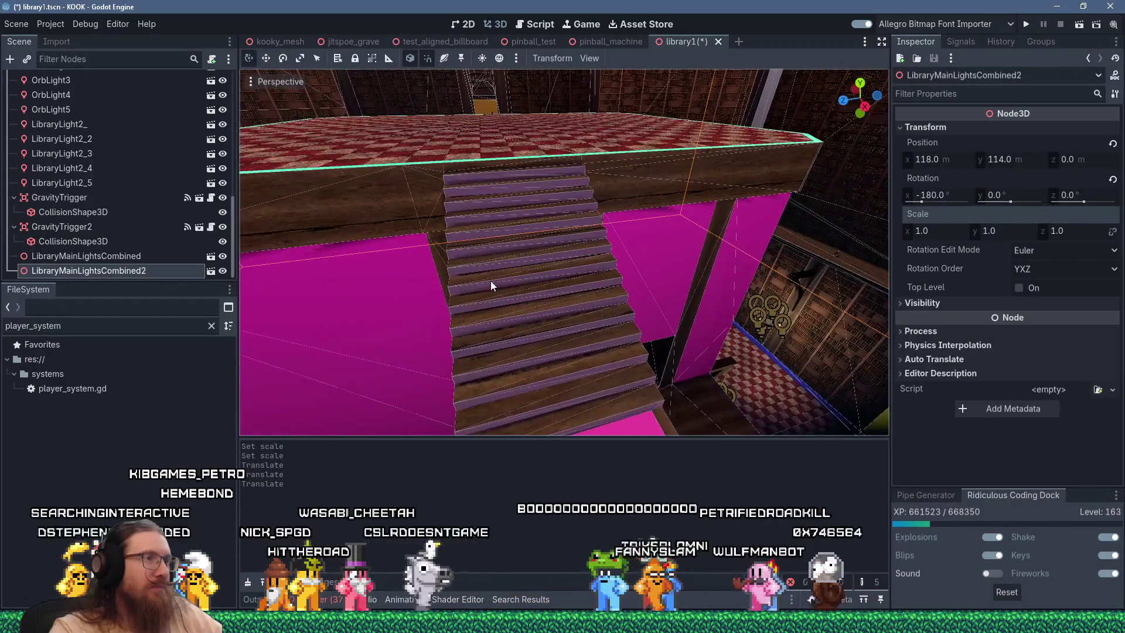
pyautogui.scroll(-2, 491, 281)
pyautogui.scroll(-5, 490, 283)
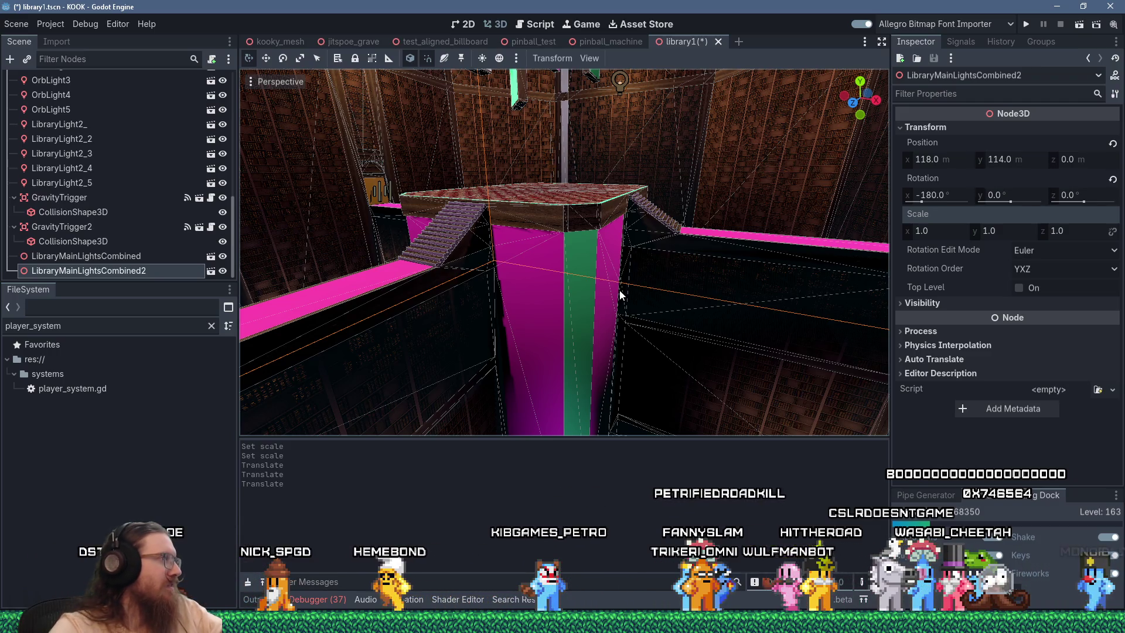
pyautogui.moveTo(609, 281); pyautogui.dragTo(368, 352)
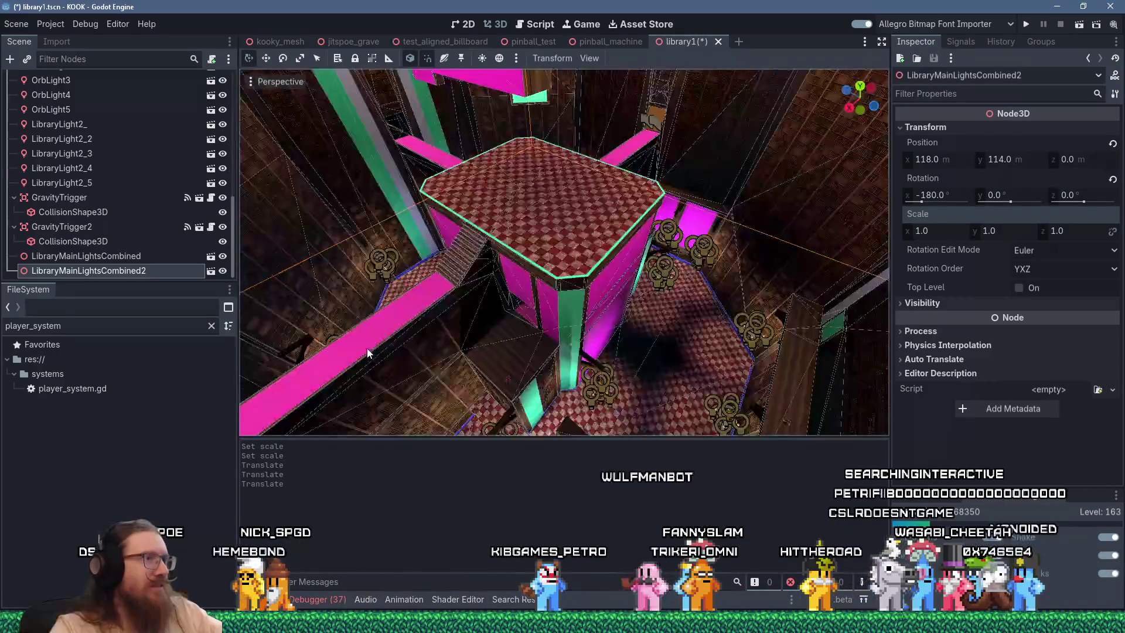
pyautogui.moveTo(607, 259)
pyautogui.mouseDown()
pyautogui.moveTo(485, 231)
pyautogui.moveTo(695, 142)
pyautogui.moveTo(711, 148)
pyautogui.moveTo(676, 187)
pyautogui.mouseUp()
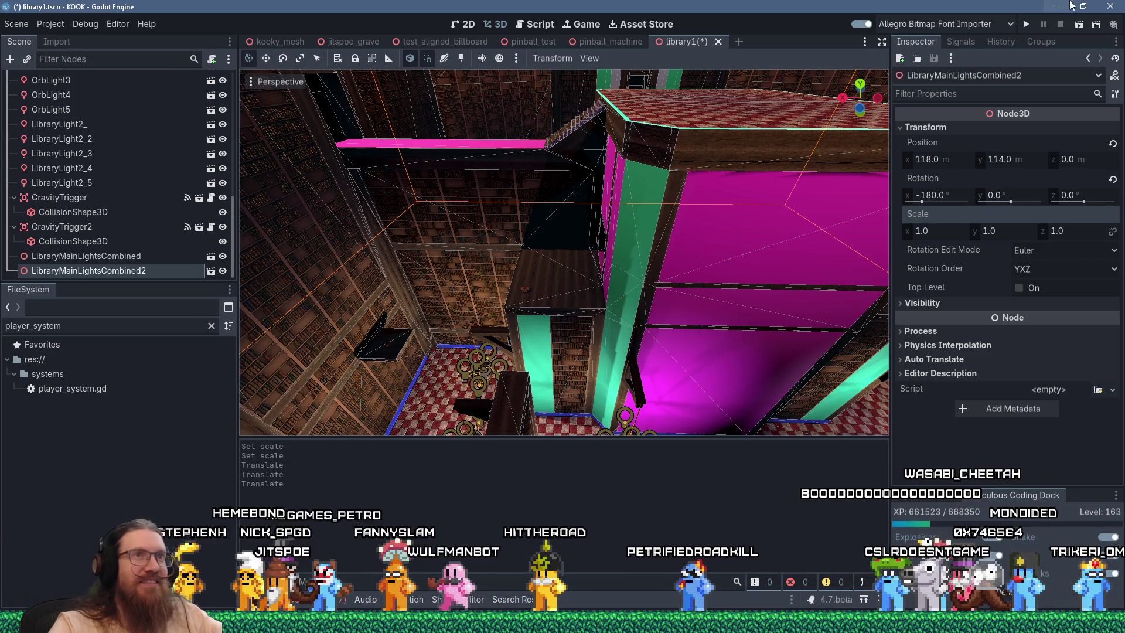
pyautogui.click(1026, 24)
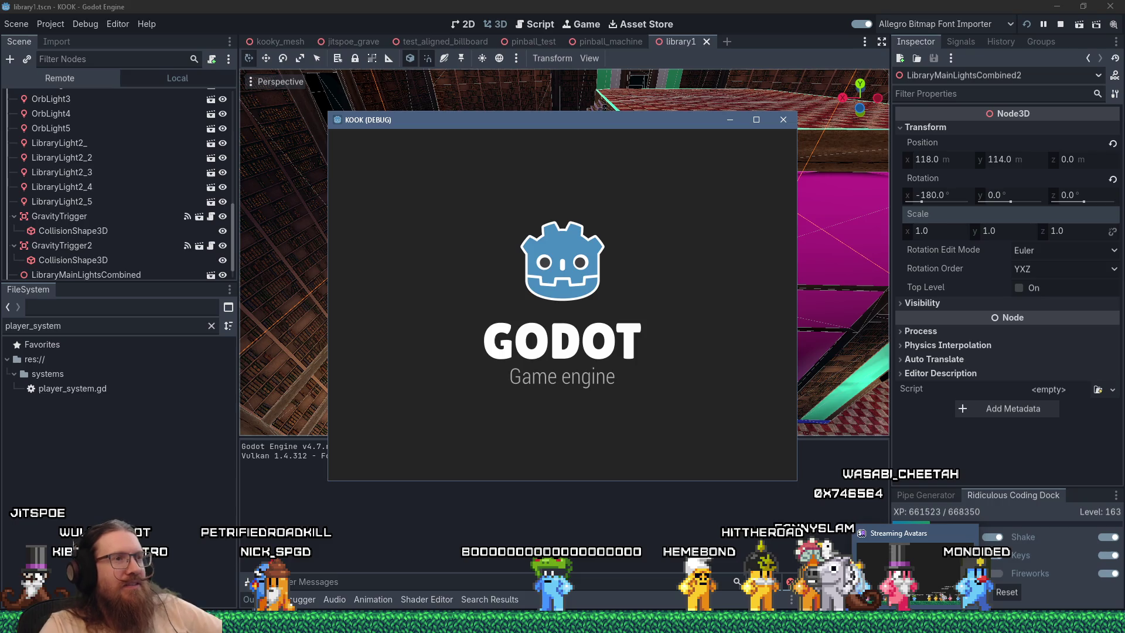
# Run the project so library1 saves and the KOOK (DEBUG) window opens
pyautogui.moveTo(524, 623)
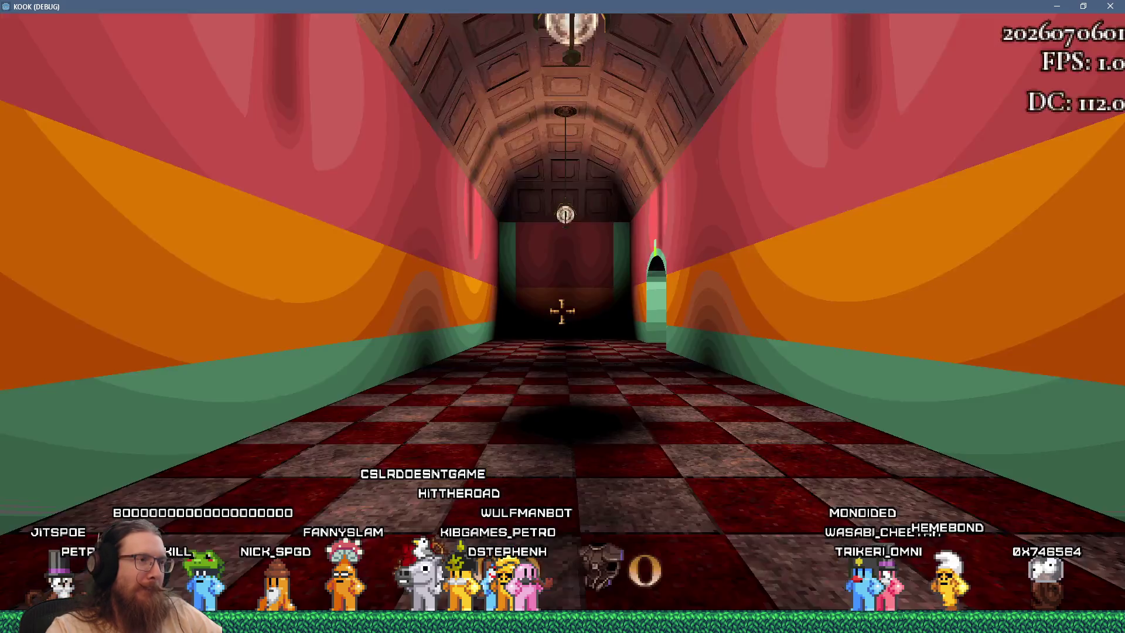
# Walk through the green archway into the bookshelf room, then restore down the KOOK game window
pyautogui.press('w')
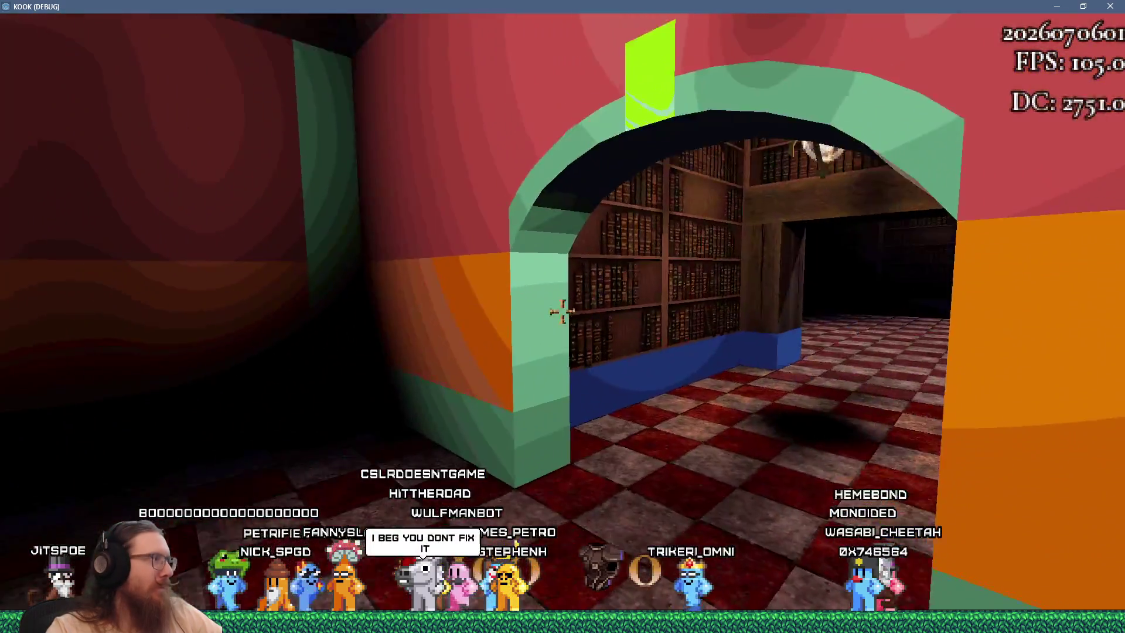
pyautogui.press('w')
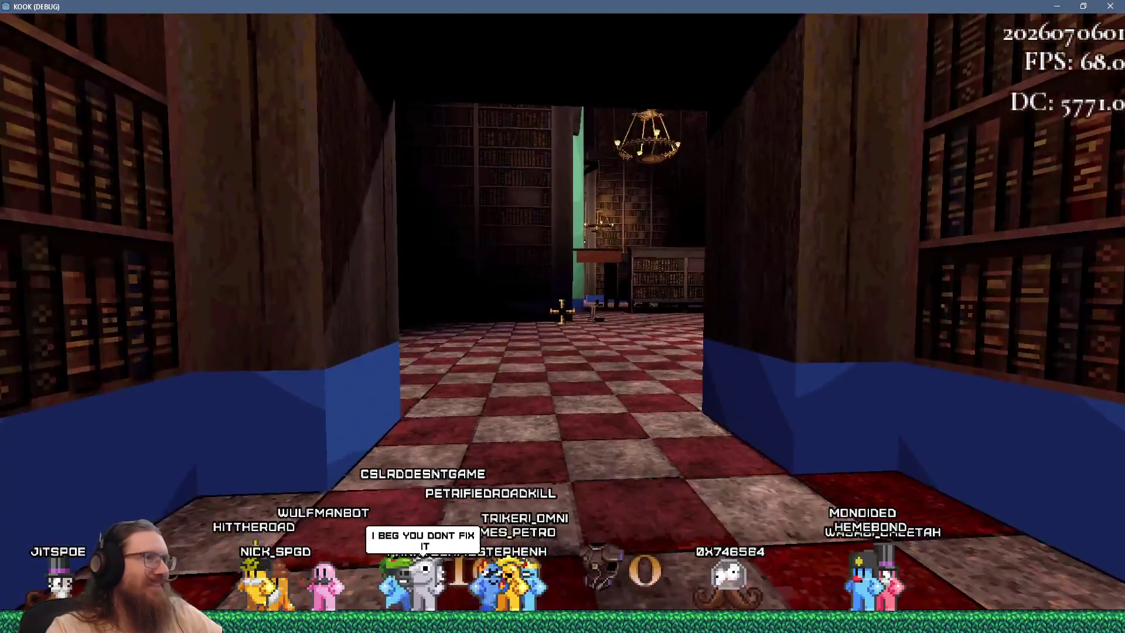
pyautogui.press('w')
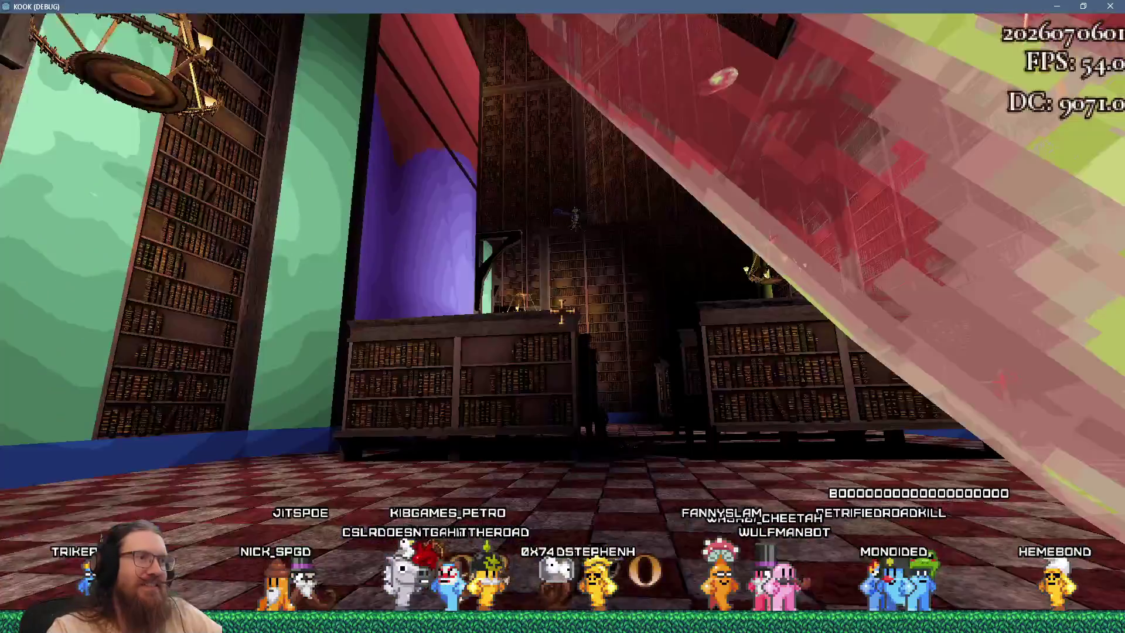
pyautogui.press('w')
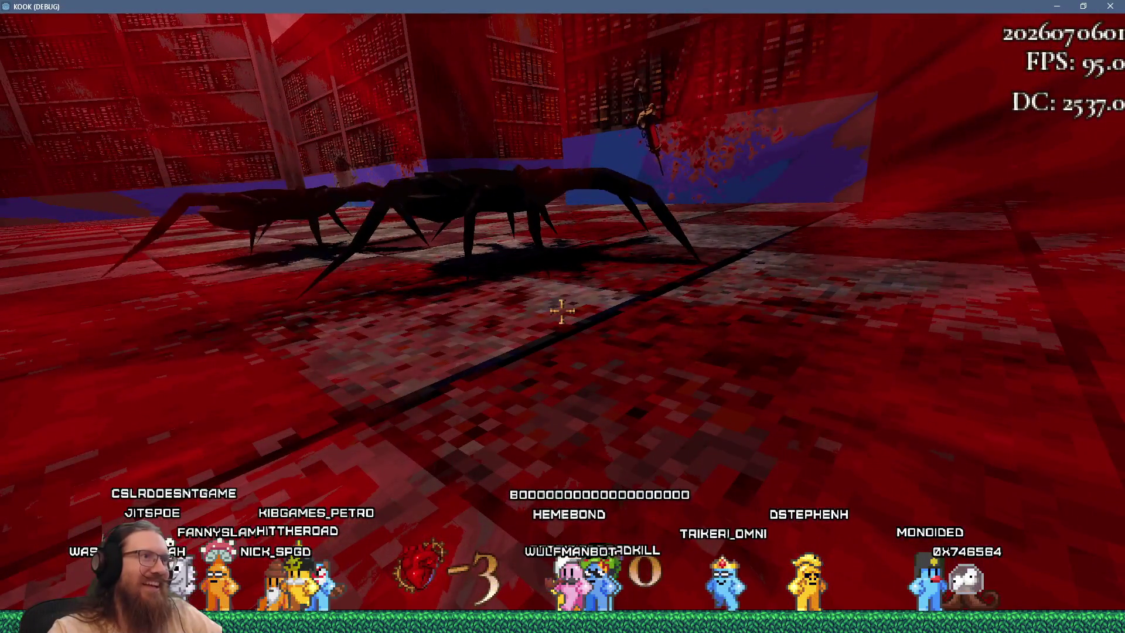
pyautogui.click(1083, 6)
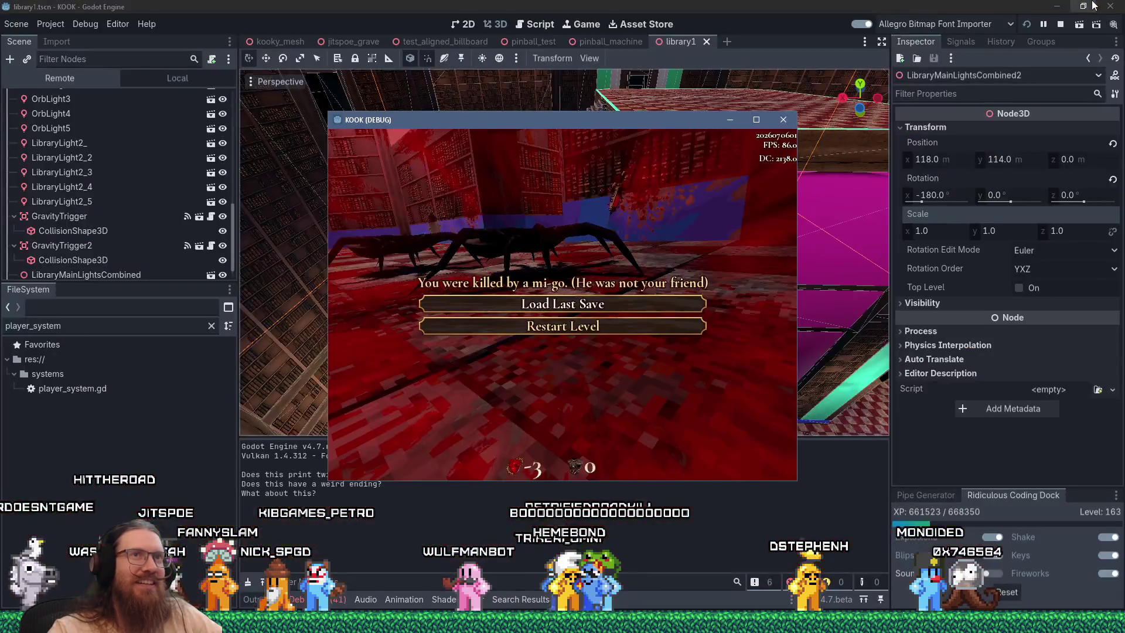
# Close the KOOK game and bring the kook_todo.txt to-do list in front of Godot
pyautogui.click(763, 122)
pyautogui.click(1110, 6)
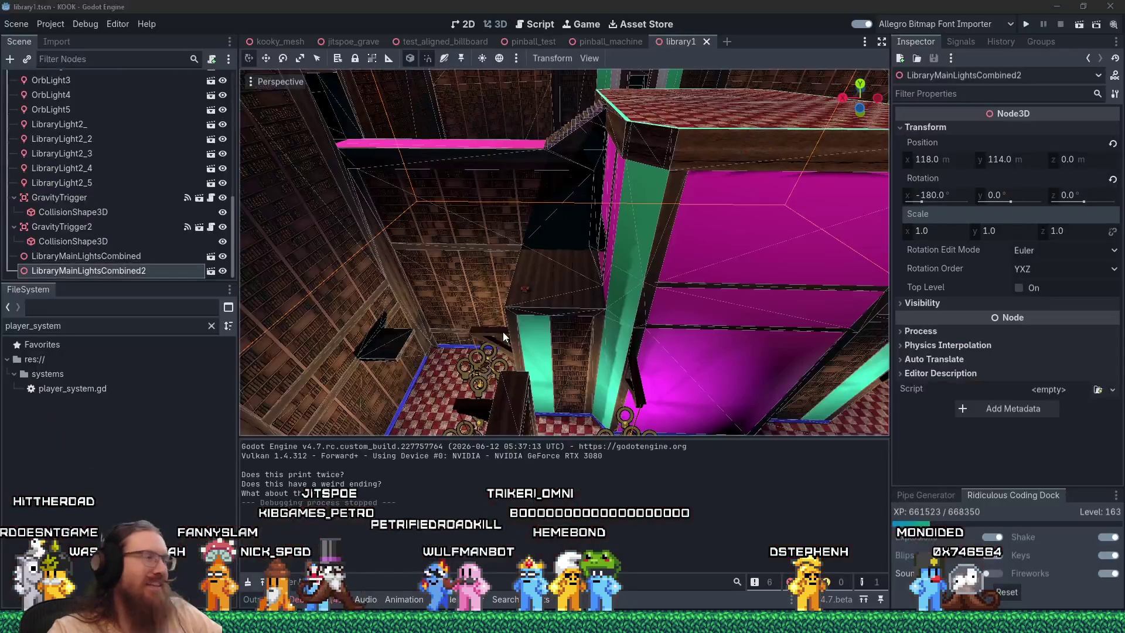
pyautogui.hotkey('alt', 'Tab')
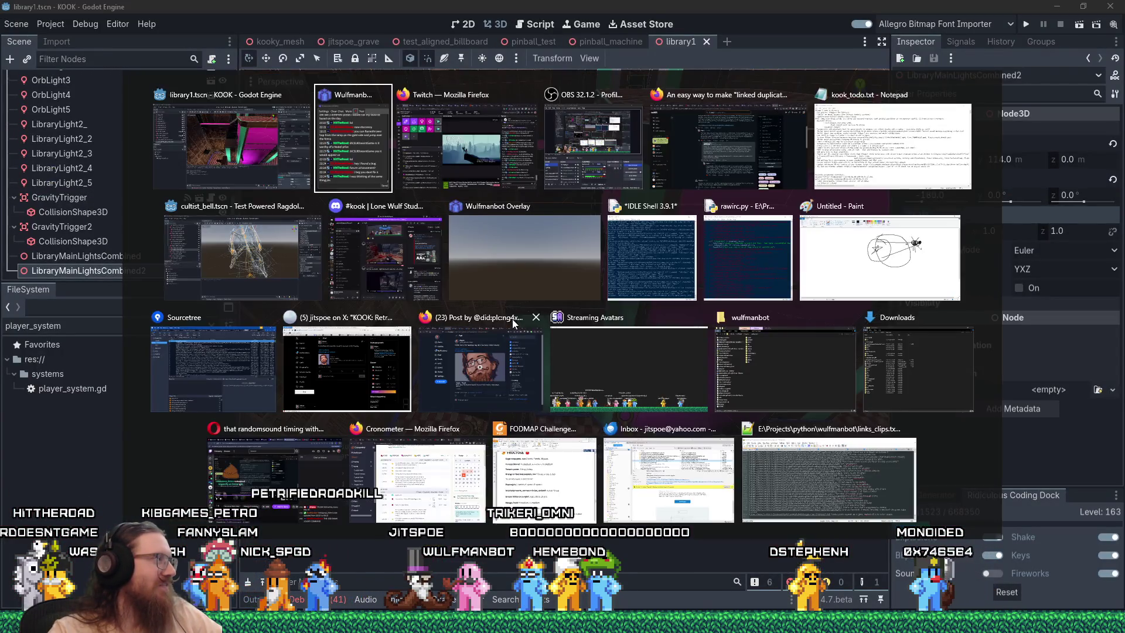
pyautogui.press('Tab')
pyautogui.press('Tab')
pyautogui.press('Tab')
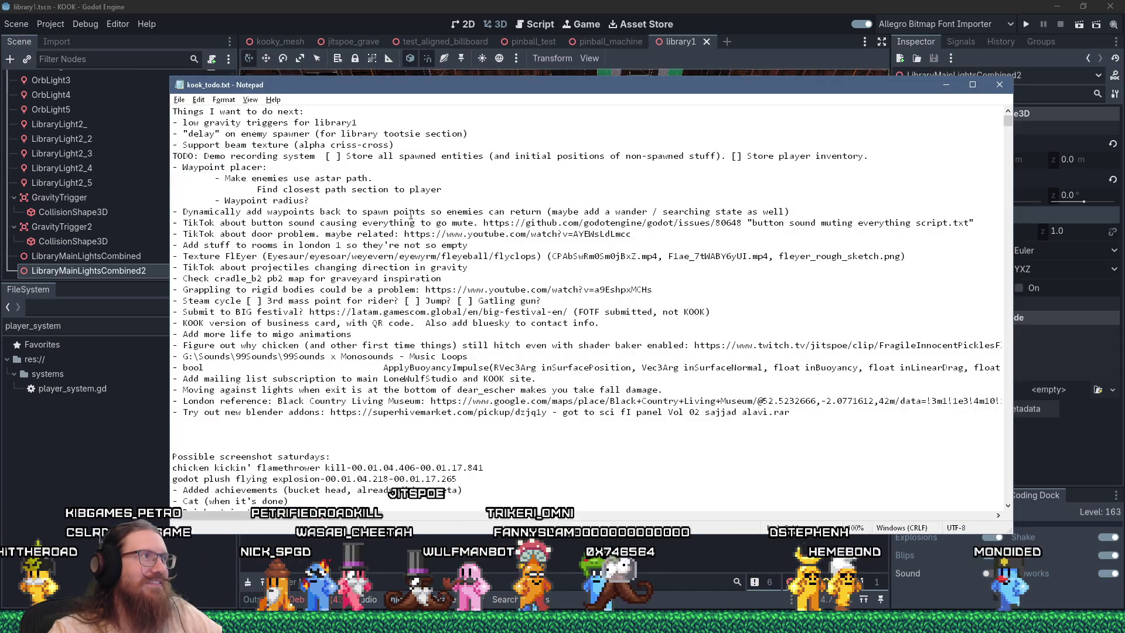
pyautogui.click(391, 5)
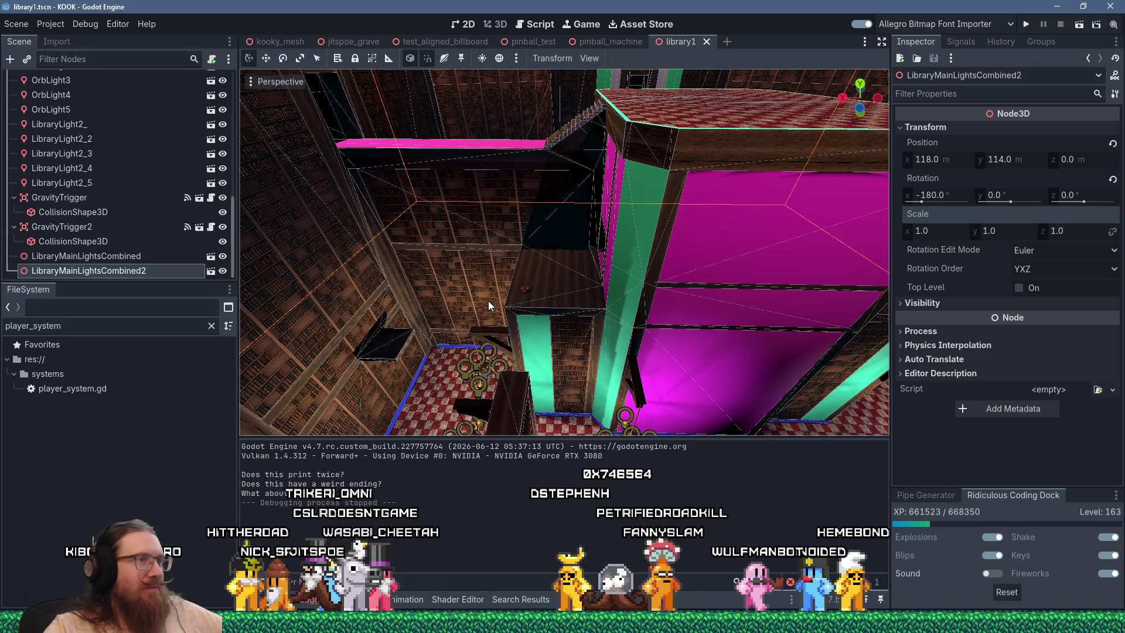
pyautogui.hotkey('alt', 'Tab')
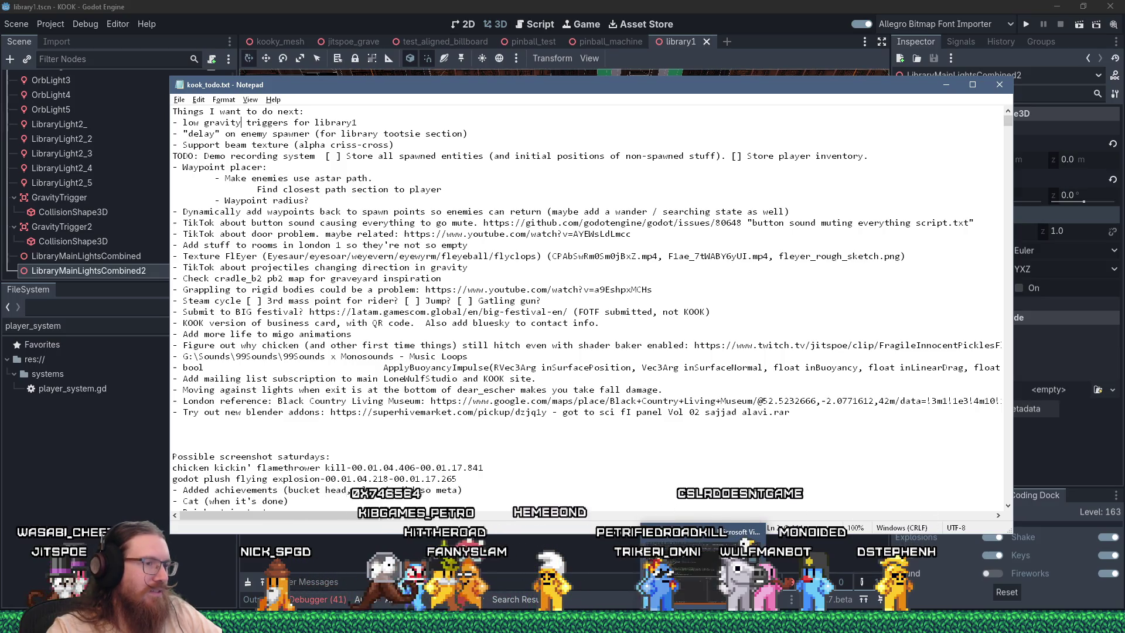
# Open the Run dialog and start entering the TrenchBroom path E:\programs\trenchbroom\
pyautogui.moveTo(328, 621)
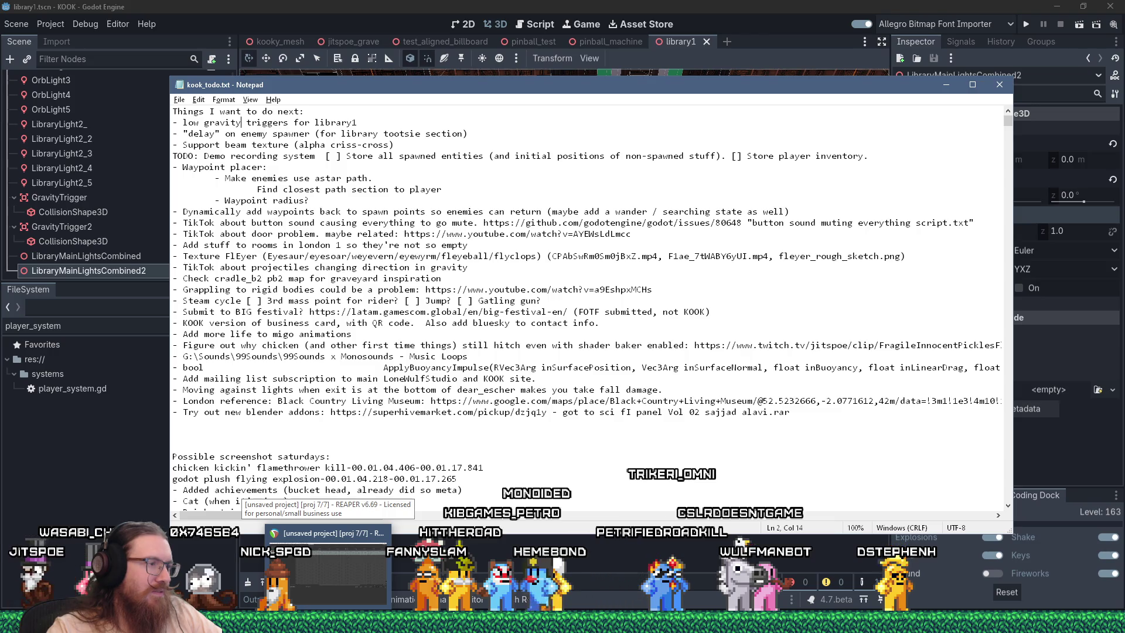
pyautogui.moveTo(400, 622)
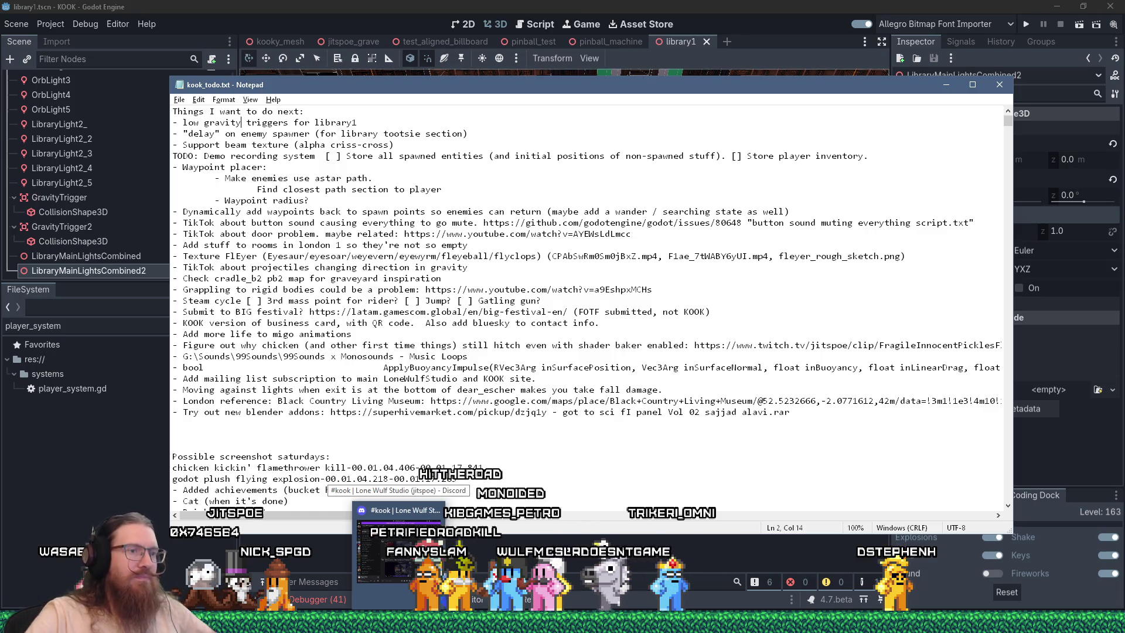
pyautogui.moveTo(914, 621)
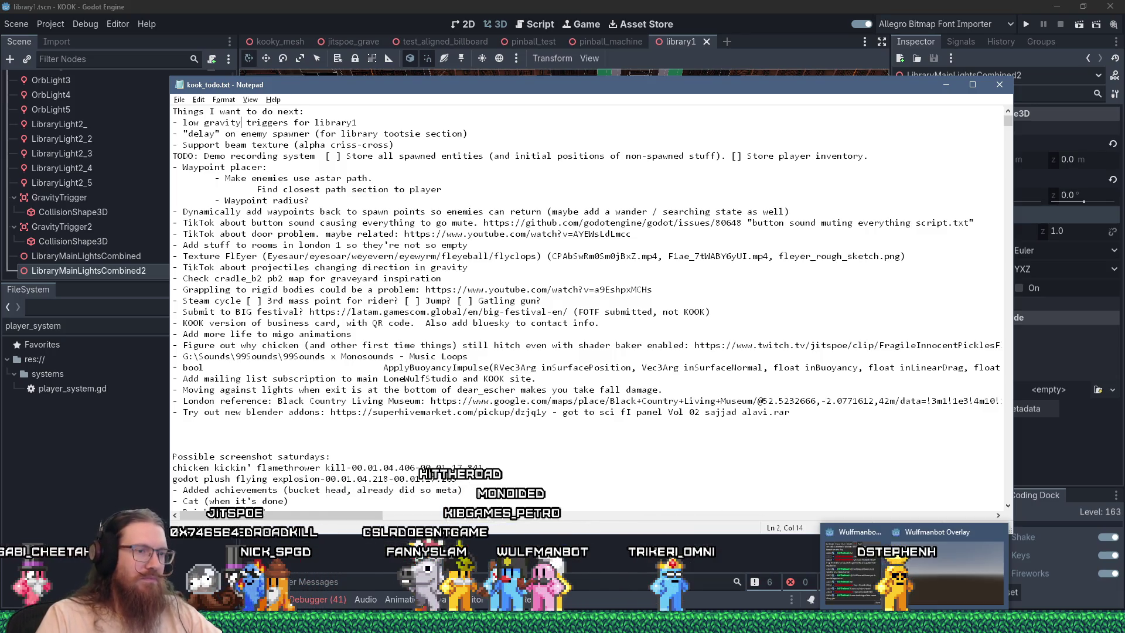
pyautogui.moveTo(703, 621)
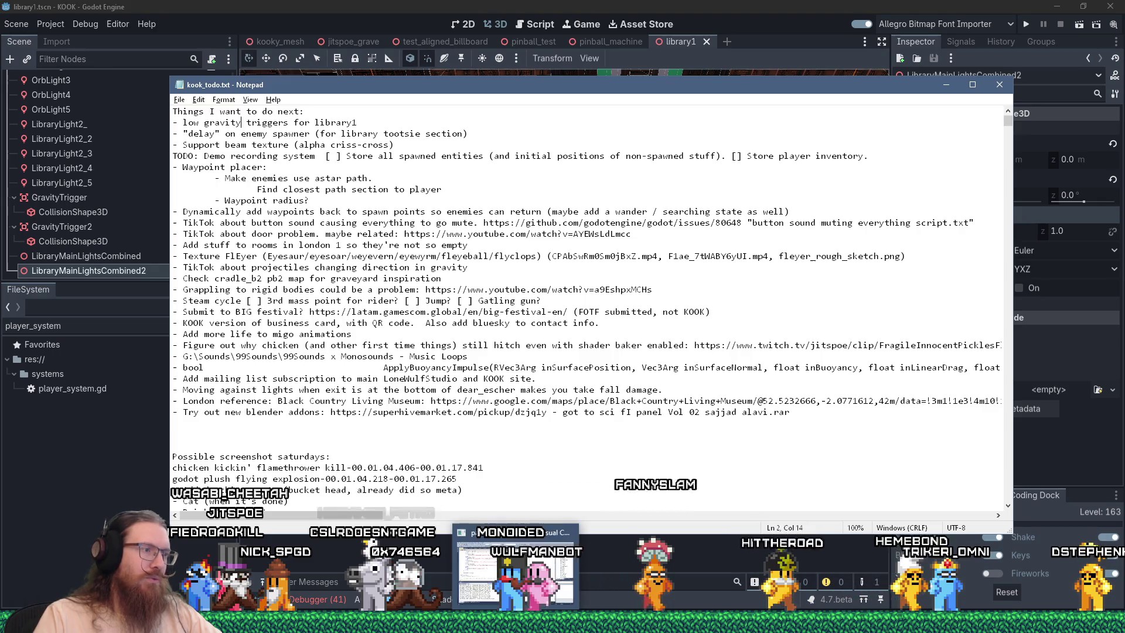
pyautogui.moveTo(79, 621)
pyautogui.press('super+r')
pyautogui.write('e:\\')
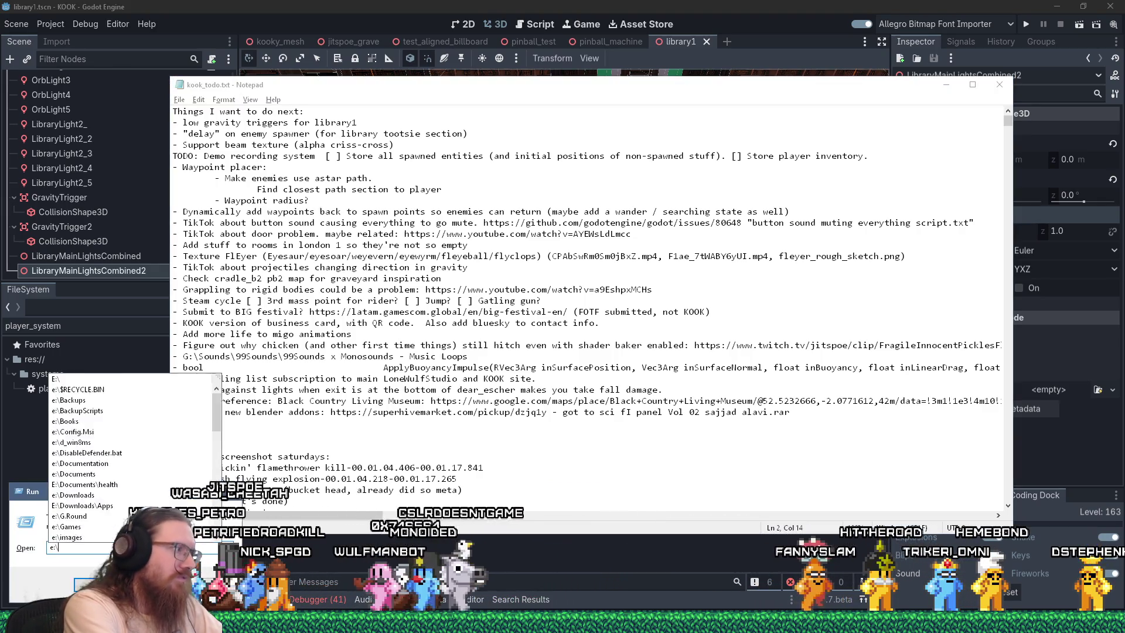
pyautogui.write('programs\trenc')
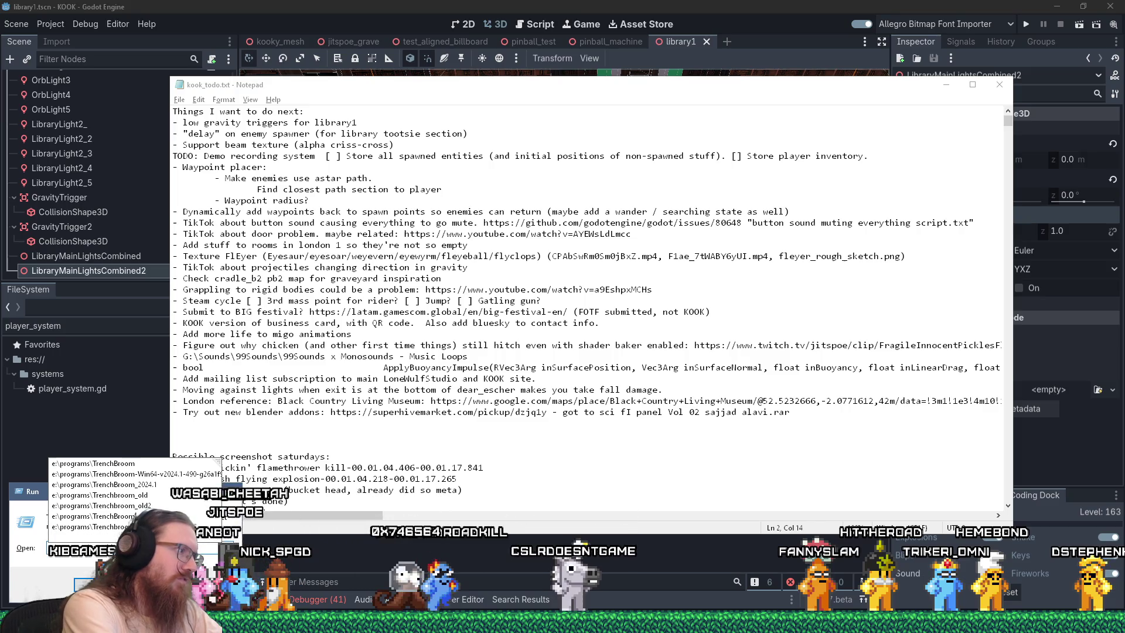
pyautogui.write('hbroom\\')
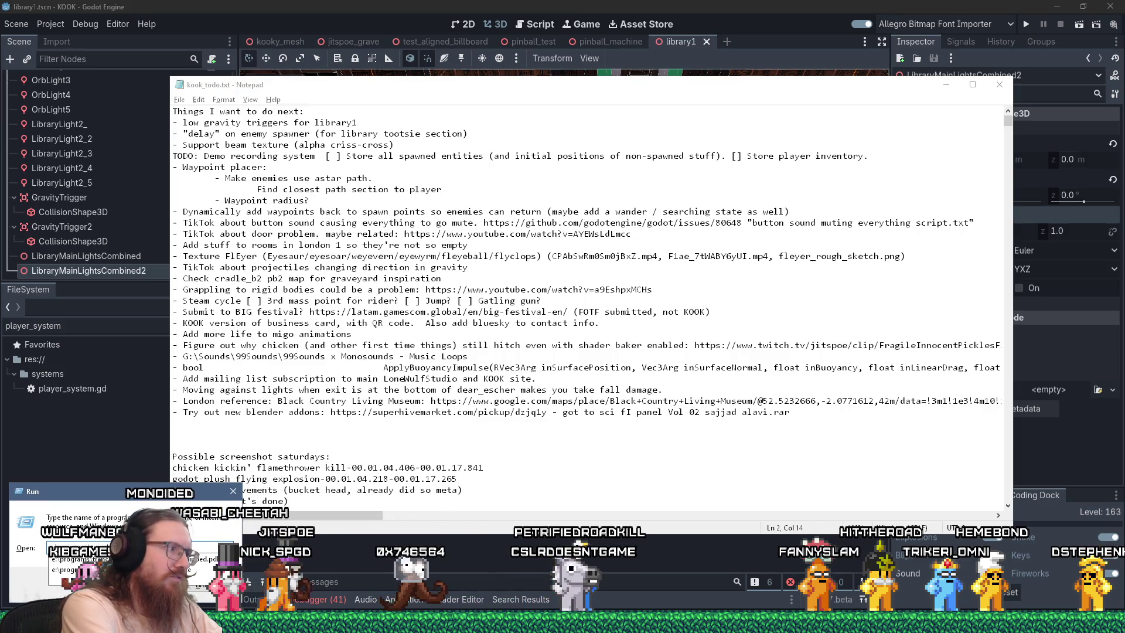
# Launch TrenchBroom, open library1.map and inspect the trigger_float brush (speed 1200, finalspeed 800)
pyautogui.press('Return')
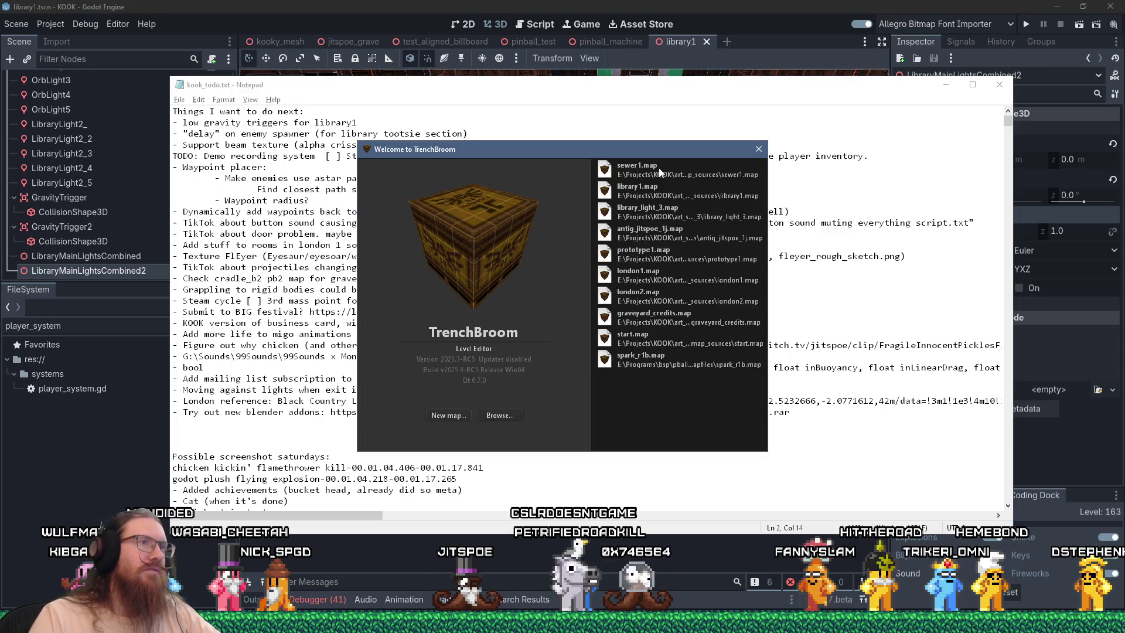
pyautogui.click(652, 187)
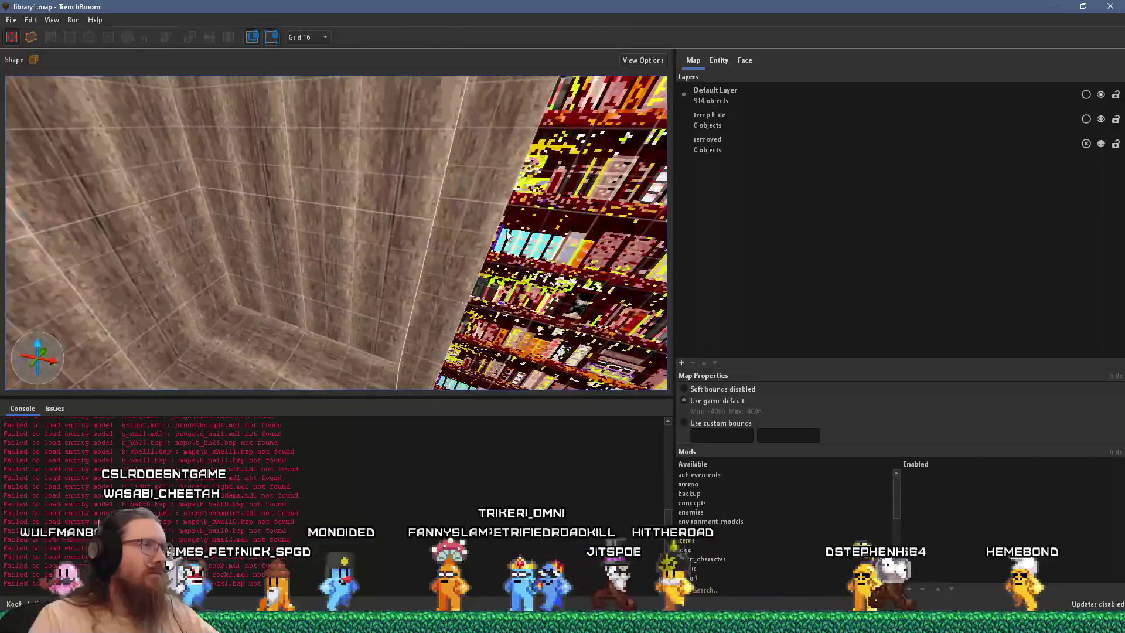
pyautogui.moveTo(507, 234)
pyautogui.mouseDown()
pyautogui.moveTo(431, 225)
pyautogui.moveTo(311, 247)
pyautogui.mouseUp()
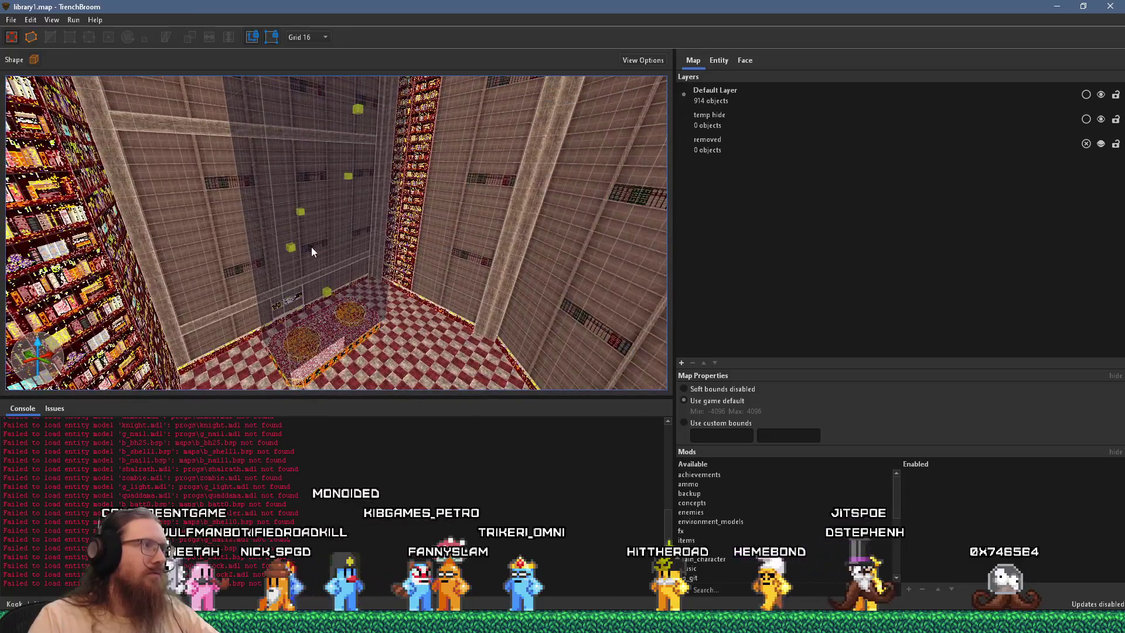
pyautogui.click(274, 240)
pyautogui.click(719, 61)
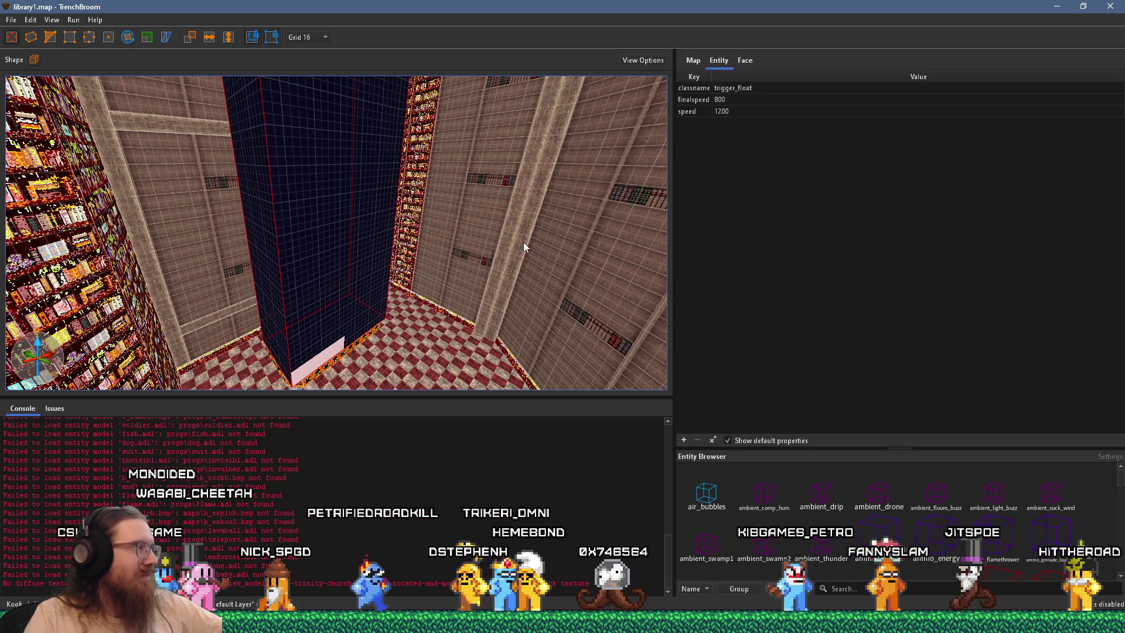
pyautogui.moveTo(523, 246)
pyautogui.mouseDown()
pyautogui.moveTo(485, 241)
pyautogui.moveTo(378, 174)
pyautogui.moveTo(309, 226)
pyautogui.moveTo(324, 240)
pyautogui.moveTo(547, 202)
pyautogui.moveTo(502, 214)
pyautogui.moveTo(518, 216)
pyautogui.mouseUp()
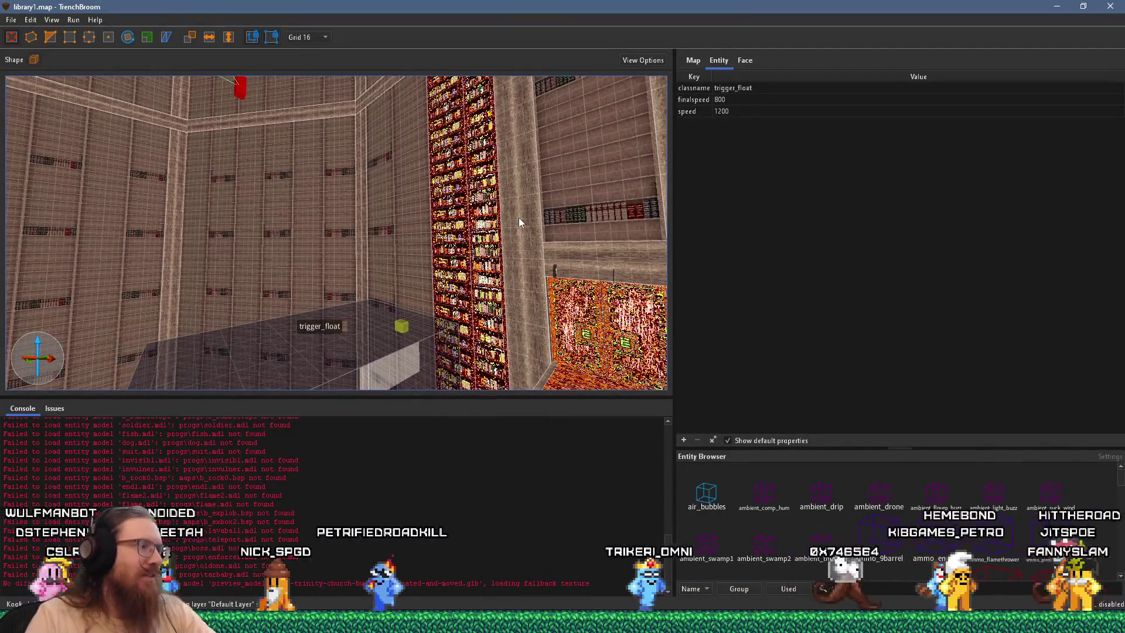
# Add a trigger_float line under the library1 low-gravity item, then bring Discord over Notepad
pyautogui.hotkey('alt', 'Tab')
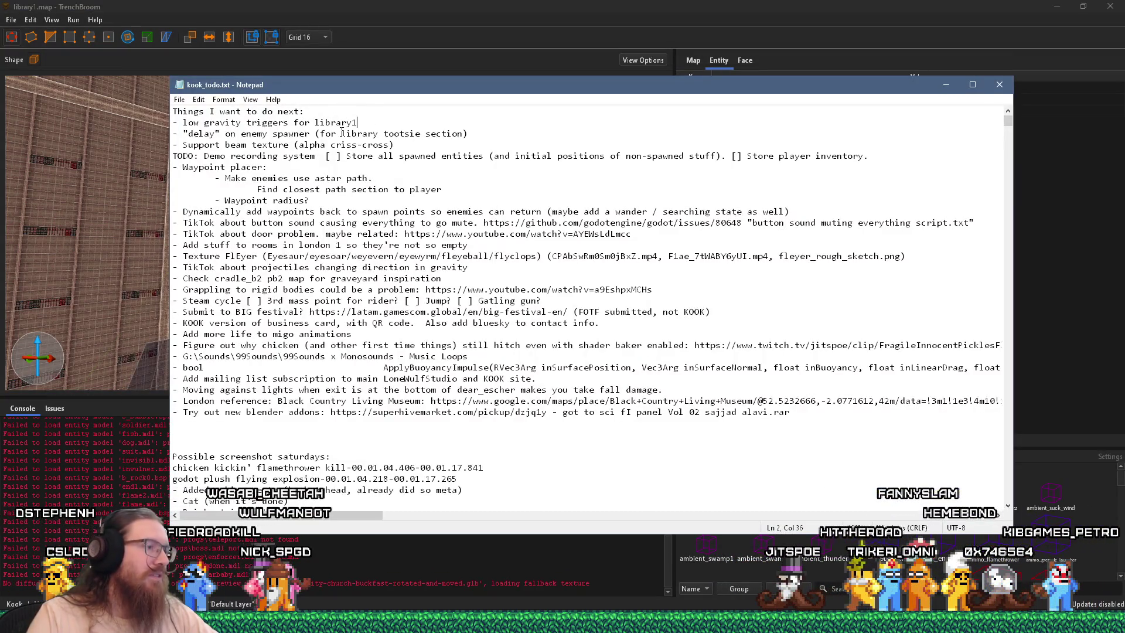
pyautogui.press('Return')
pyautogui.write('- trigger_float')
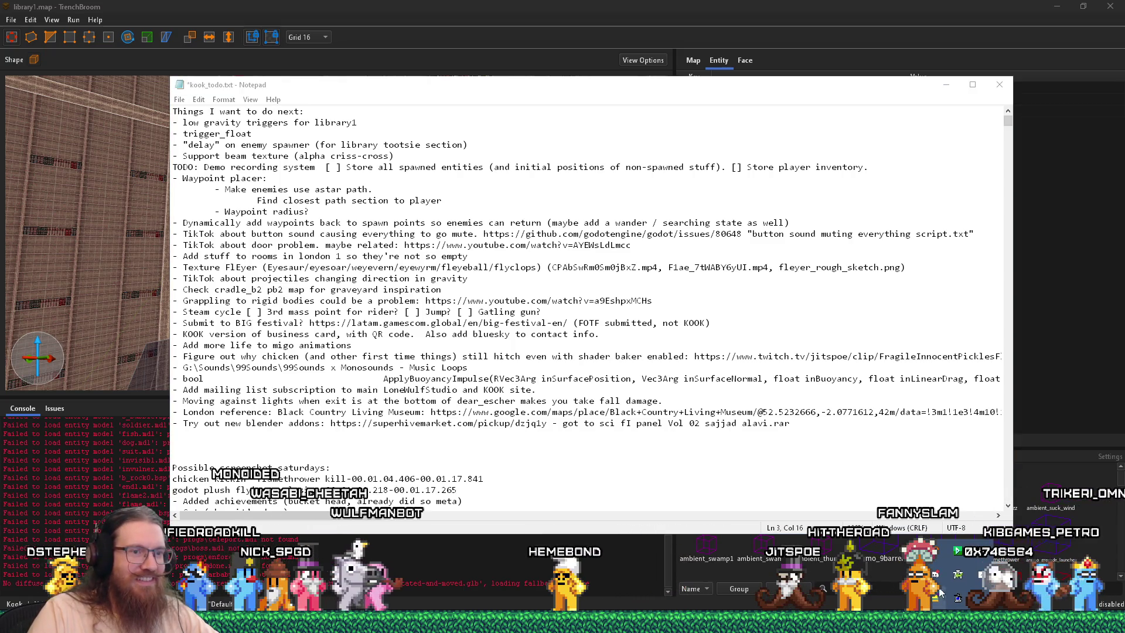
pyautogui.moveTo(0, 41); pyautogui.dragTo(630, 39)
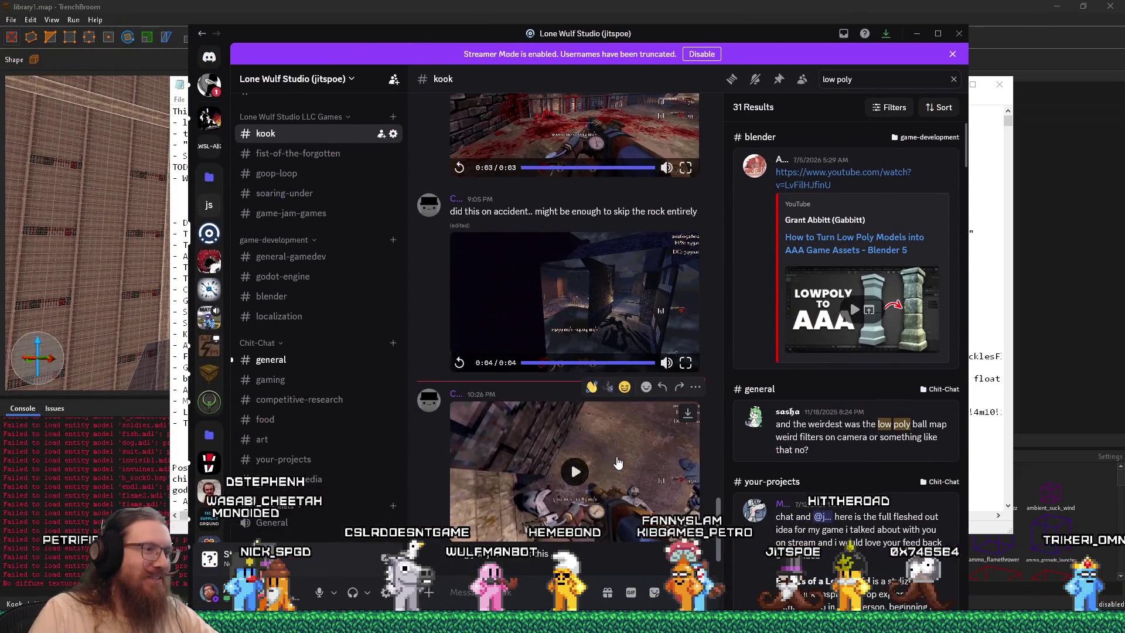
# Play the 10:26 PM gameplay clip fullscreen, pause it, then leave playback and minimize Discord
pyautogui.click(575, 471)
pyautogui.click(686, 532)
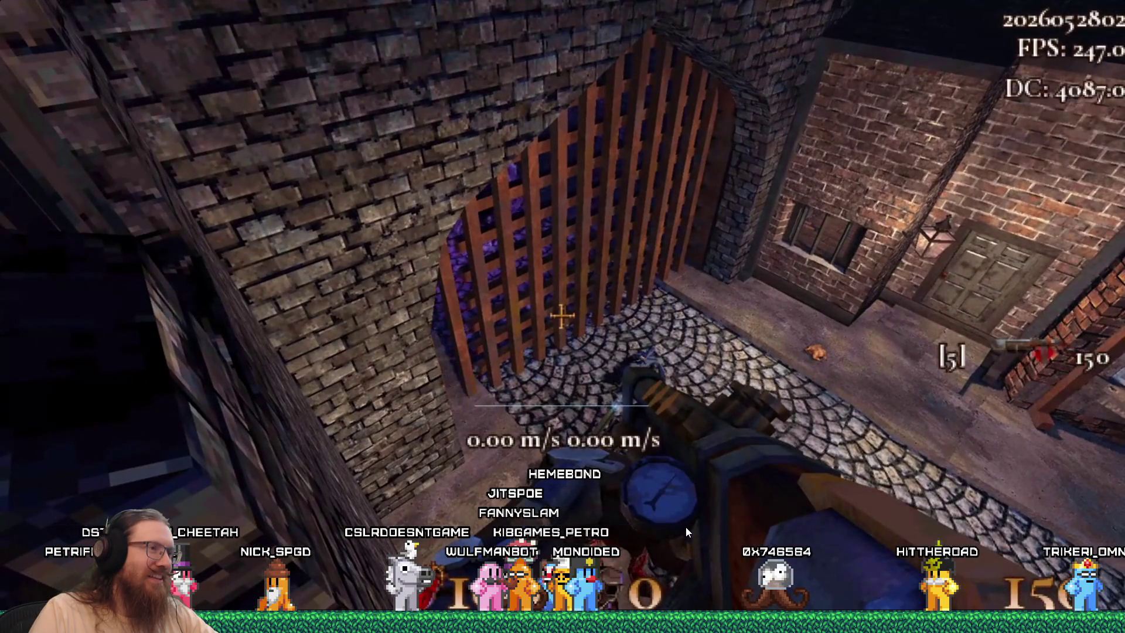
pyautogui.click(686, 526)
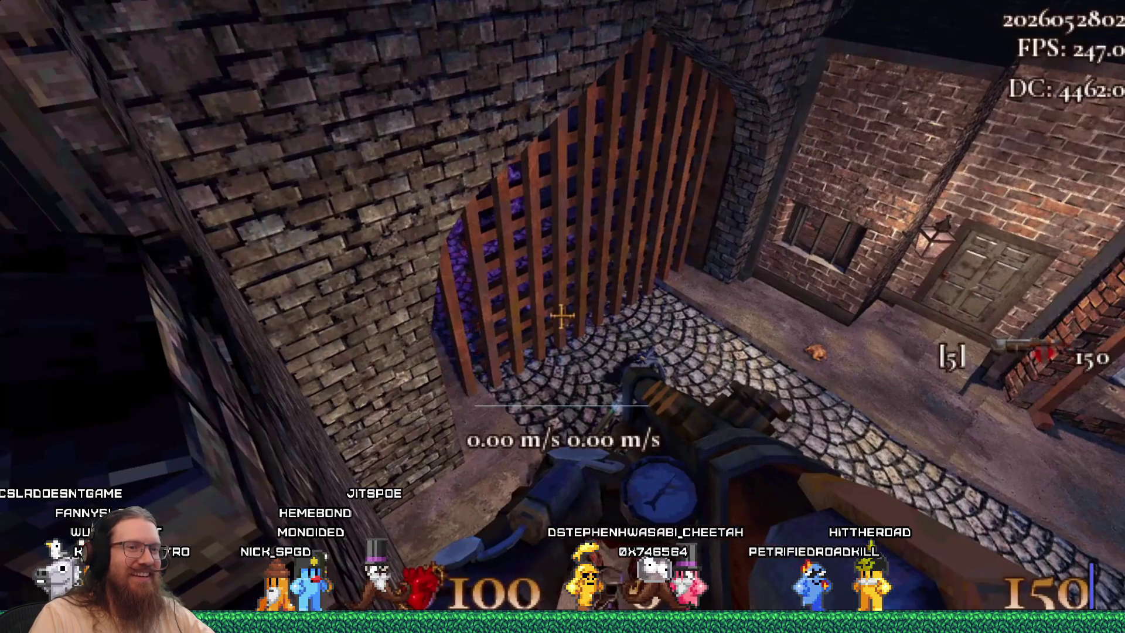
pyautogui.hotkey('alt', 'Tab')
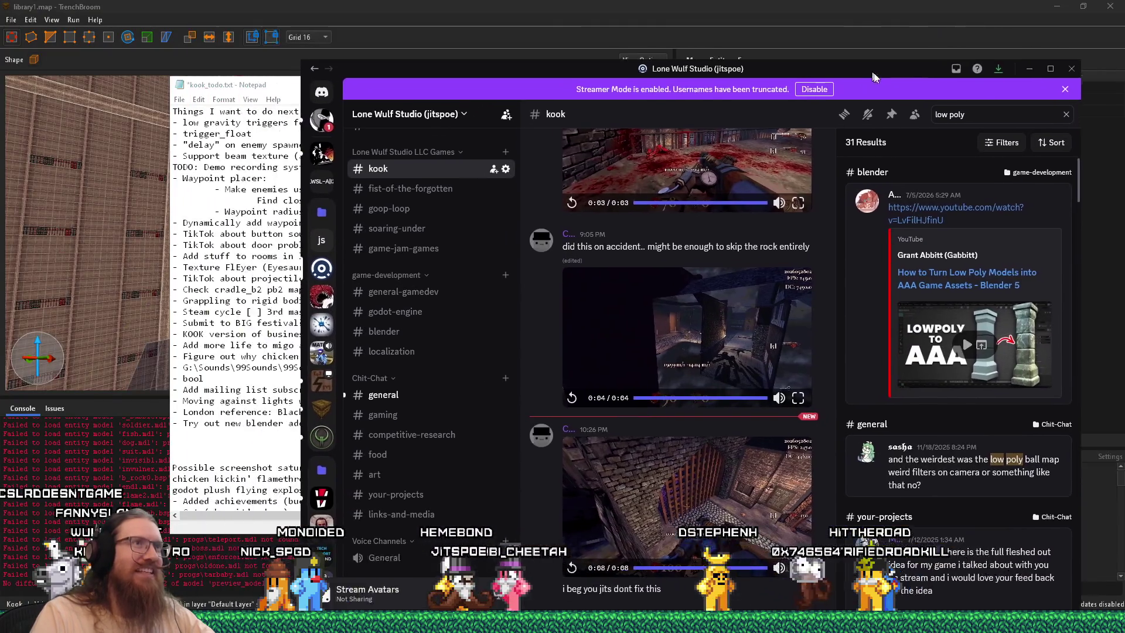
pyautogui.click(916, 34)
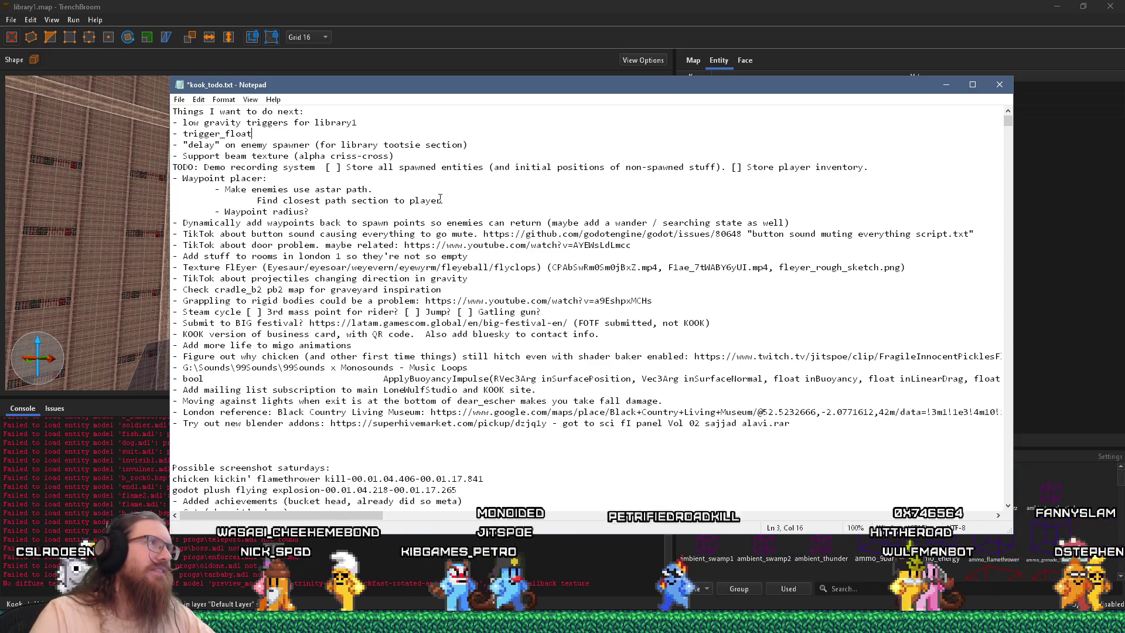
# Return to TrenchBroom's library1.map and fly the view toward the orange platform
pyautogui.hotkey('alt', 'Tab')
pyautogui.moveTo(212, 192)
pyautogui.mouseDown()
pyautogui.moveTo(299, 188)
pyautogui.moveTo(146, 206)
pyautogui.moveTo(290, 227)
pyautogui.moveTo(276, 224)
pyautogui.moveTo(195, 275)
pyautogui.moveTo(234, 252)
pyautogui.moveTo(298, 261)
pyautogui.moveTo(469, 193)
pyautogui.moveTo(572, 208)
pyautogui.moveTo(363, 176)
pyautogui.moveTo(320, 186)
pyautogui.moveTo(285, 216)
pyautogui.moveTo(525, 175)
pyautogui.moveTo(283, 223)
pyautogui.moveTo(233, 298)
pyautogui.moveTo(443, 234)
pyautogui.moveTo(419, 249)
pyautogui.moveTo(434, 246)
pyautogui.moveTo(370, 246)
pyautogui.moveTo(412, 265)
pyautogui.moveTo(459, 259)
pyautogui.moveTo(448, 258)
pyautogui.mouseUp()
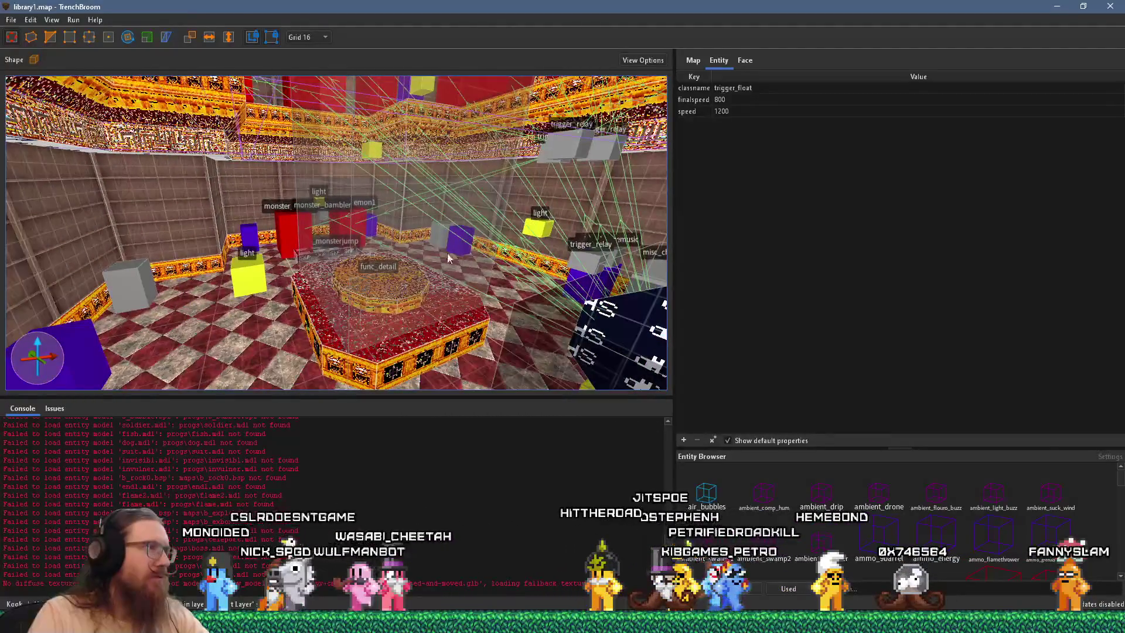
# Inspect another trigger_float's speeds and the trigger_setgravity brush with gravity 20
pyautogui.click(350, 246)
pyautogui.moveTo(527, 216)
pyautogui.mouseDown()
pyautogui.moveTo(294, 196)
pyautogui.moveTo(326, 204)
pyautogui.moveTo(156, 207)
pyautogui.moveTo(315, 209)
pyautogui.moveTo(313, 195)
pyautogui.moveTo(507, 232)
pyautogui.moveTo(460, 221)
pyautogui.moveTo(441, 203)
pyautogui.moveTo(463, 221)
pyautogui.moveTo(517, 219)
pyautogui.moveTo(487, 236)
pyautogui.moveTo(487, 214)
pyautogui.moveTo(483, 229)
pyautogui.mouseUp()
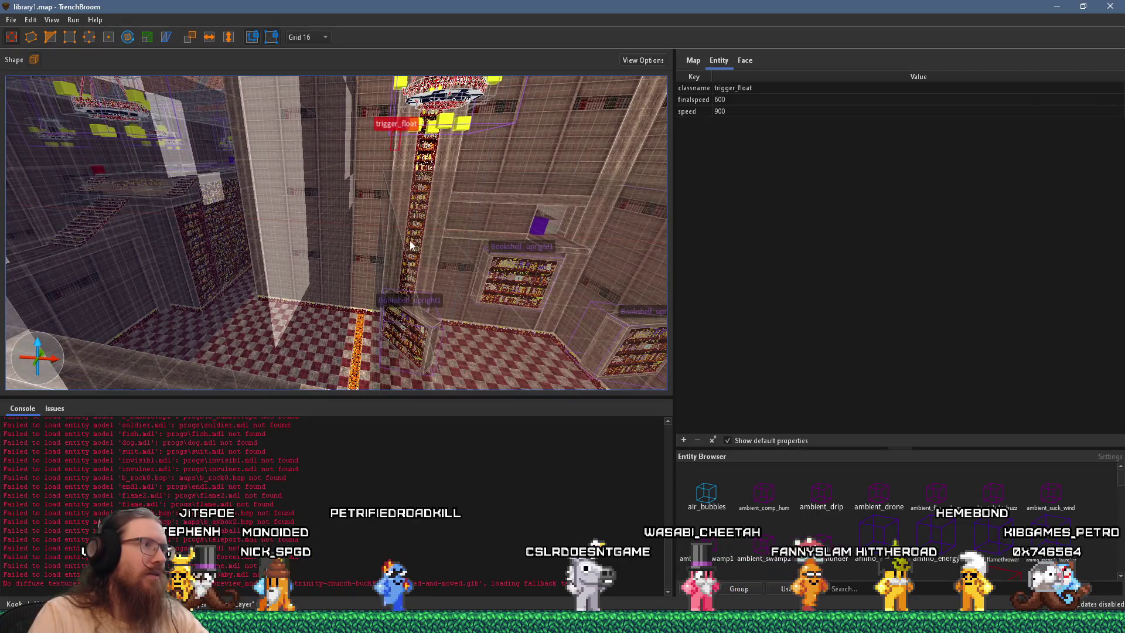
pyautogui.click(410, 240)
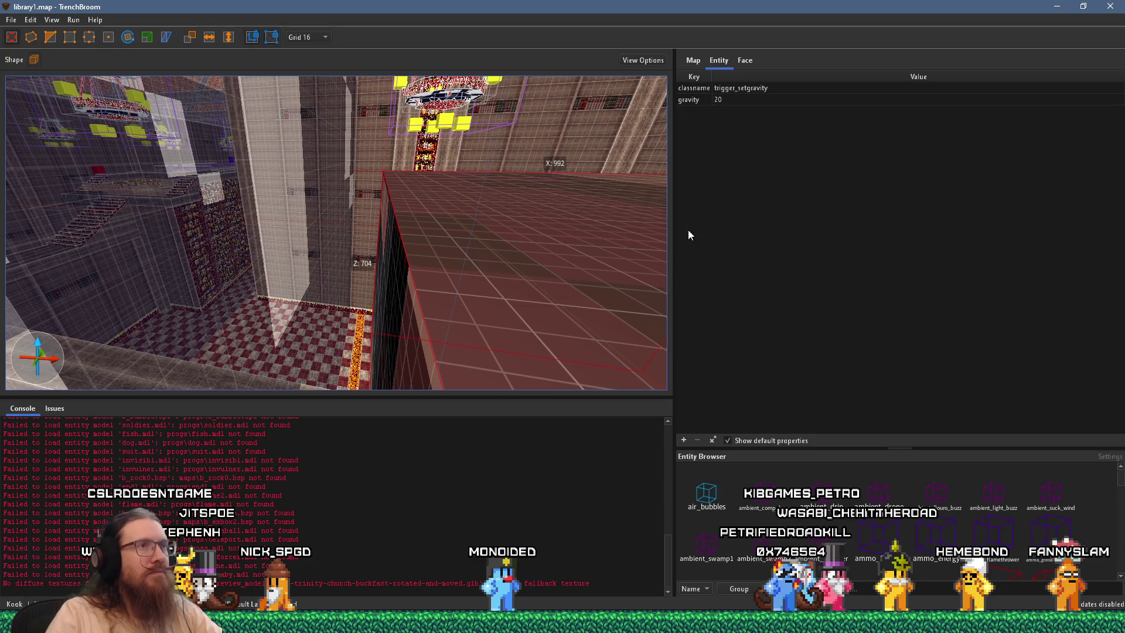
# Copy the trigger_setgravity classname value and switch back to the to-do list
pyautogui.doubleClick(762, 91)
pyautogui.rightClick(761, 94)
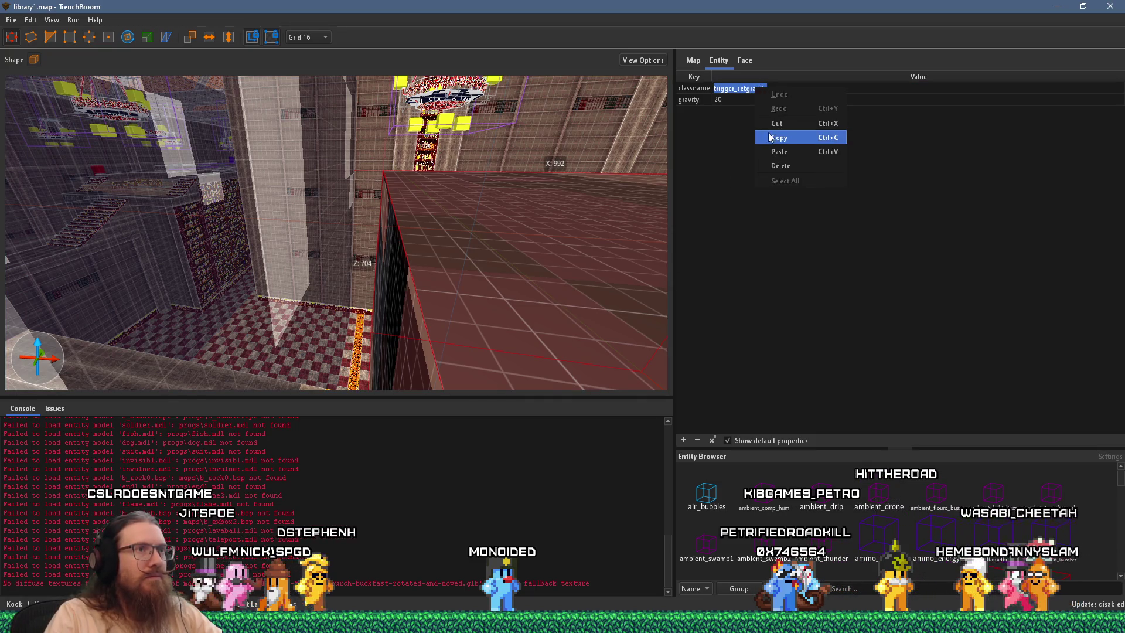
pyautogui.click(764, 167)
pyautogui.hotkey('alt', 'Tab')
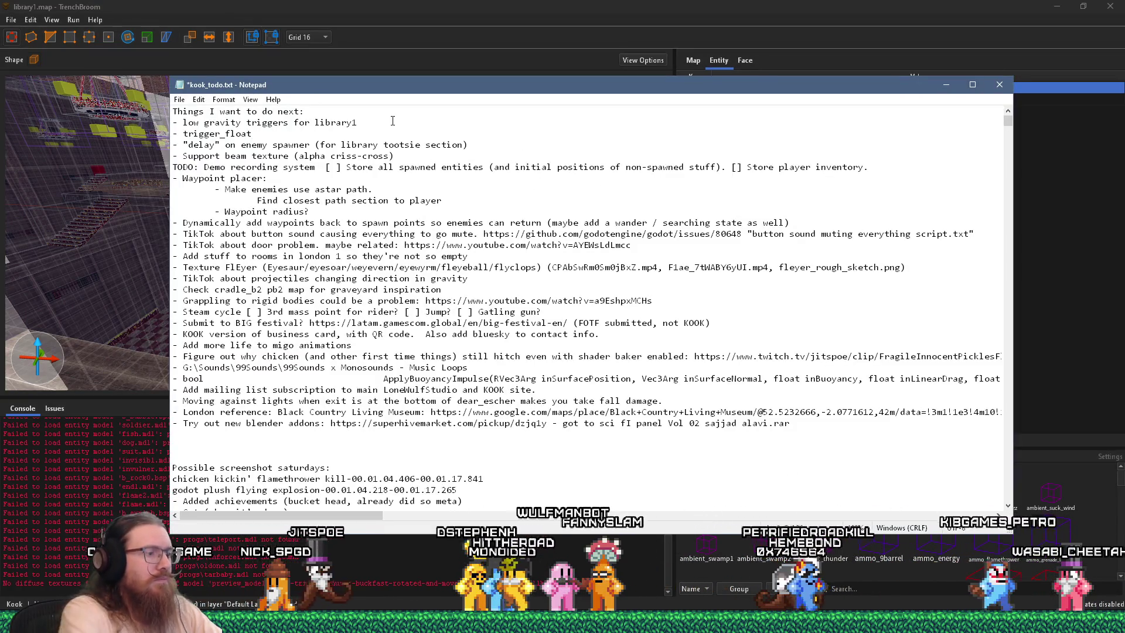
# Append '- trigger_setgravity' to the library1 low-gravity line and save kook_todo.txt
pyautogui.write(' -')
pyautogui.hotkey('ctrl', 'v')
pyautogui.hotkey('ctrl', 's')
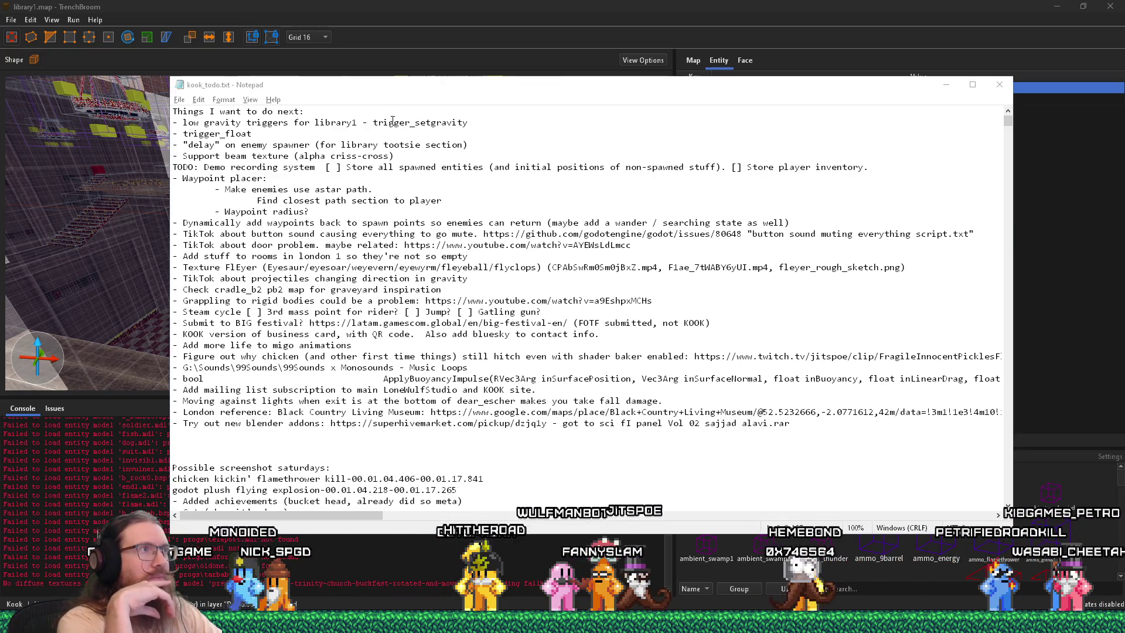
# Switch to the Godot Engine window showing the library1.tscn scene
pyautogui.hotkey('alt', 'Tab')
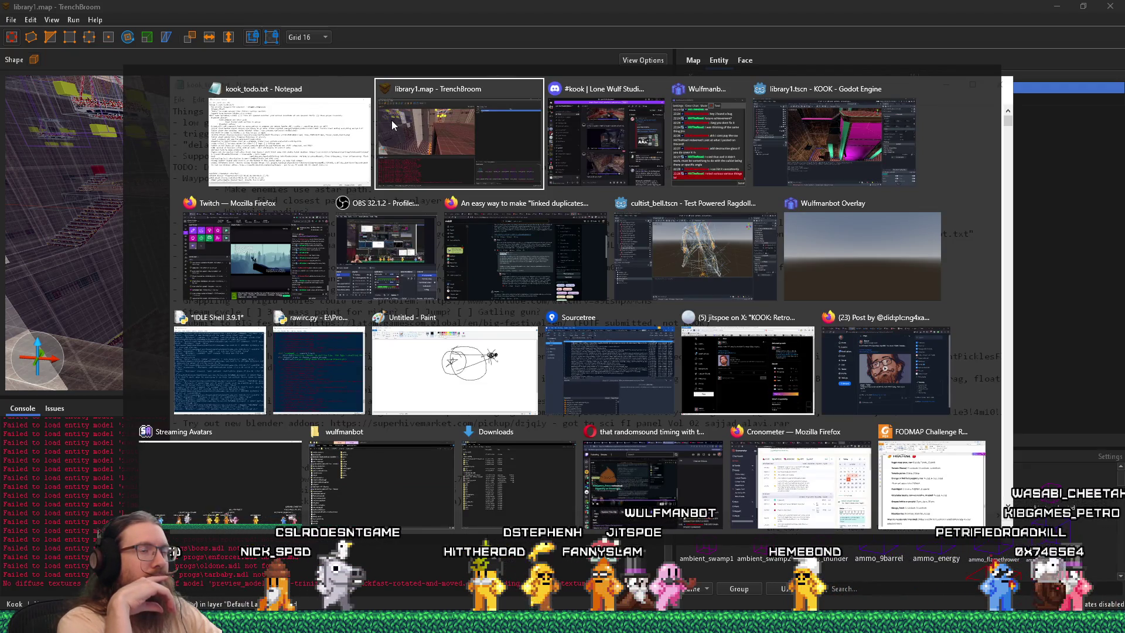
pyautogui.press('Tab')
pyautogui.press('Tab')
pyautogui.press('Tab')
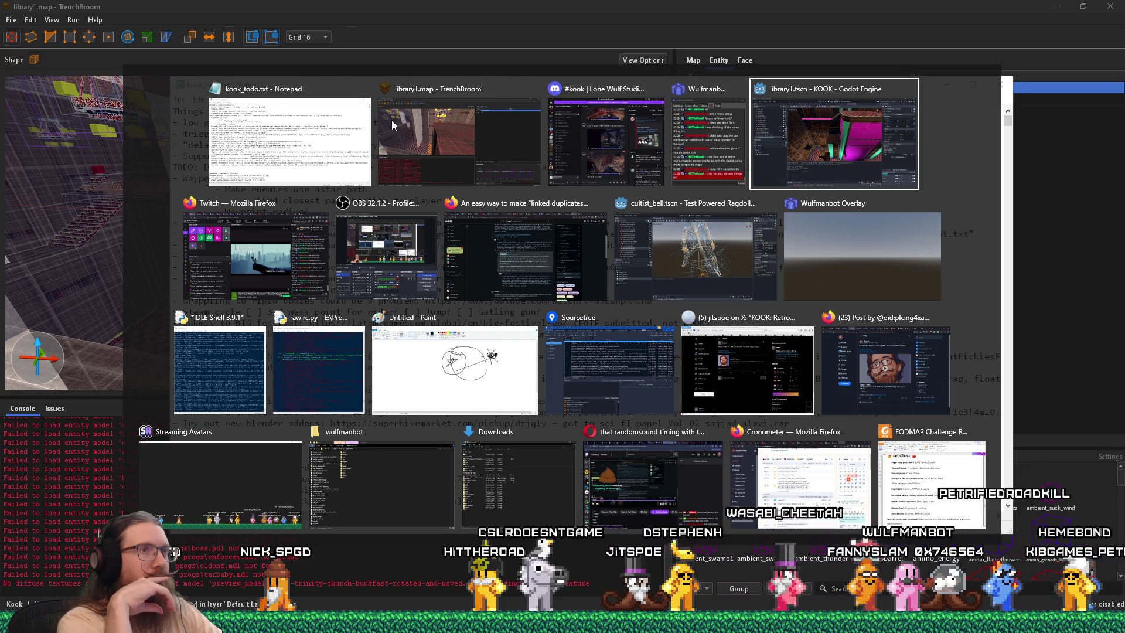
pyautogui.press('alt')
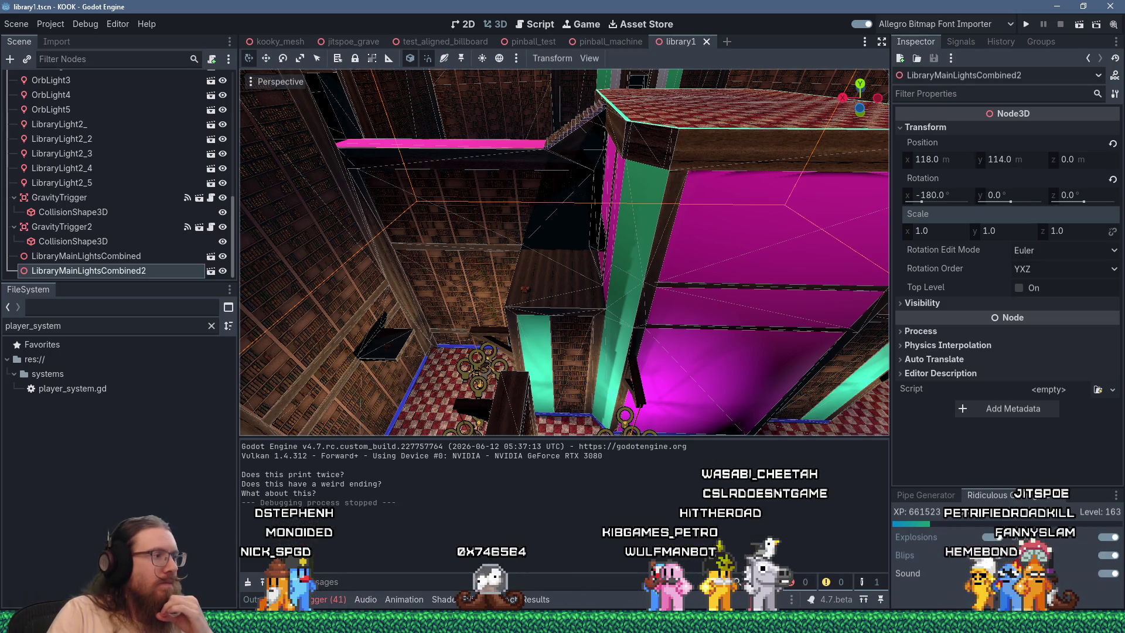
# Bring Firefox forward and search for trigger_setgravity in a new tab
pyautogui.click(391, 622)
pyautogui.click(1034, 580)
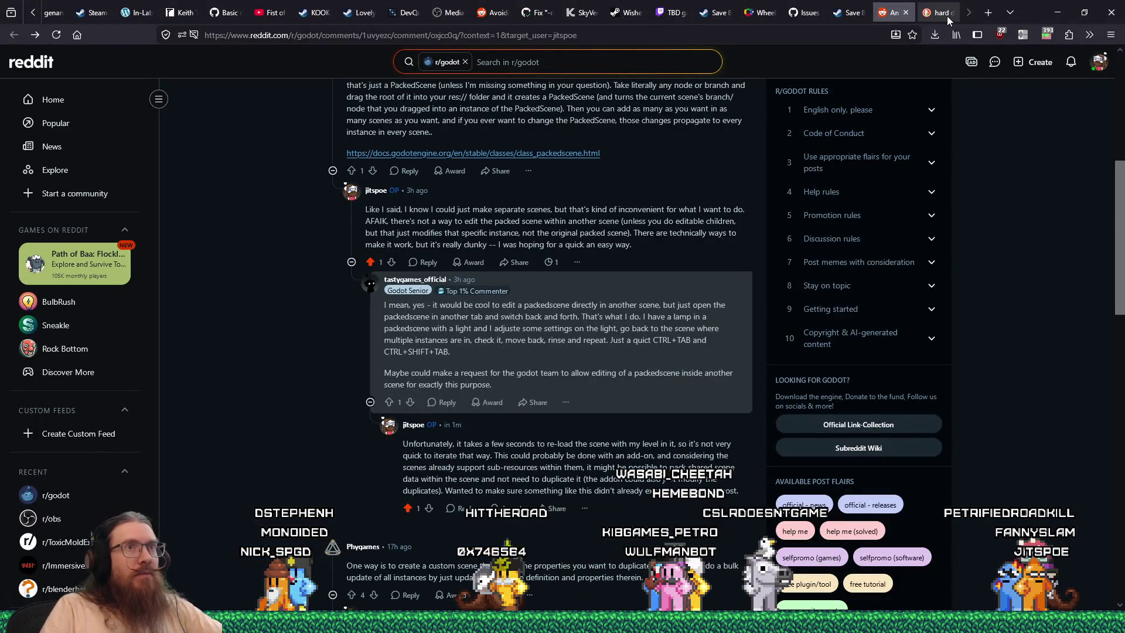
pyautogui.hotkey('ctrl', 't')
pyautogui.click(793, 36)
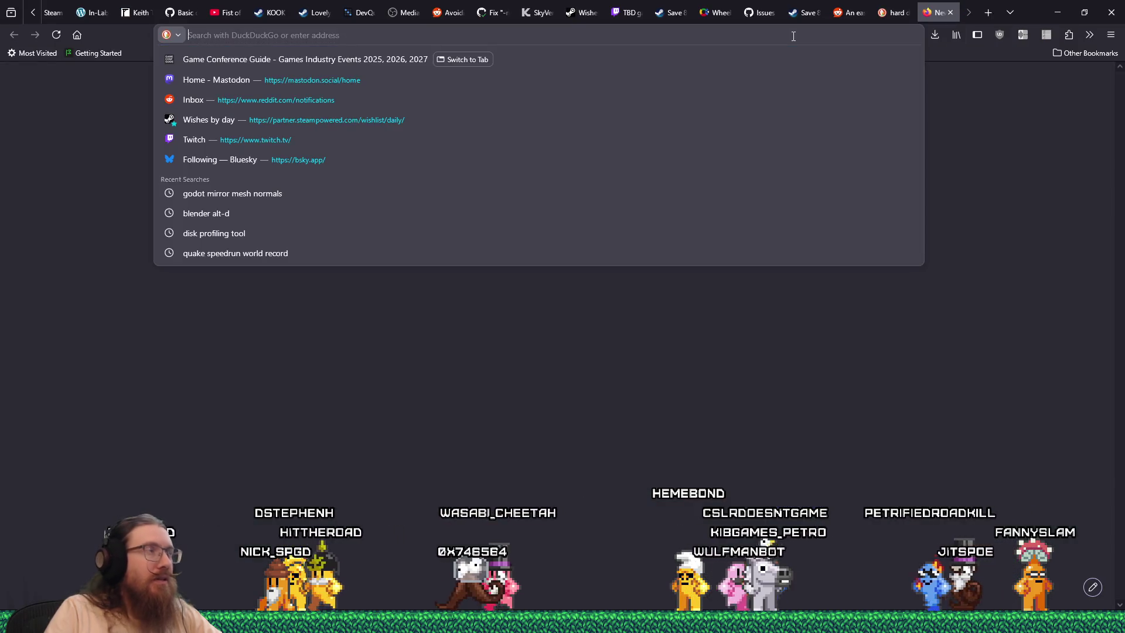
pyautogui.write('trigger_setgr')
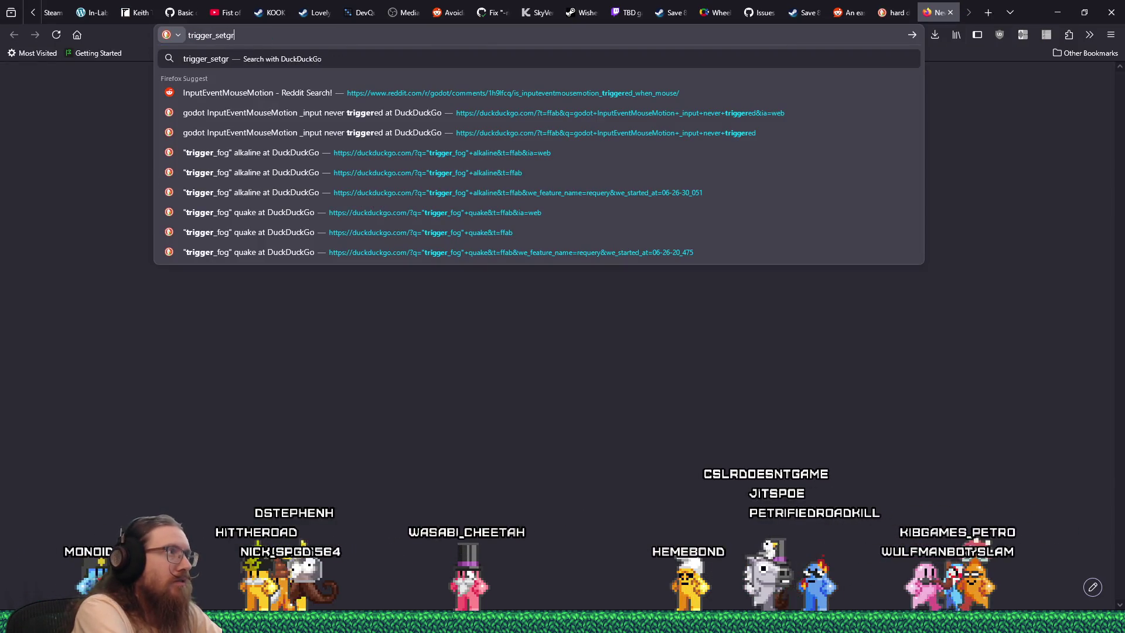
pyautogui.write('avity"')
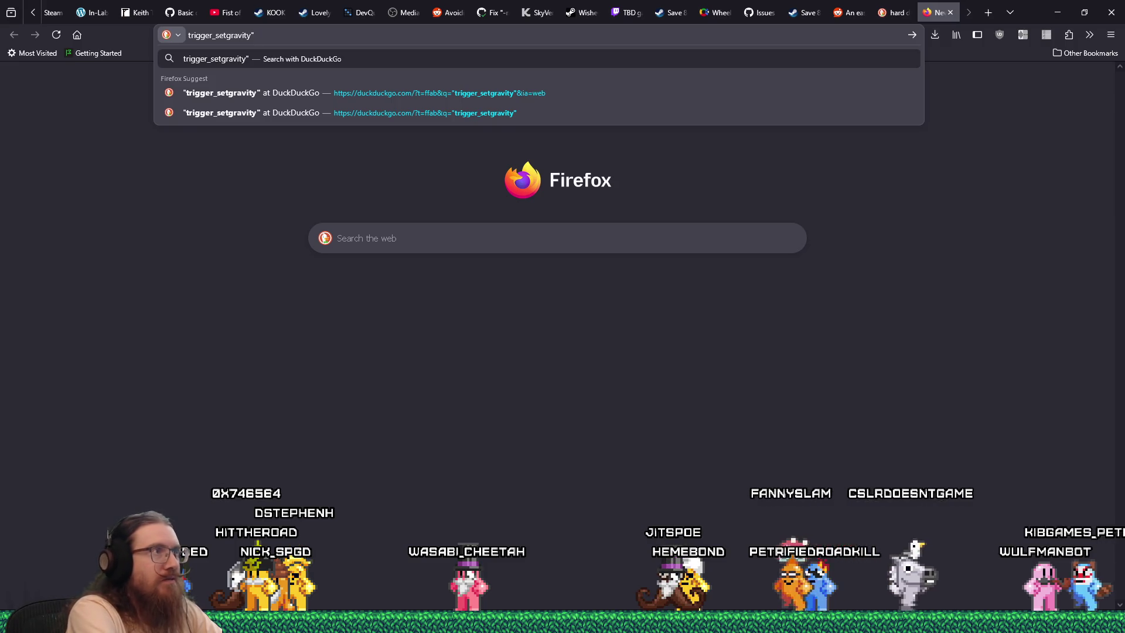
pyautogui.press('Return')
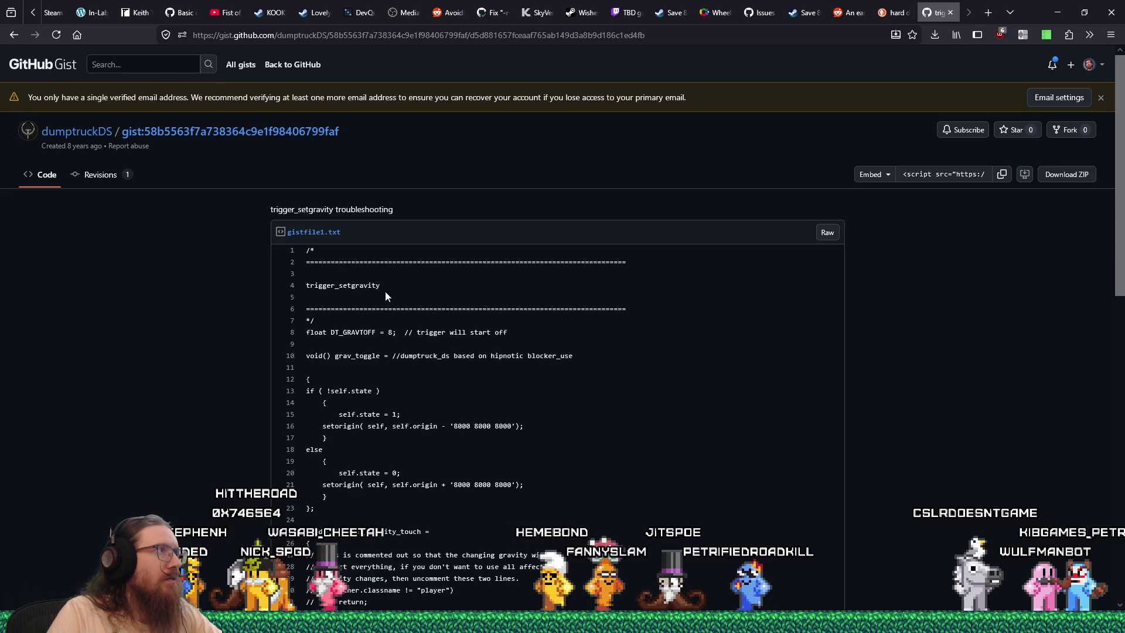
# Scroll through the trigger_setgravity gist code, then switch back to the Godot project
pyautogui.scroll(-5, 385, 290)
pyautogui.scroll(5, 386, 291)
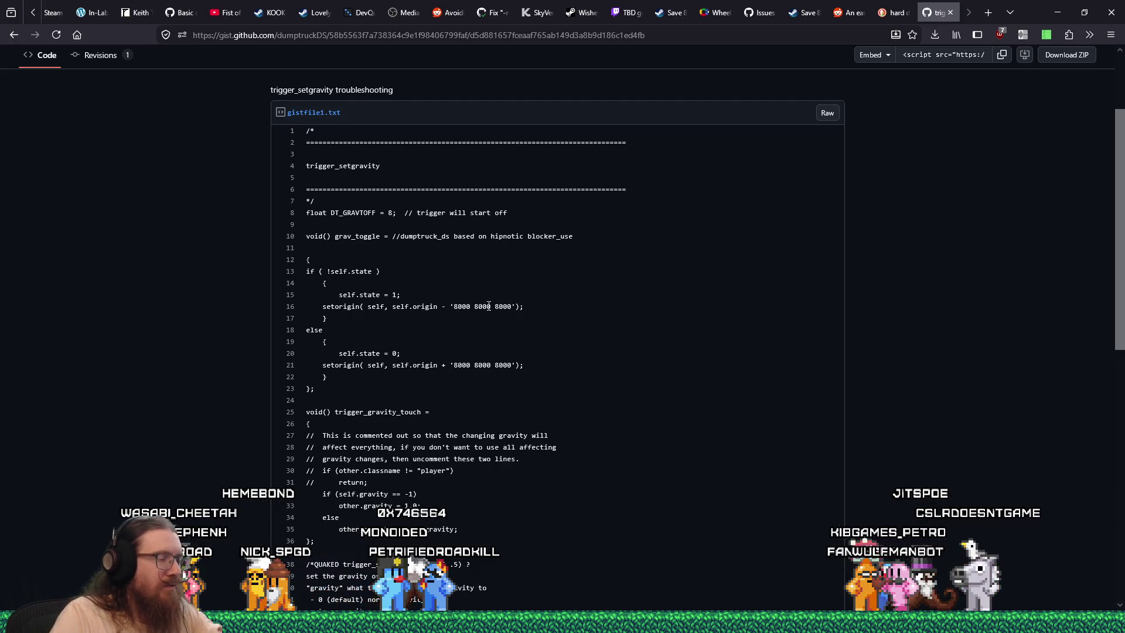
pyautogui.scroll(-8, 489, 306)
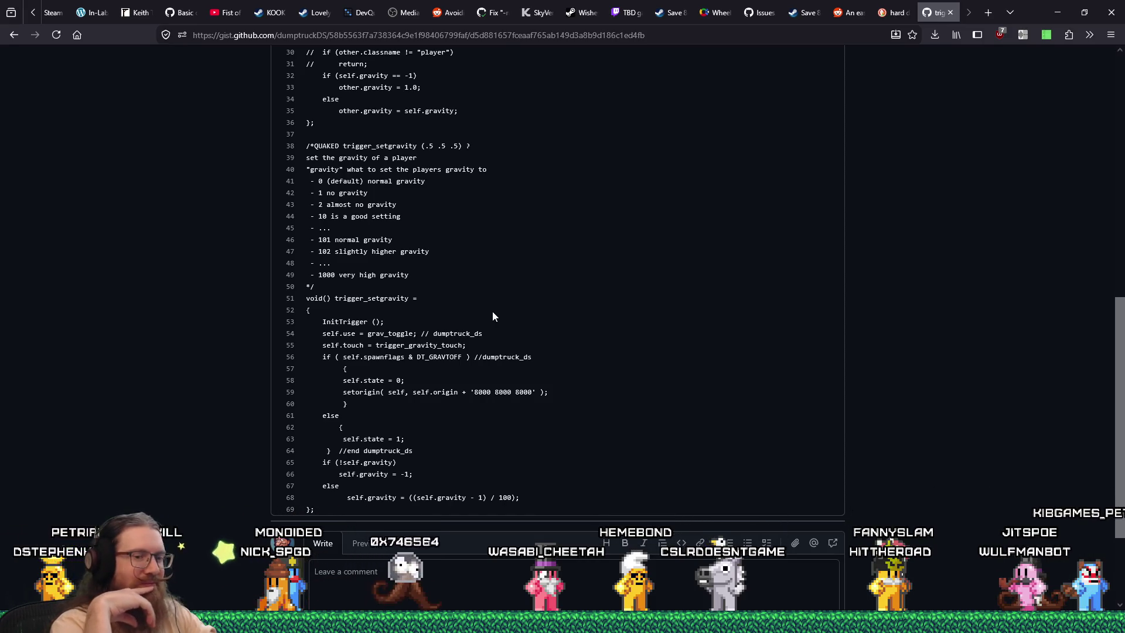
pyautogui.hotkey('alt', 'Tab')
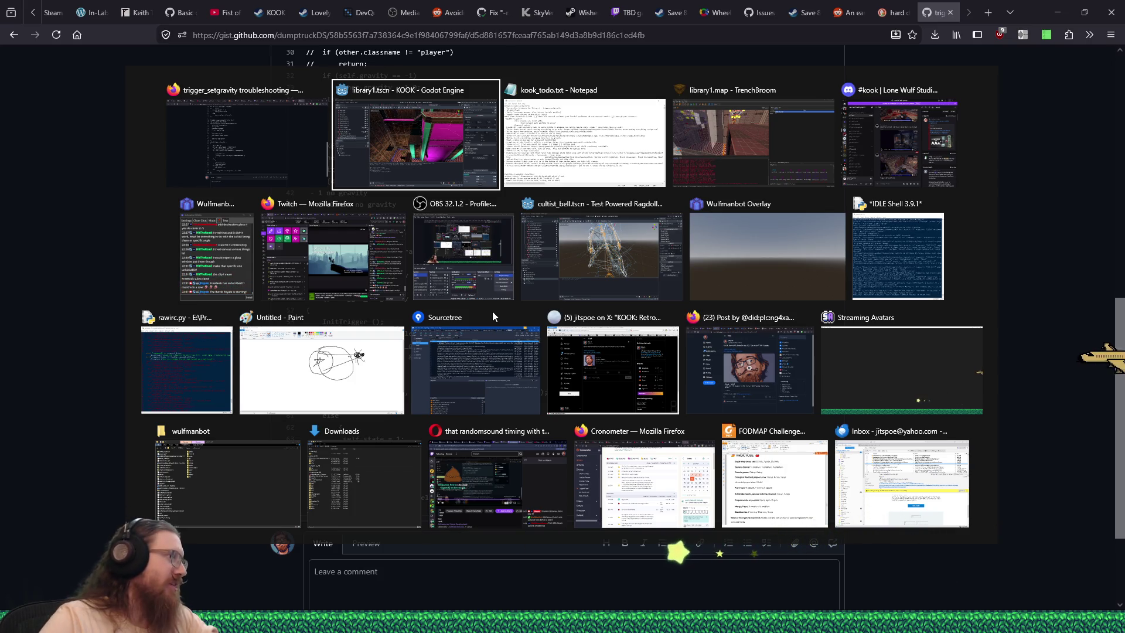
pyautogui.hotkey('alt', 'Tab')
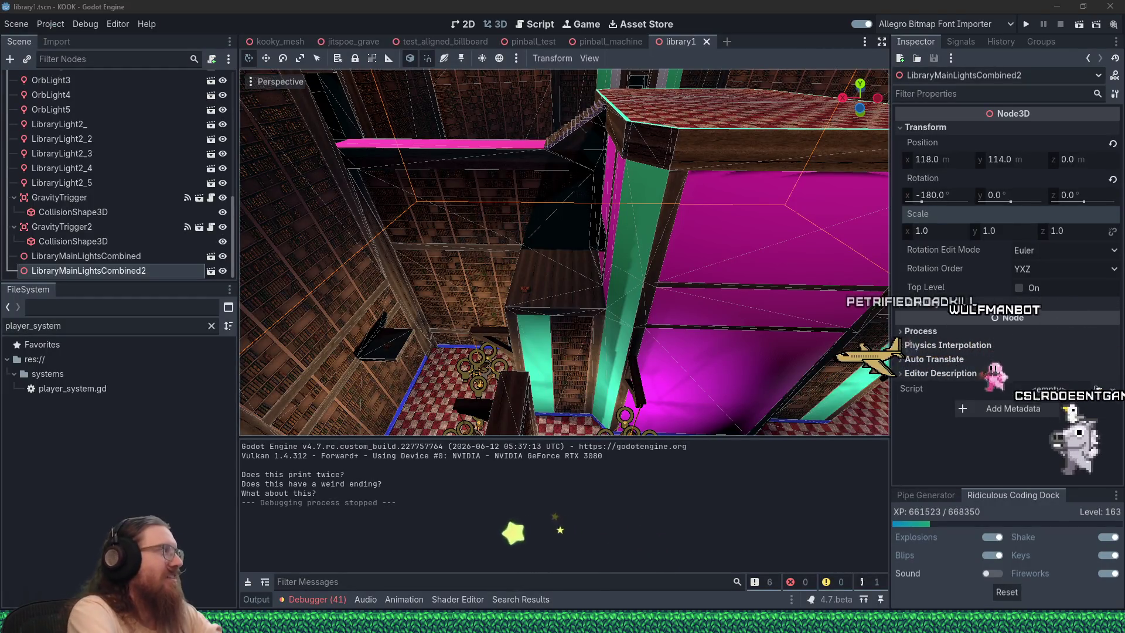
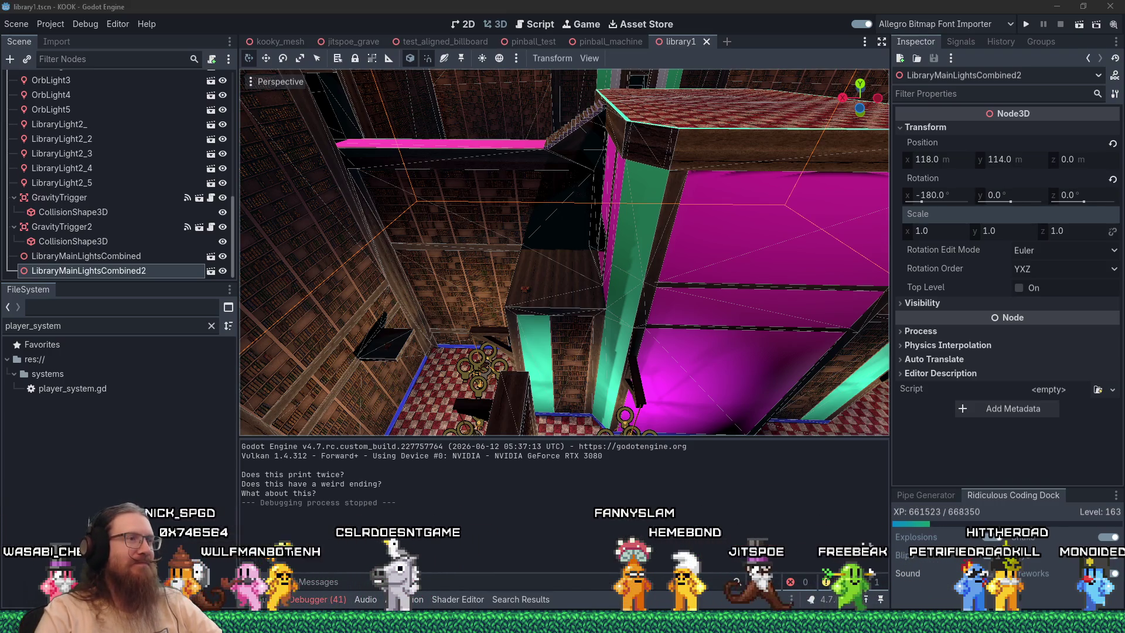
# Review the trigger_setgravity gist's code and gravity values in Firefox, then return to the library1 scene
pyautogui.hotkey('alt', 'Tab')
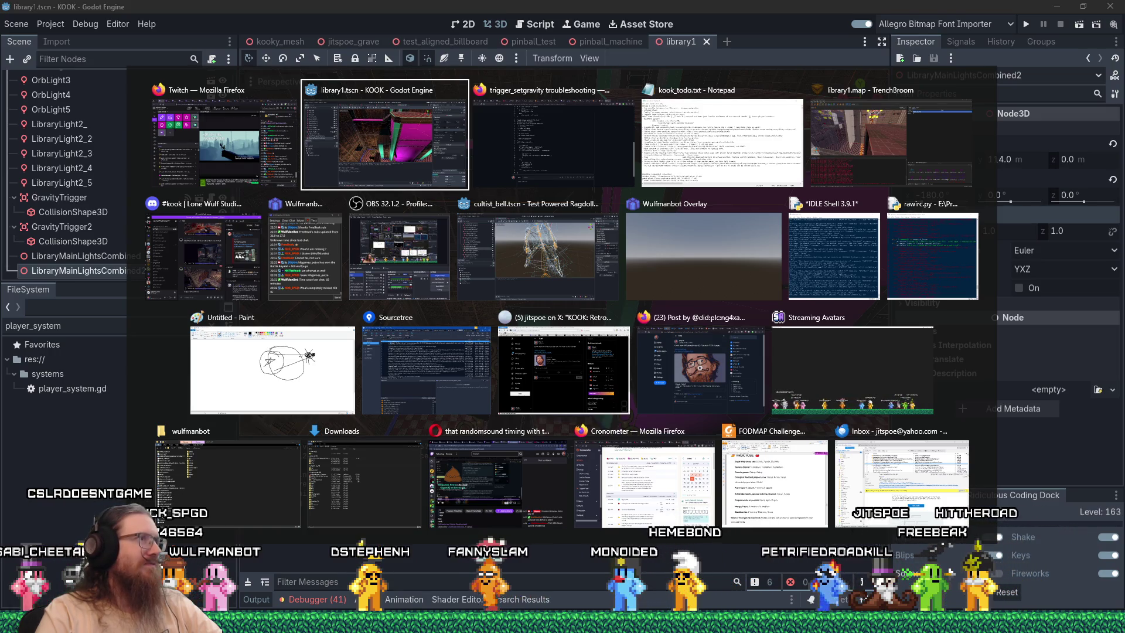
pyautogui.hotkey('alt', 'shift', 'Tab')
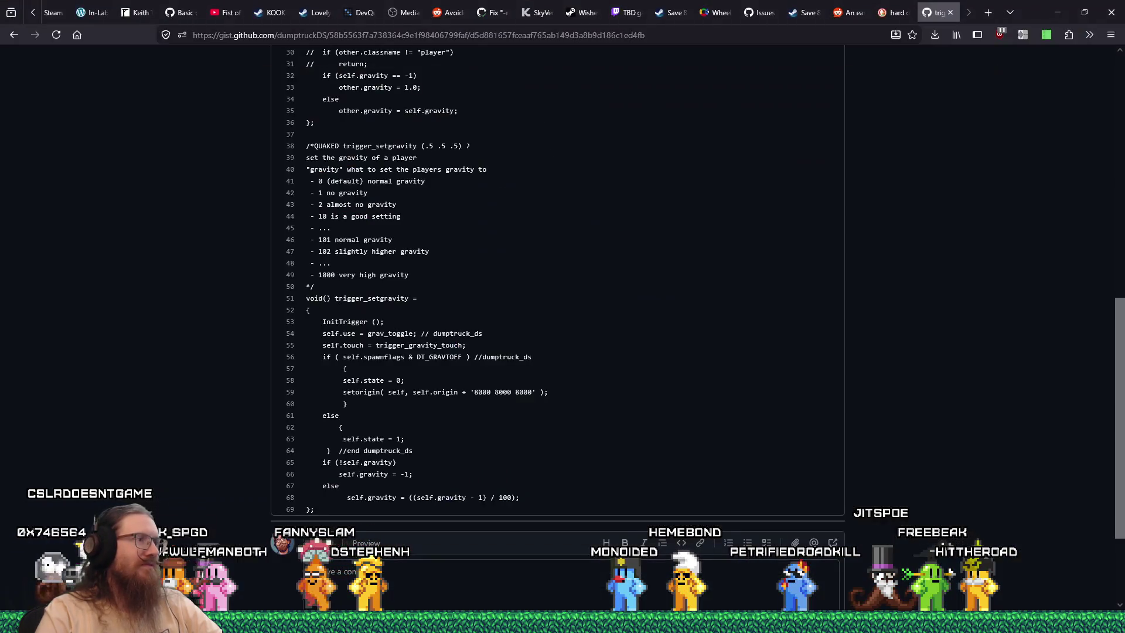
pyautogui.scroll(-3, 391, 460)
pyautogui.scroll(2, 394, 457)
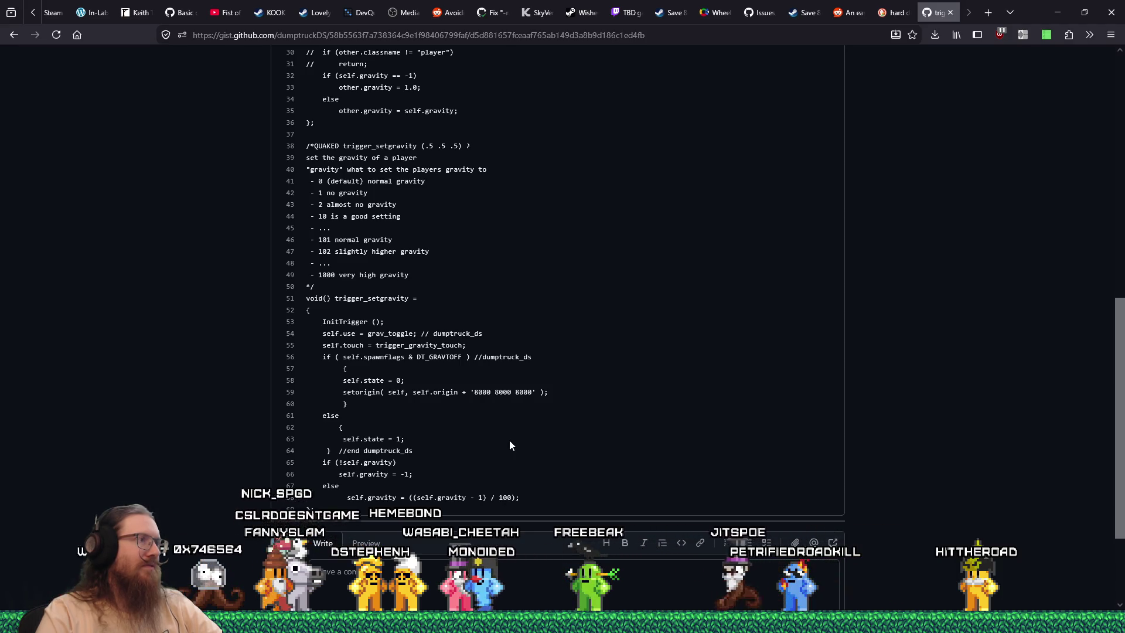
pyautogui.scroll(-2, 510, 440)
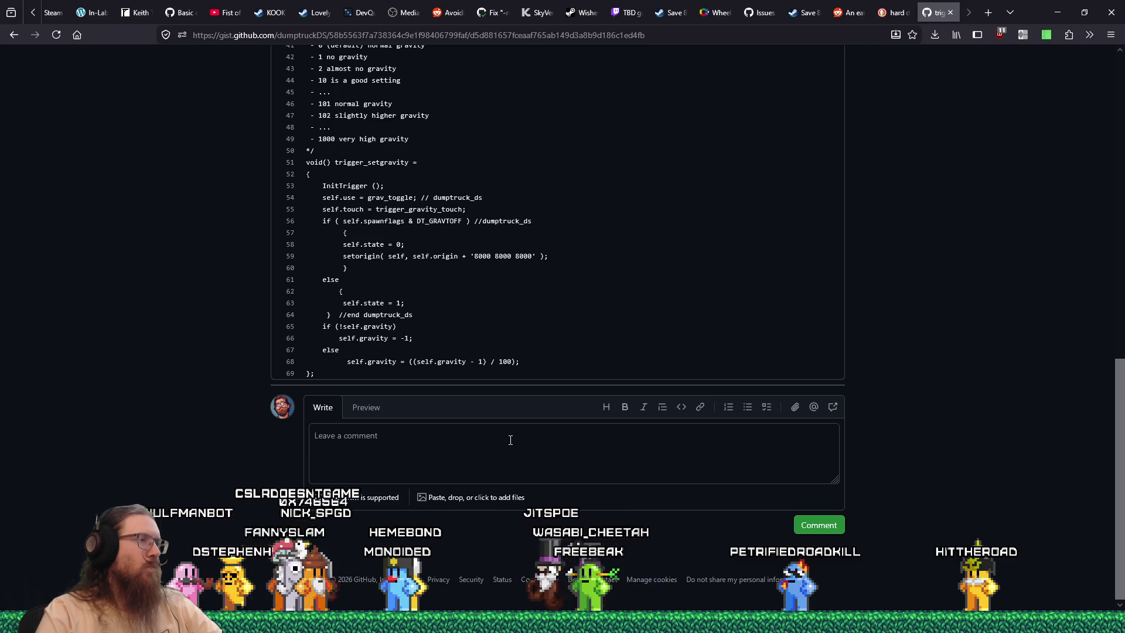
pyautogui.scroll(1, 510, 440)
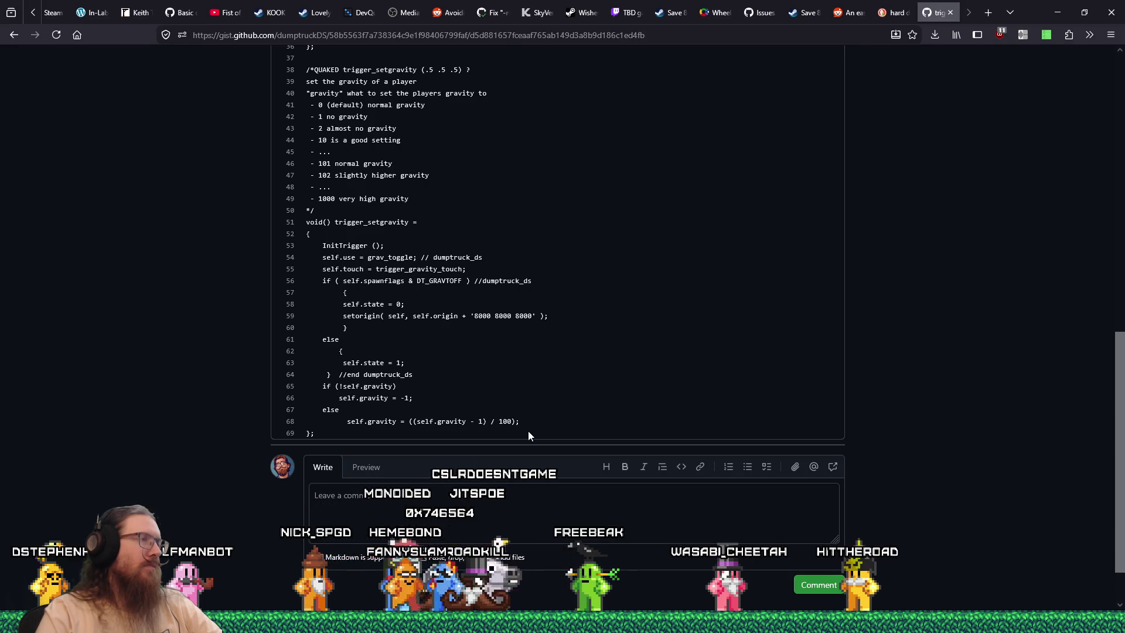
pyautogui.hotkey('alt', 'Tab')
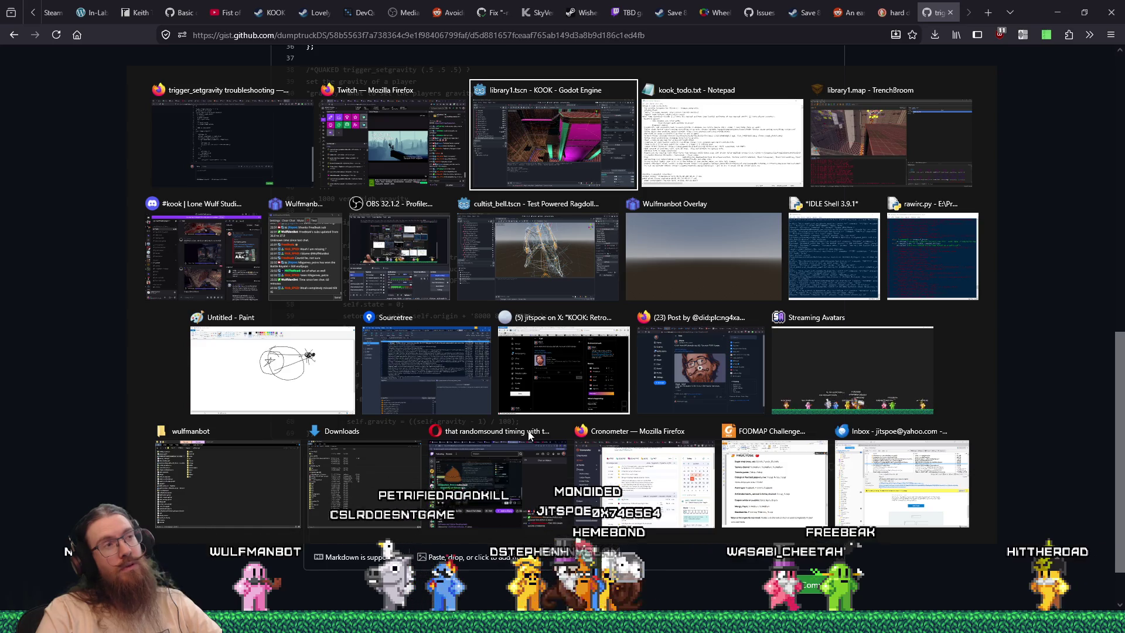
pyautogui.press('Return')
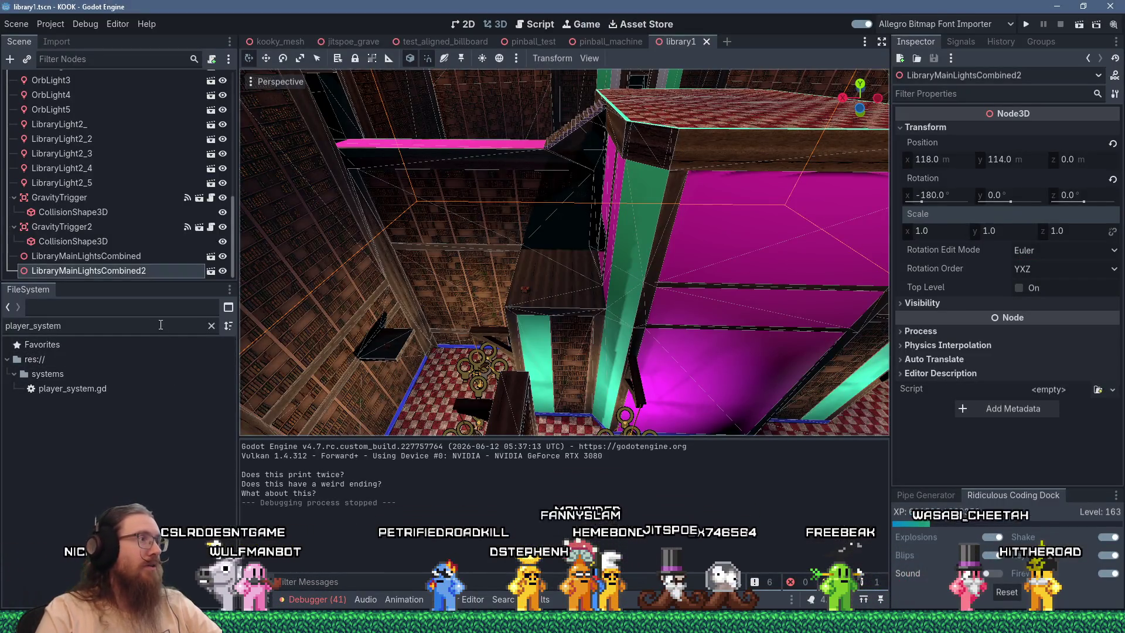
# Filter the FileSystem for 'gravity' and open triggers/gravity_trigger.gd
pyautogui.write('gravity')
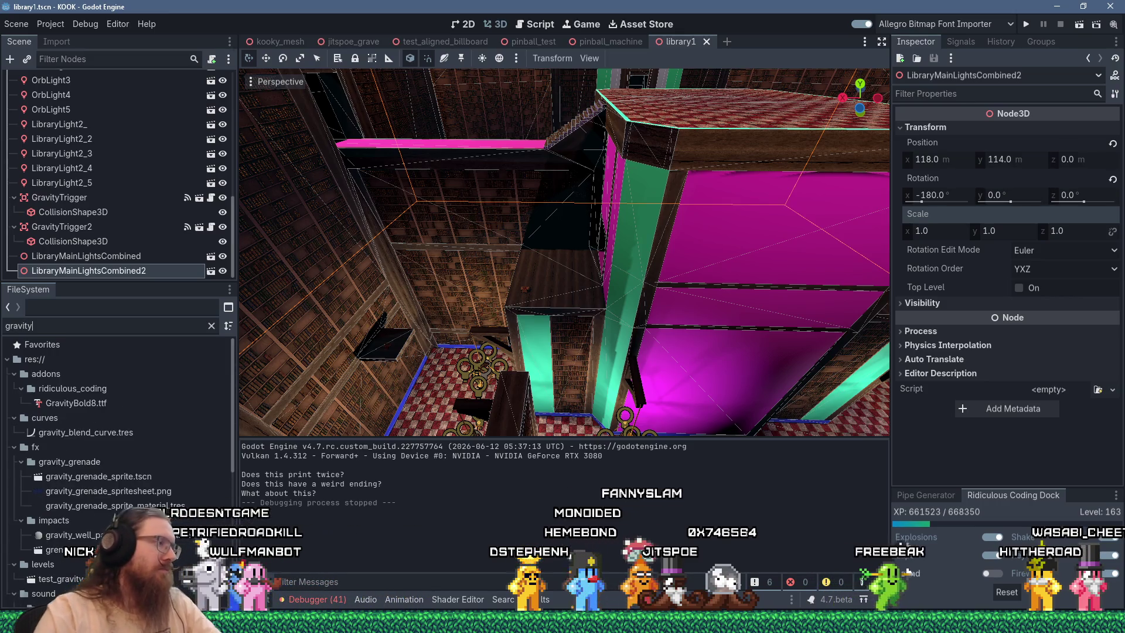
pyautogui.scroll(-5, 188, 481)
pyautogui.scroll(-5, 177, 487)
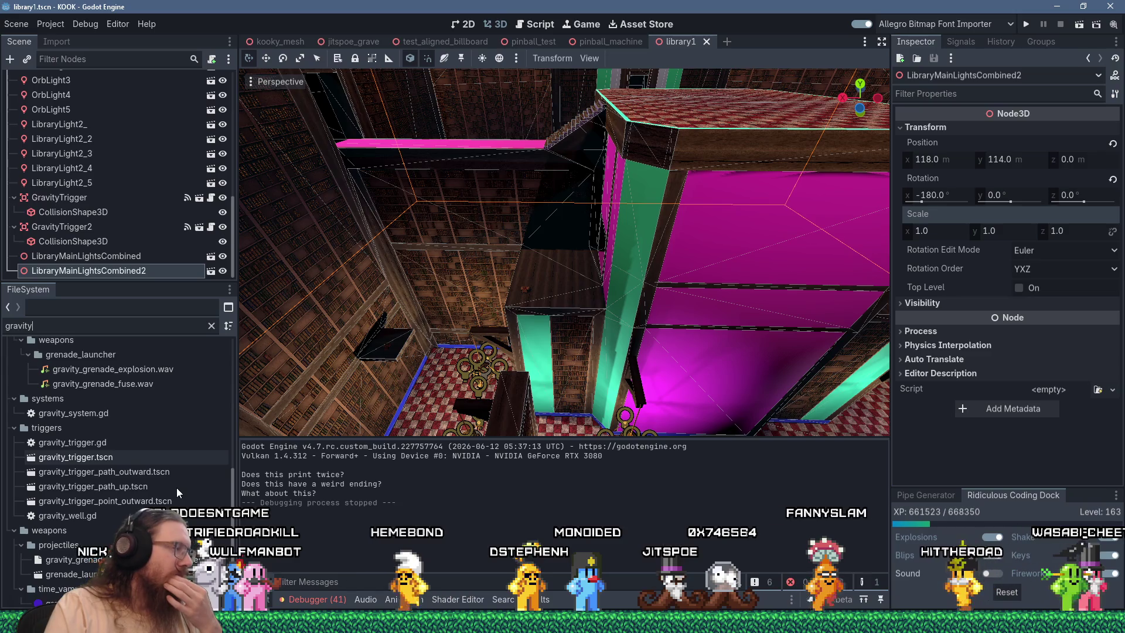
pyautogui.click(101, 448)
pyautogui.doubleClick(101, 448)
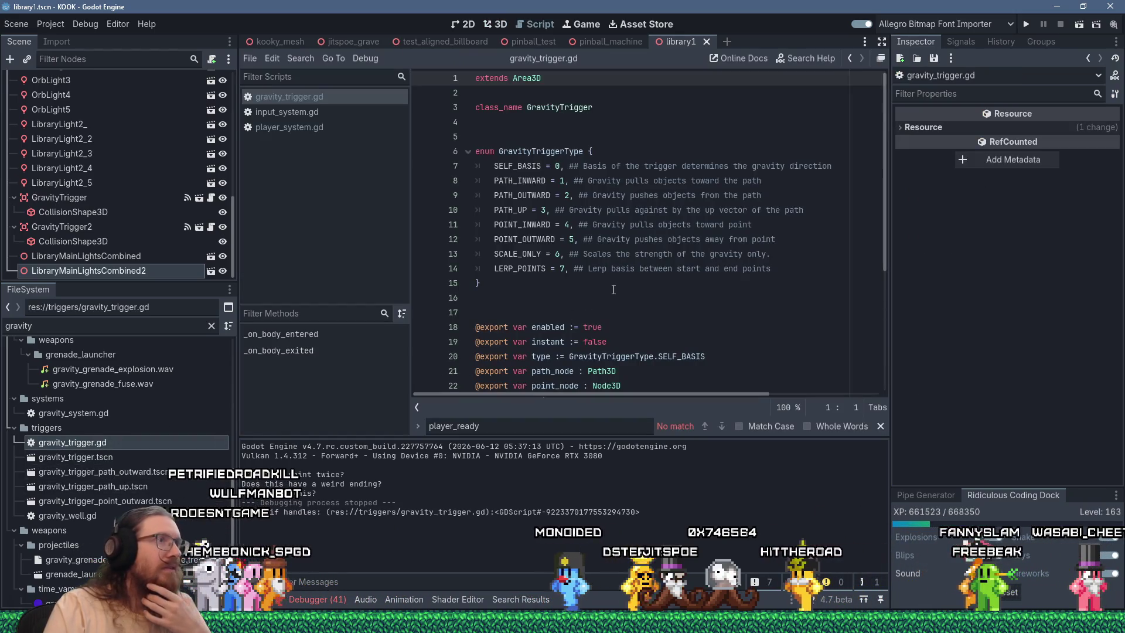
# Read through gravity_trigger.gd, highlighting the gravity_scale variable on line 24
pyautogui.scroll(-3, 614, 289)
pyautogui.scroll(-1, 614, 289)
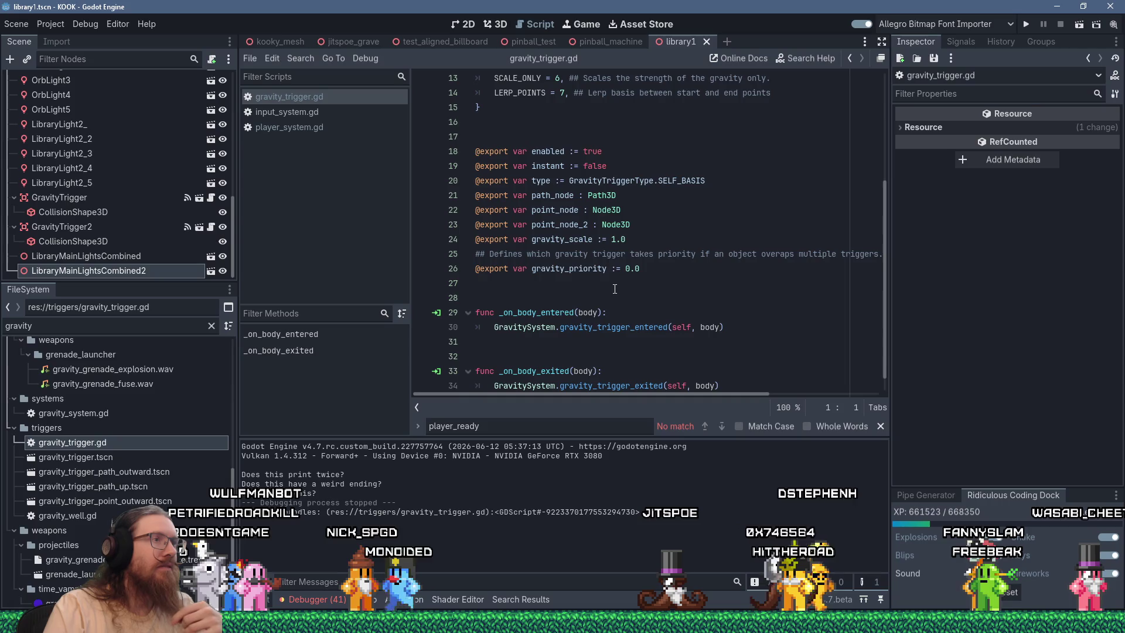
pyautogui.scroll(-1, 615, 289)
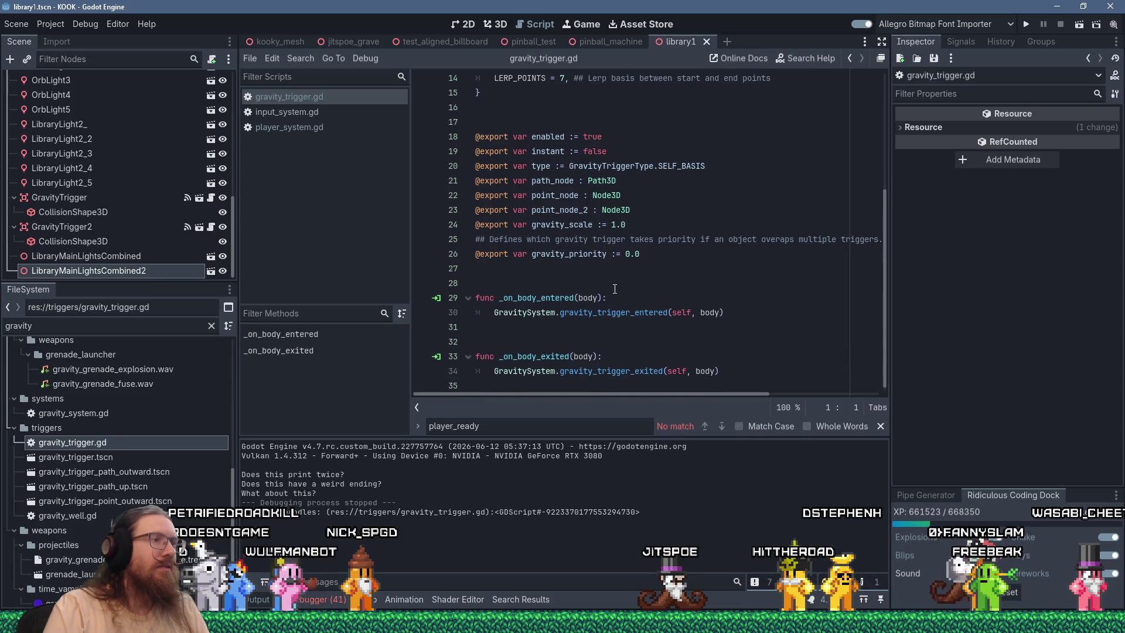
pyautogui.scroll(4, 615, 289)
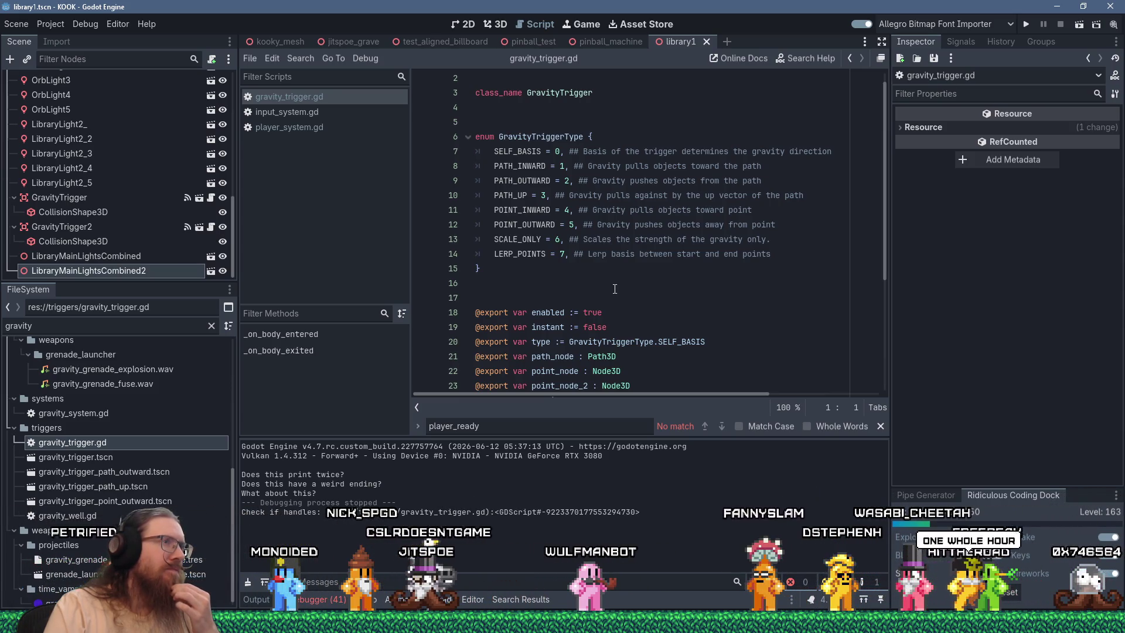
pyautogui.scroll(-4, 614, 289)
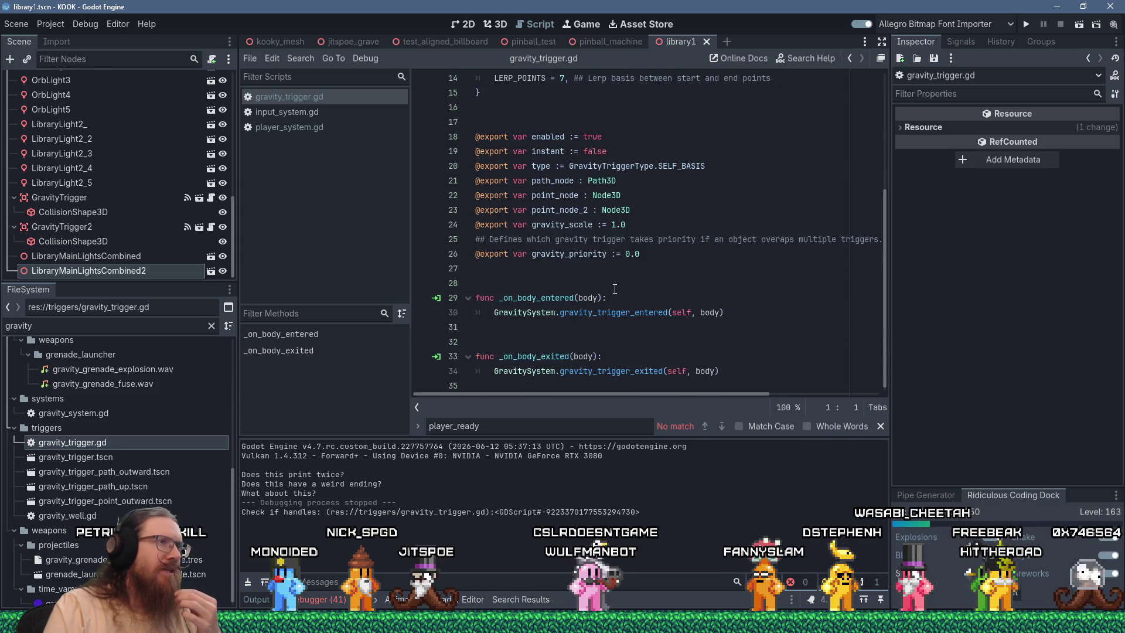
pyautogui.doubleClick(566, 225)
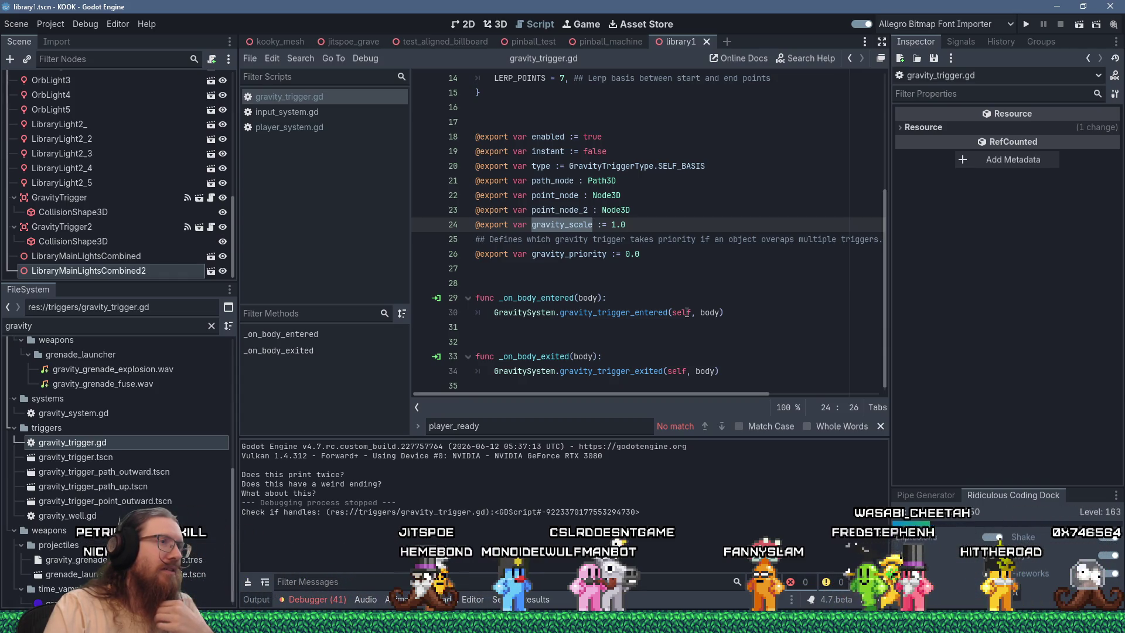
pyautogui.scroll(5, 687, 313)
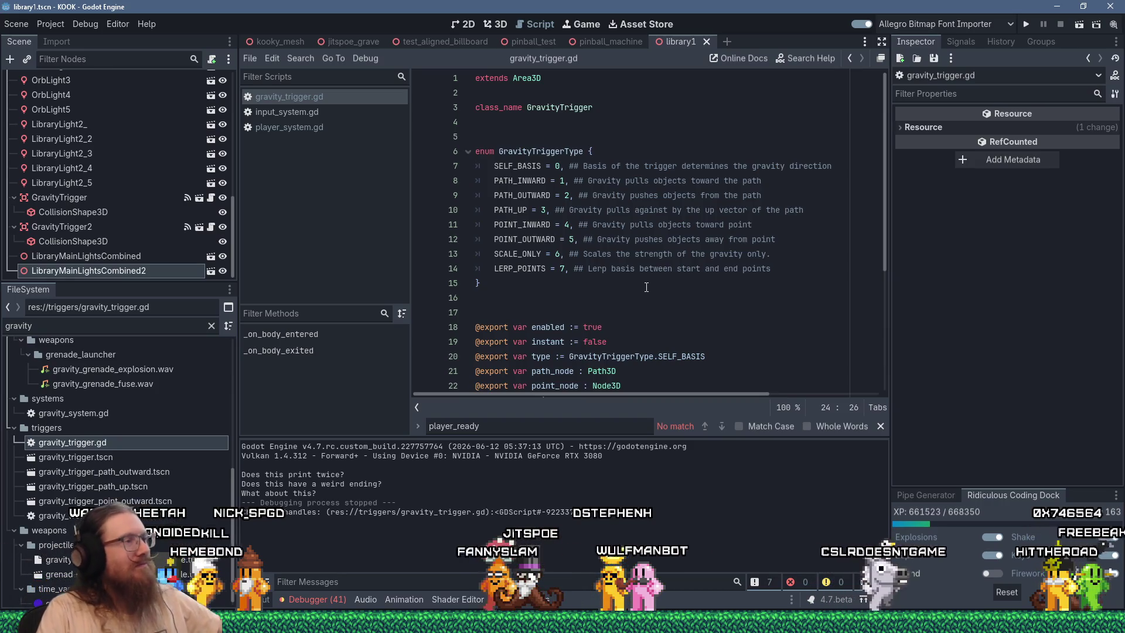
pyautogui.hotkey('alt', 'Tab')
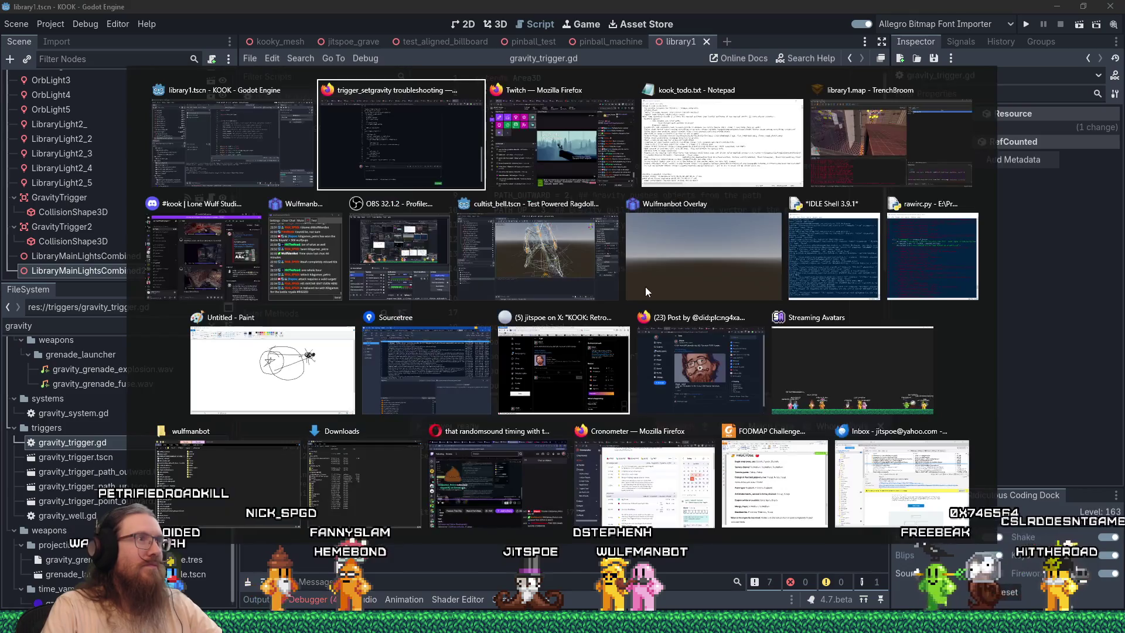
pyautogui.press('Tab')
pyautogui.press('Tab')
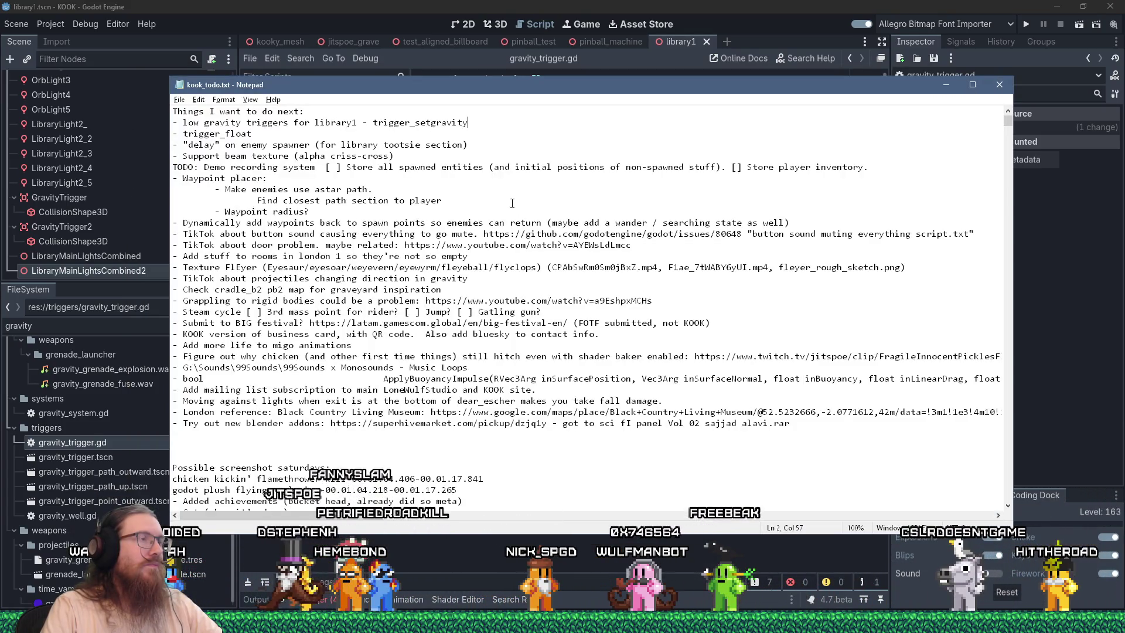
pyautogui.hotkey('alt', 'Tab')
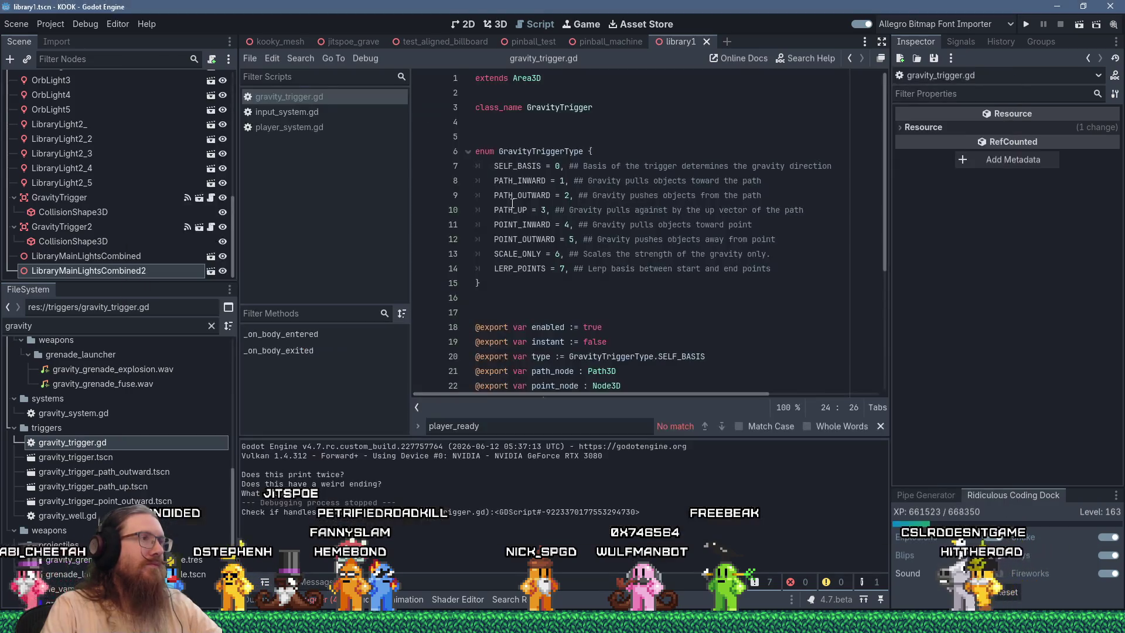
pyautogui.scroll(-4, 561, 230)
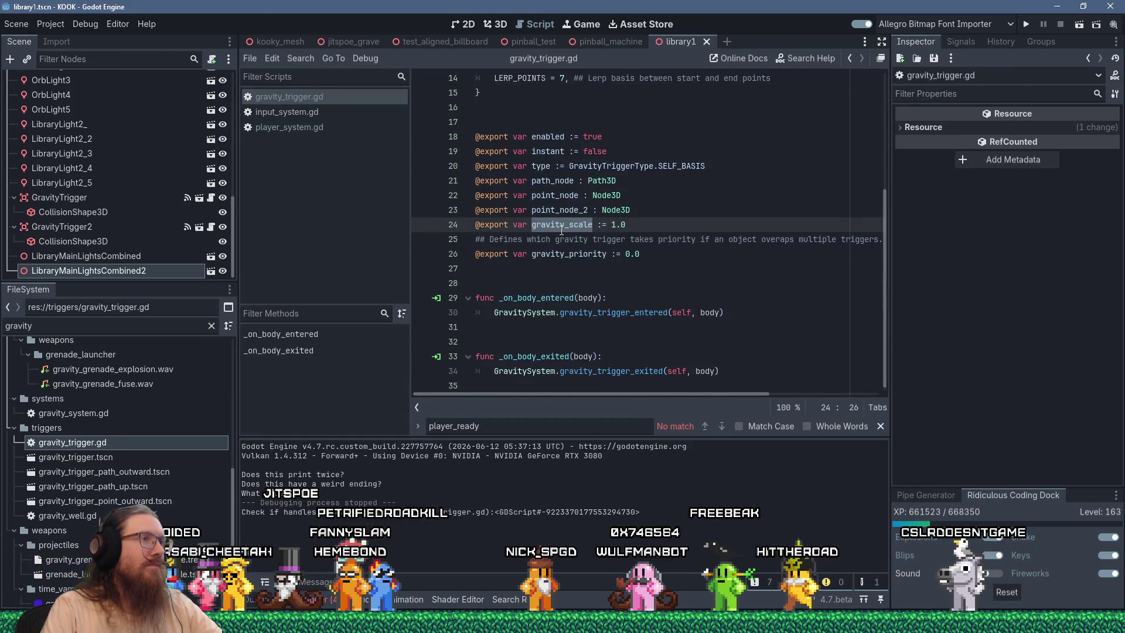
pyautogui.scroll(4, 562, 231)
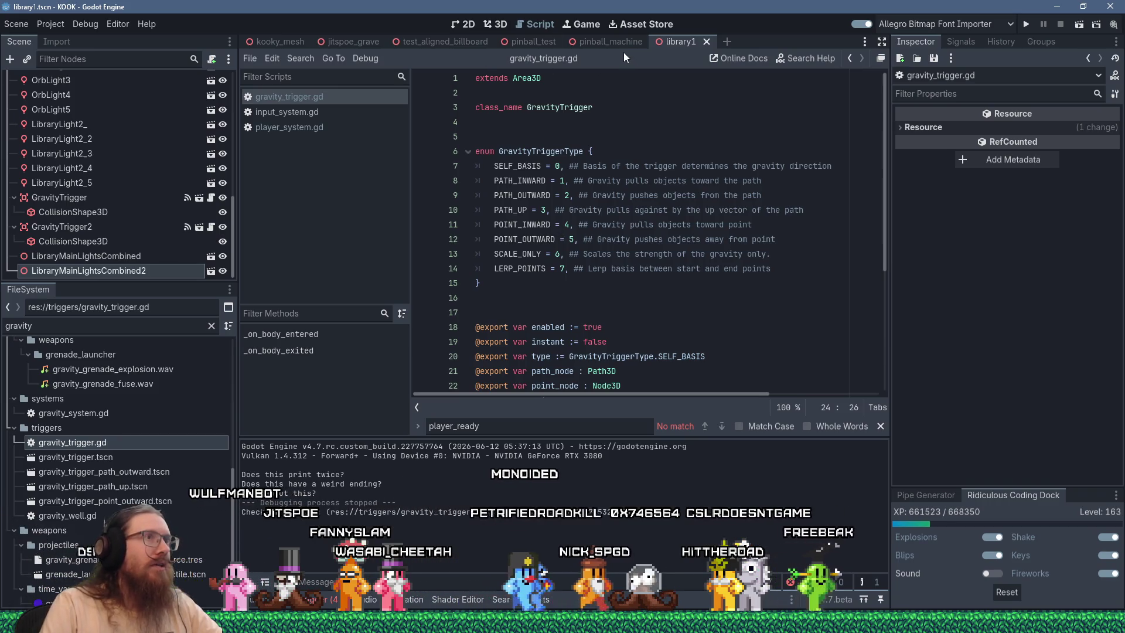
pyautogui.click(208, 328)
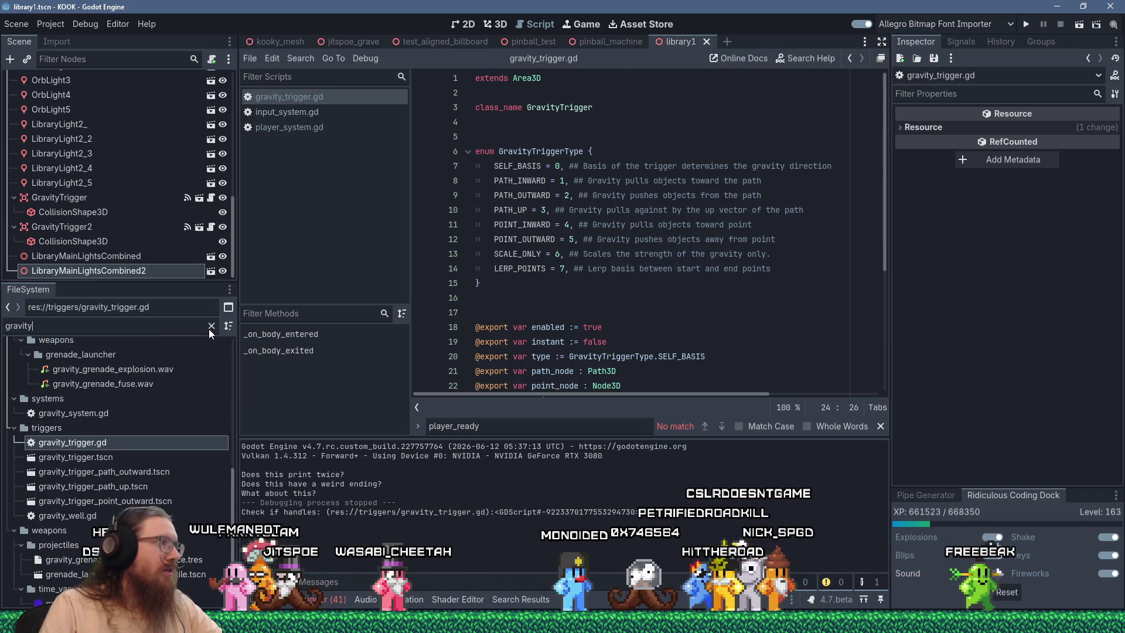
# Filter for 'library1.bsp' and select it so its import options print, then check the gist
pyautogui.write('l')
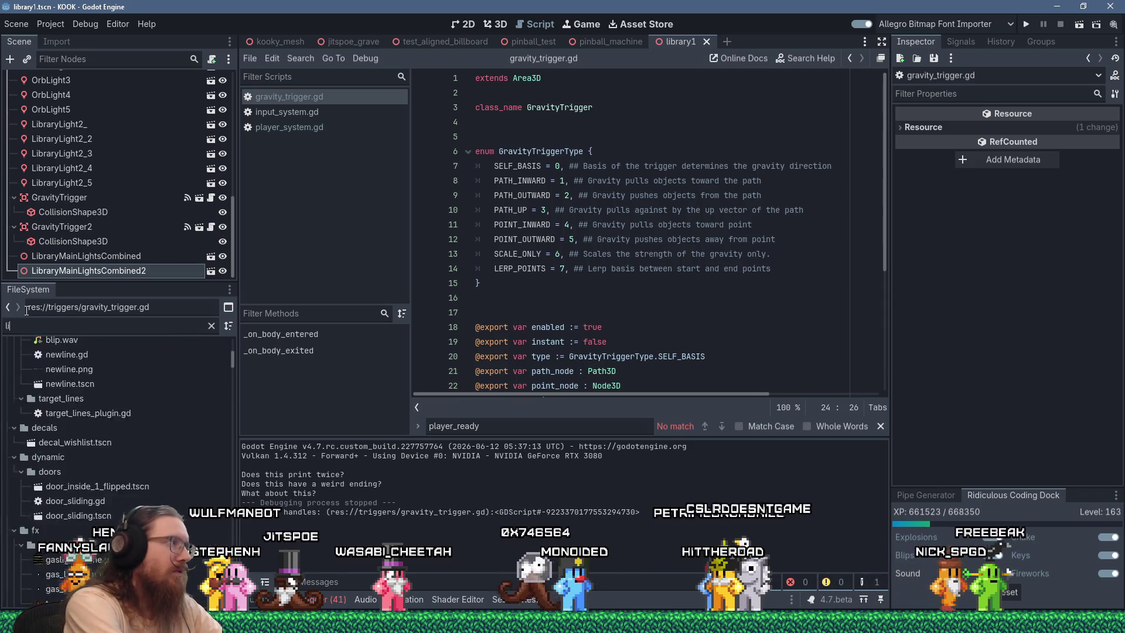
pyautogui.write('ibrary1.bsp')
pyautogui.click(156, 389)
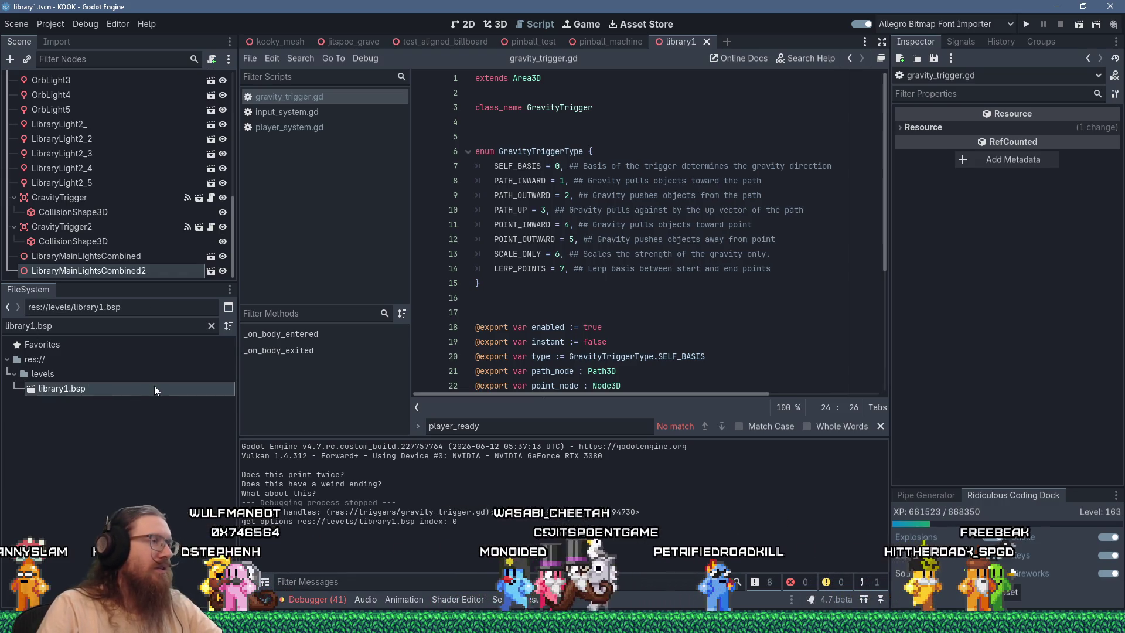
pyautogui.scroll(-4, 597, 273)
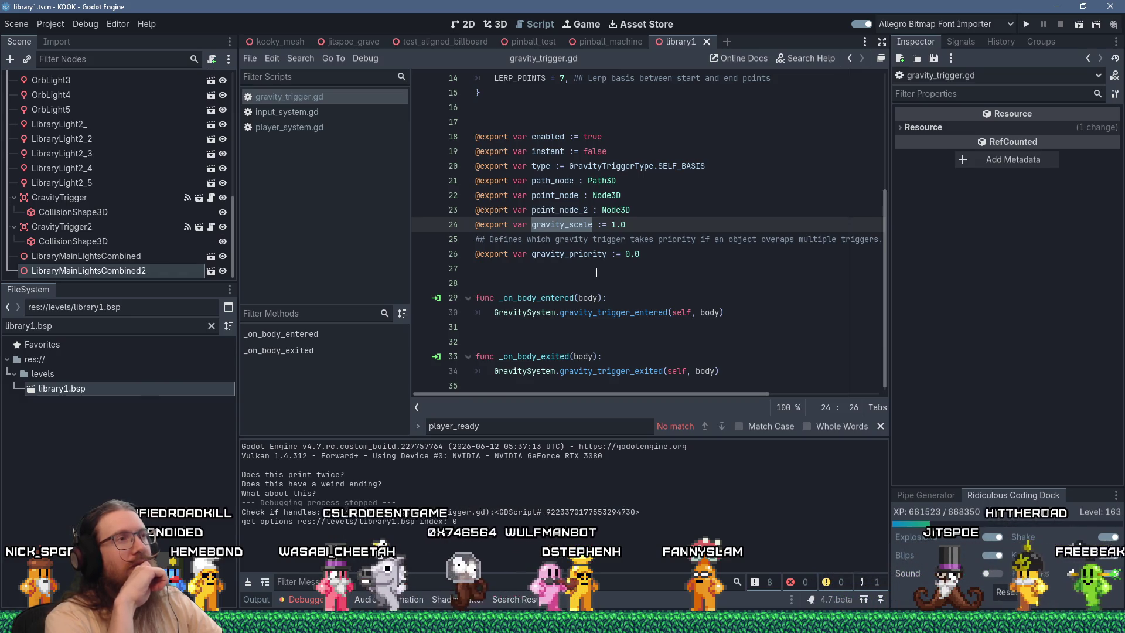
pyautogui.hotkey('alt', 'Tab')
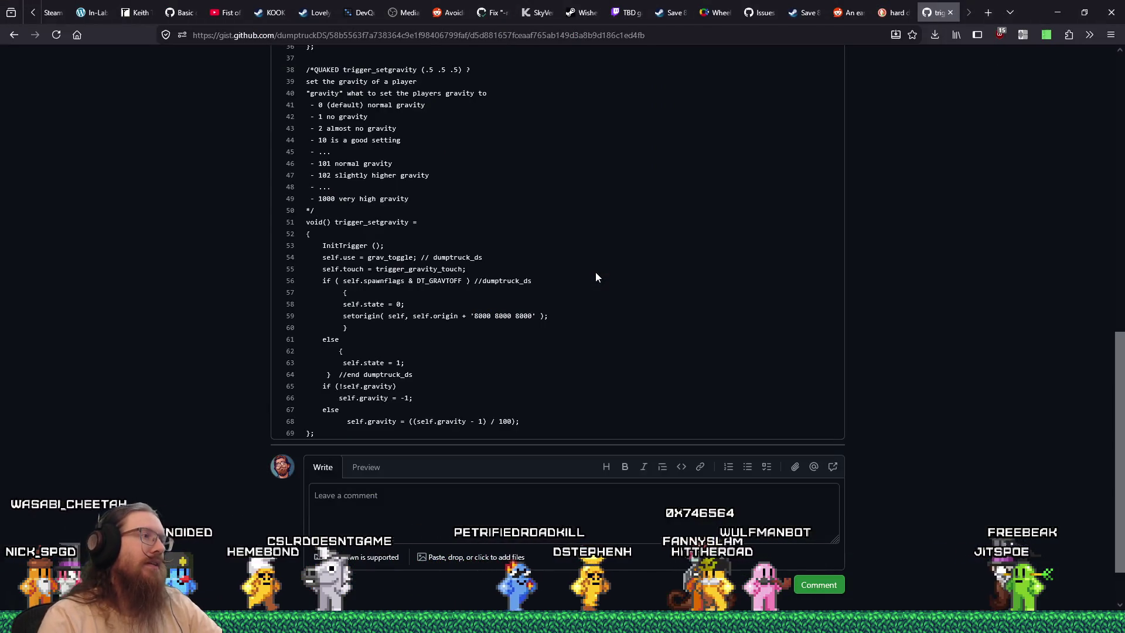
pyautogui.scroll(7, 596, 277)
pyautogui.scroll(3, 595, 276)
pyautogui.scroll(-10, 596, 277)
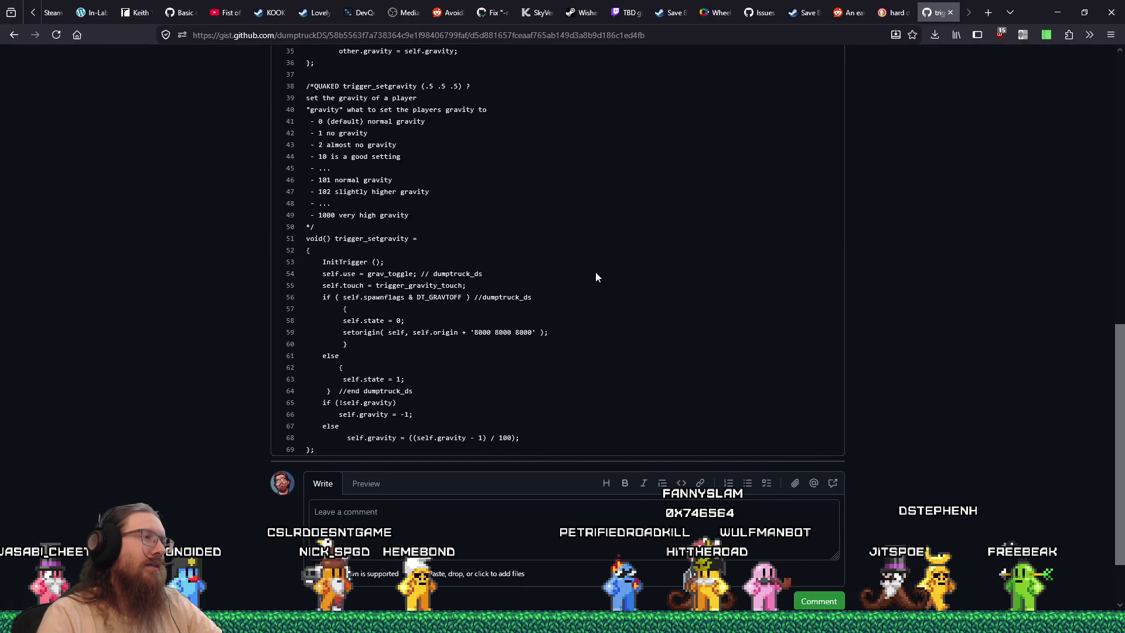
pyautogui.hotkey('alt', 'Tab')
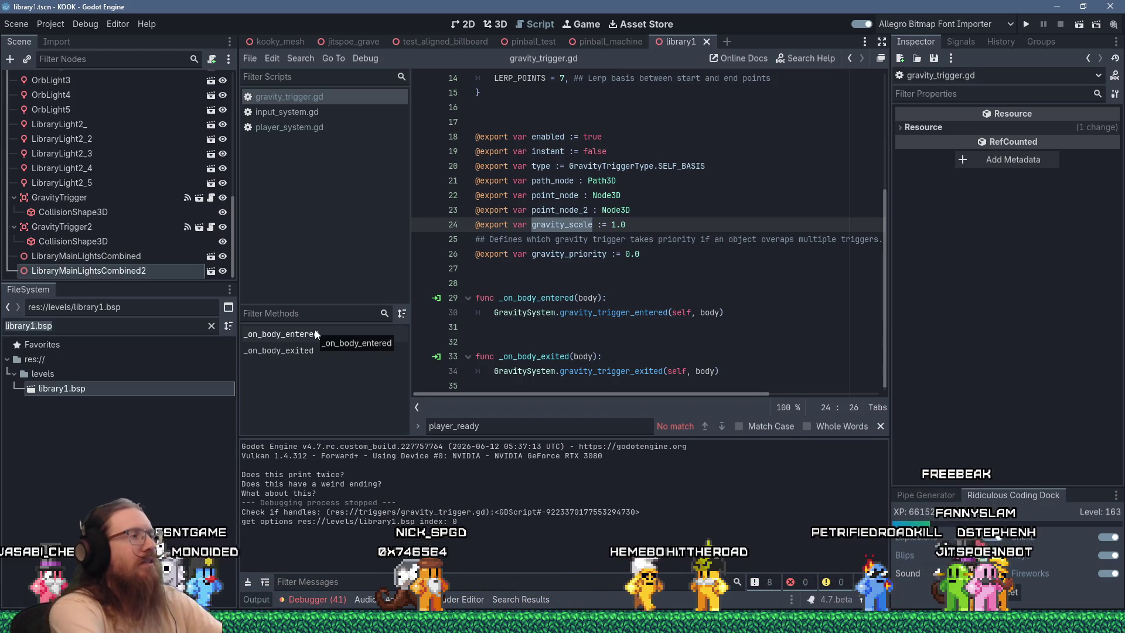
# Open systems/import_system.gd from the 'import' filter, view it from the top, and open Project Settings
pyautogui.write('import')
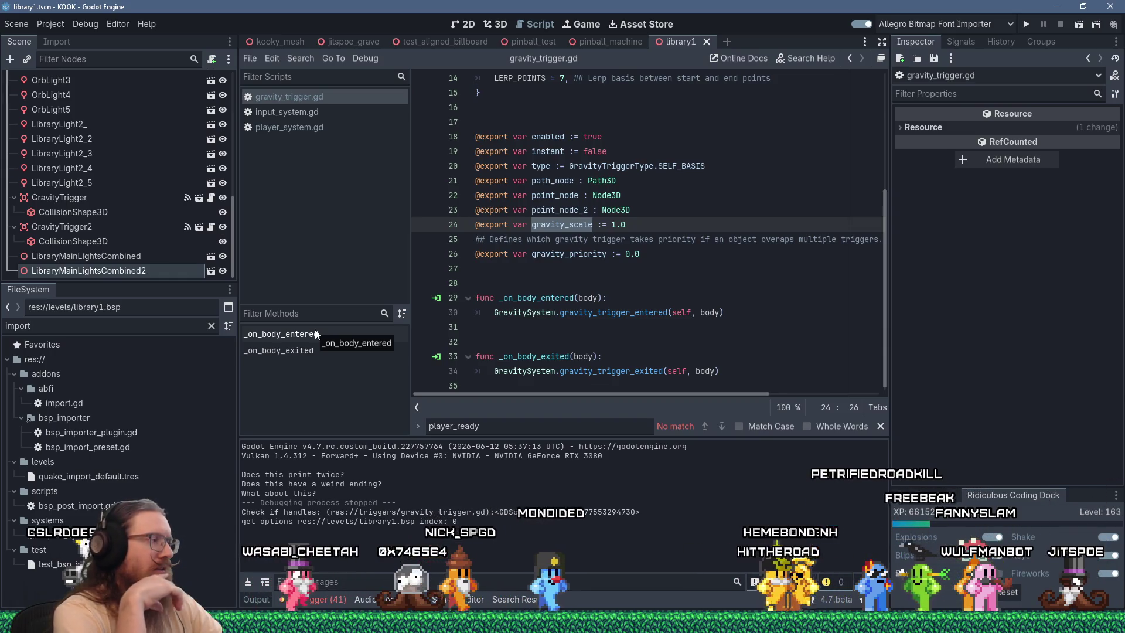
pyautogui.doubleClick(90, 540)
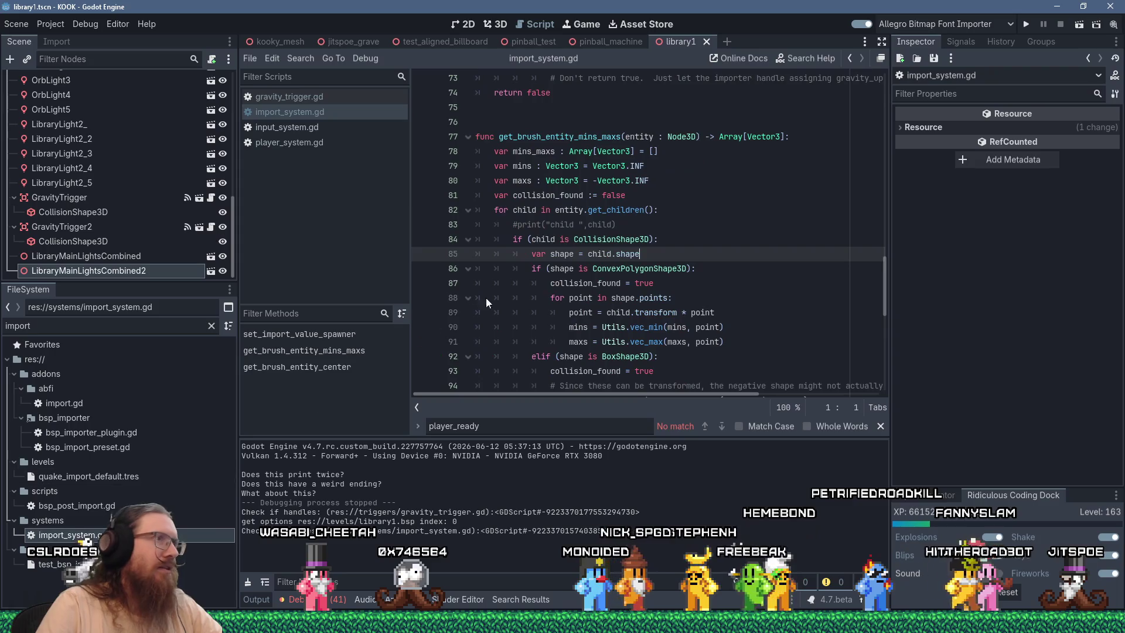
pyautogui.moveTo(883, 286); pyautogui.dragTo(863, 86)
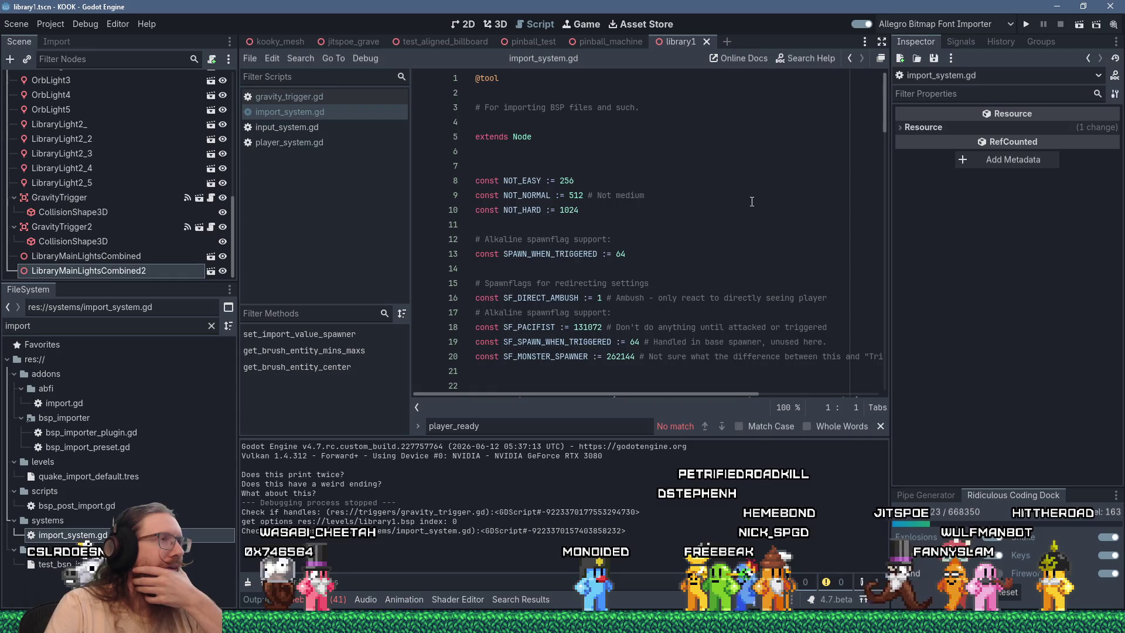
pyautogui.scroll(-5, 752, 202)
pyautogui.scroll(5, 752, 200)
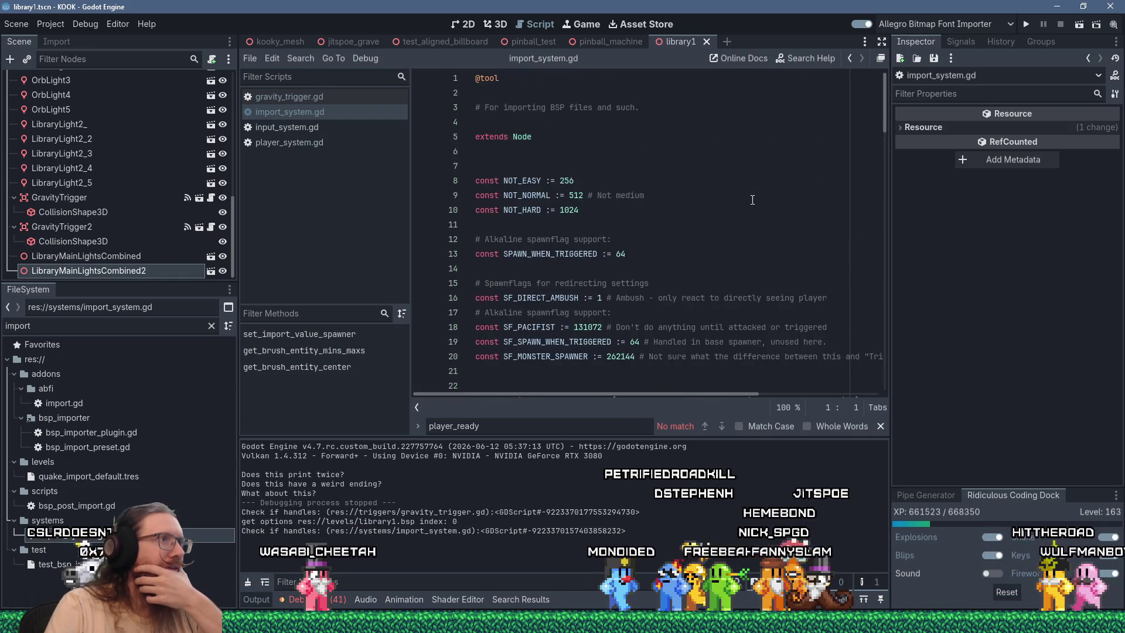
pyautogui.click(62, 24)
pyautogui.click(64, 36)
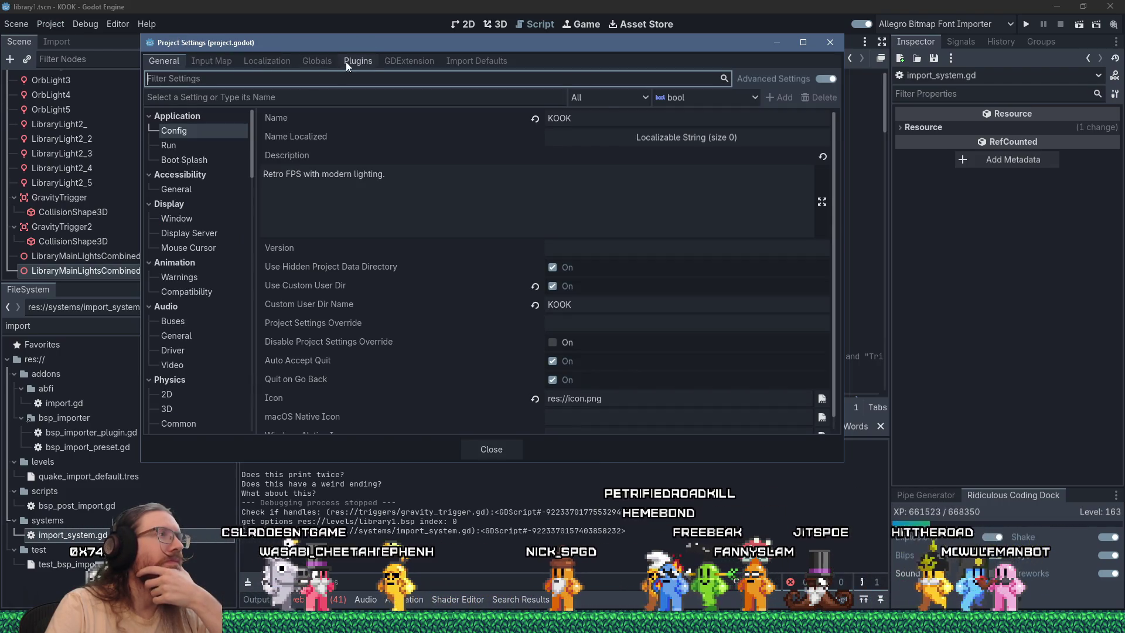
# In the Autoload list, select the ImportSystem entry pointing to res://systems/import_system.gd
pyautogui.click(306, 62)
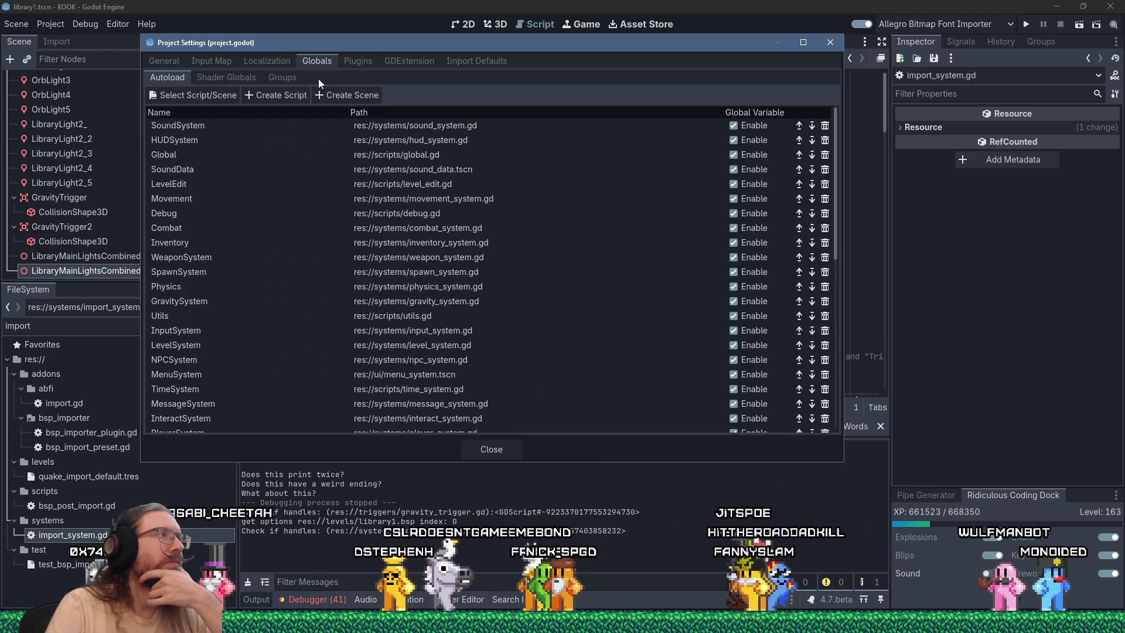
pyautogui.scroll(-5, 223, 205)
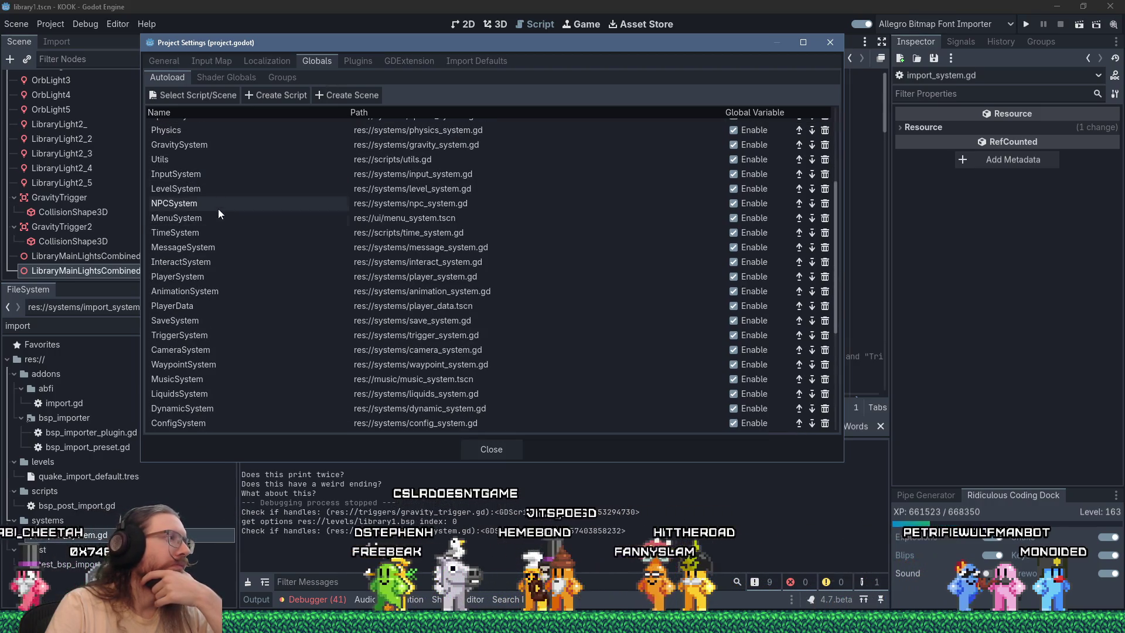
pyautogui.scroll(-3, 220, 212)
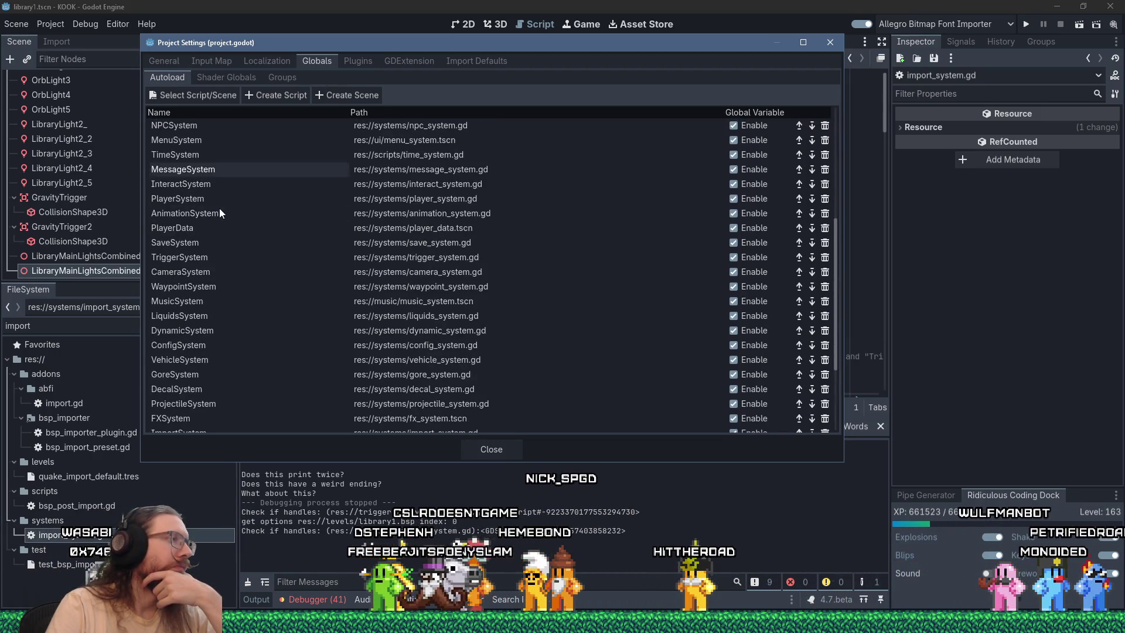
pyautogui.scroll(-3, 220, 211)
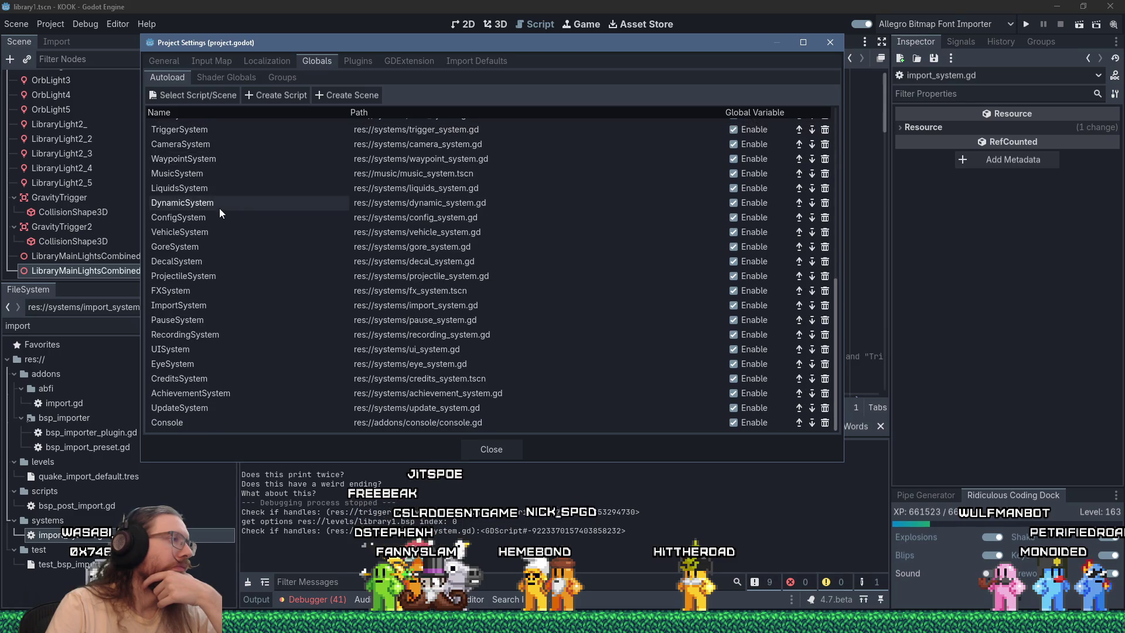
pyautogui.scroll(12, 219, 208)
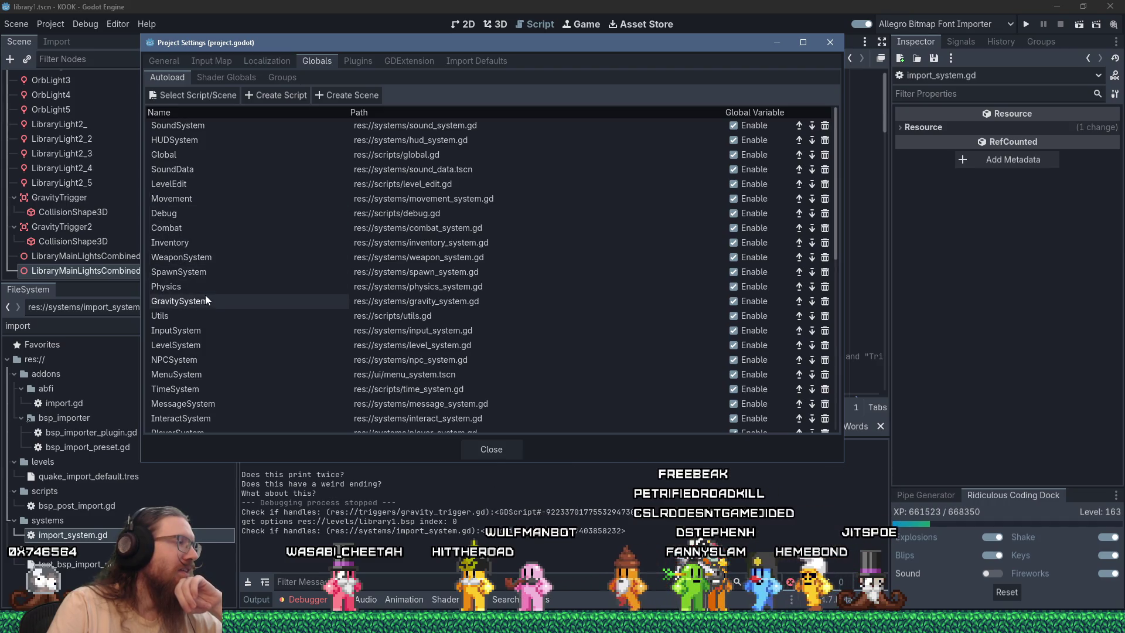
pyautogui.scroll(-2, 206, 343)
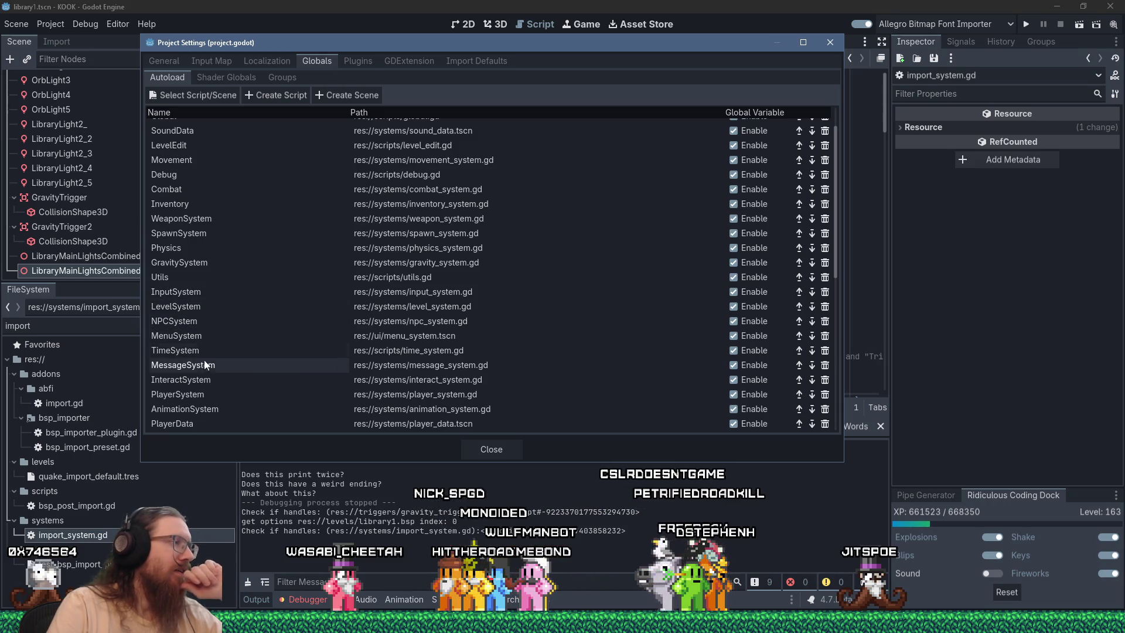
pyautogui.scroll(-2, 205, 372)
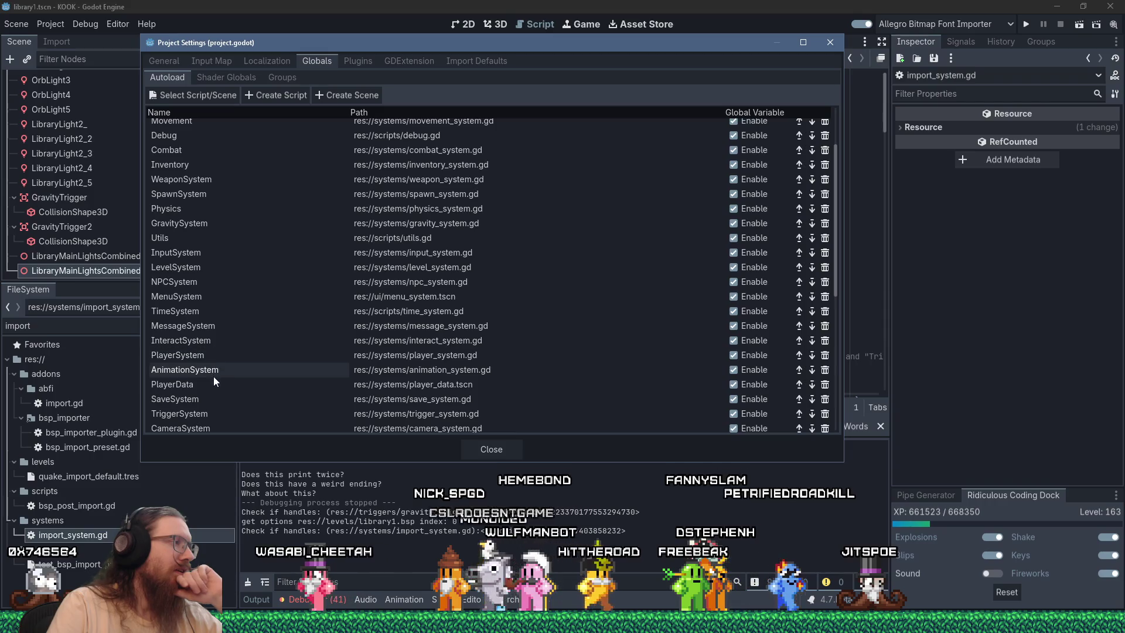
pyautogui.scroll(-2, 212, 389)
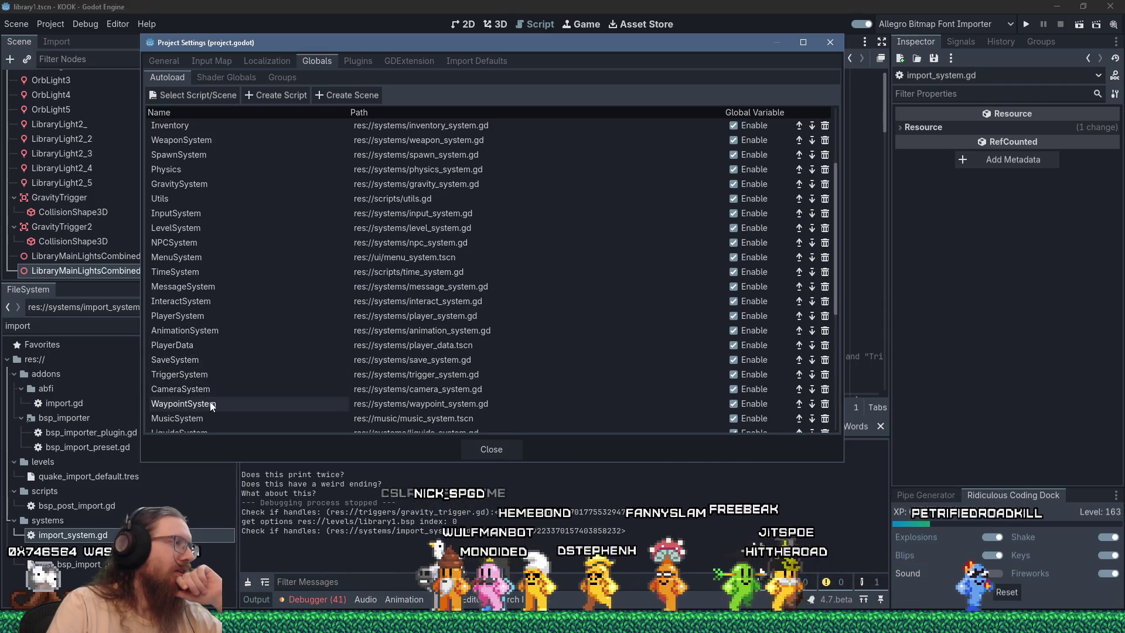
pyautogui.scroll(-2, 209, 410)
pyautogui.scroll(-3, 209, 410)
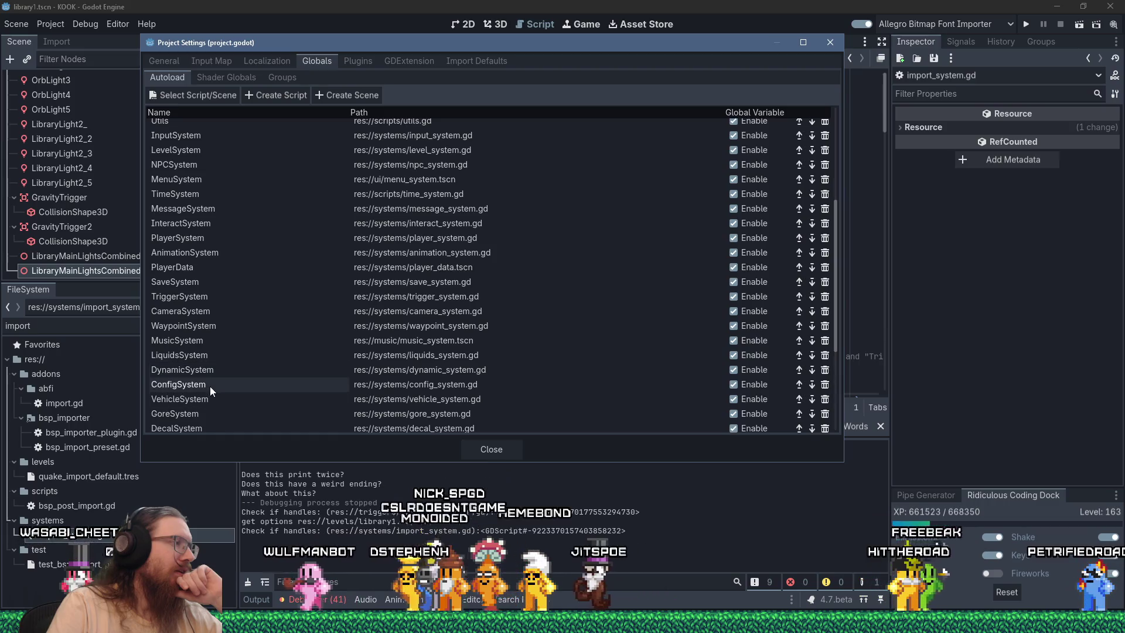
pyautogui.scroll(-3, 208, 399)
pyautogui.scroll(-5, 209, 396)
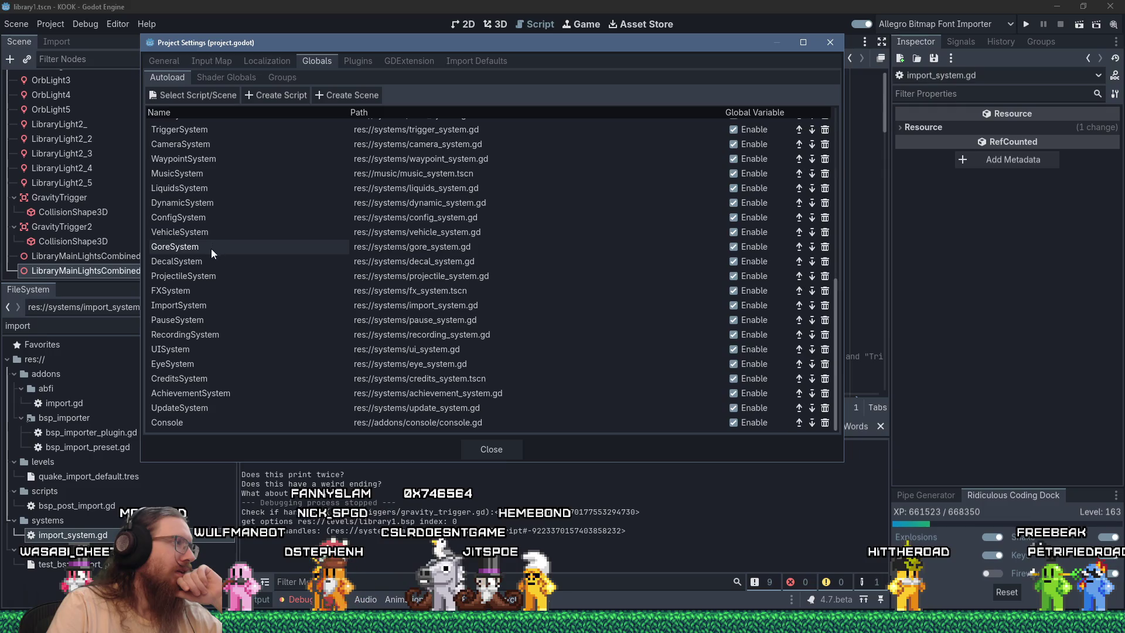
pyautogui.click(209, 303)
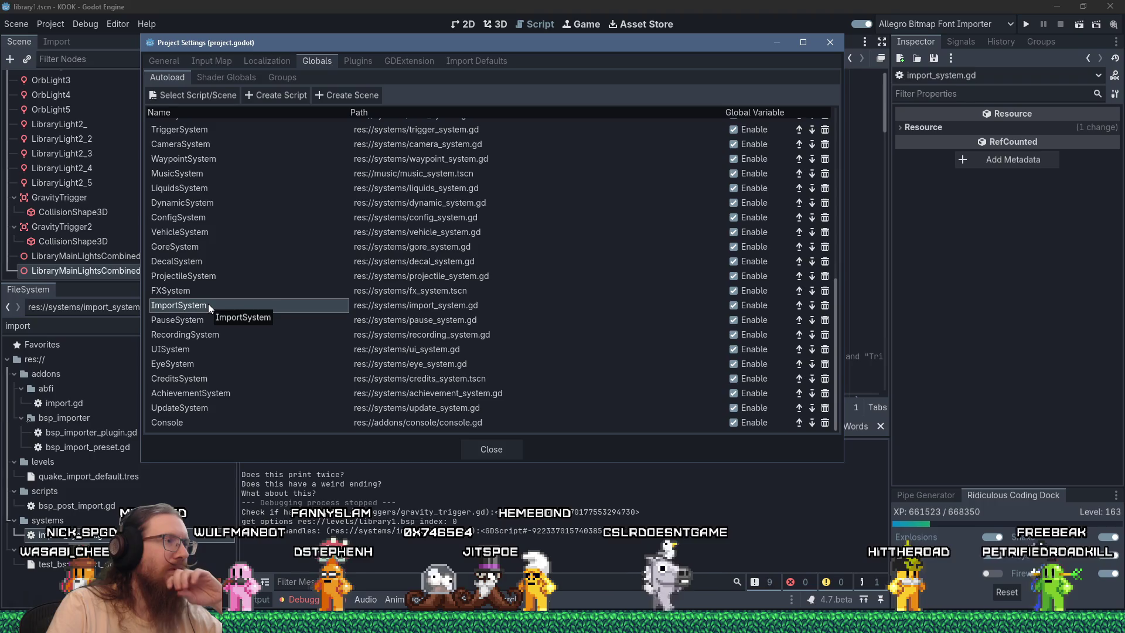